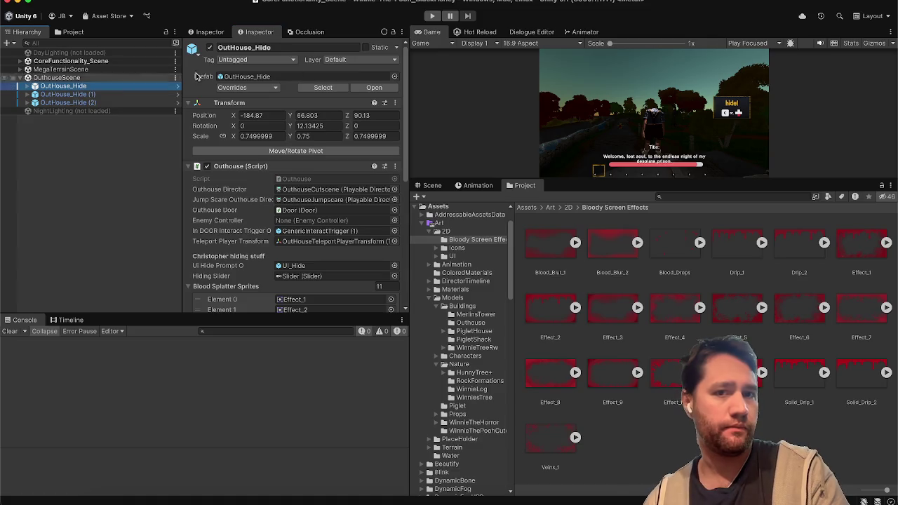
Inspect UI_Hide in the OutHouse_Hide prefab, then run the Outhouse scene fullscreen.
{"action": "left_click", "coordinate": [373, 87]}
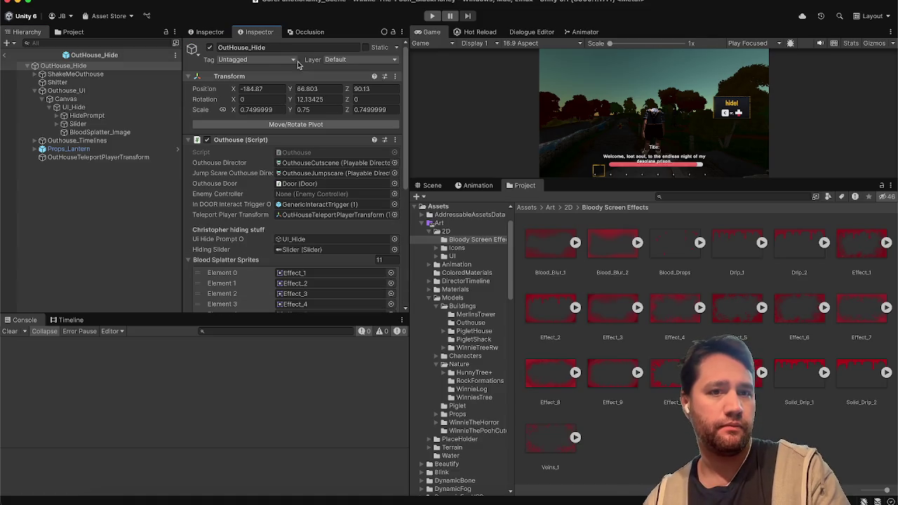
{"action": "left_click", "coordinate": [73, 107]}
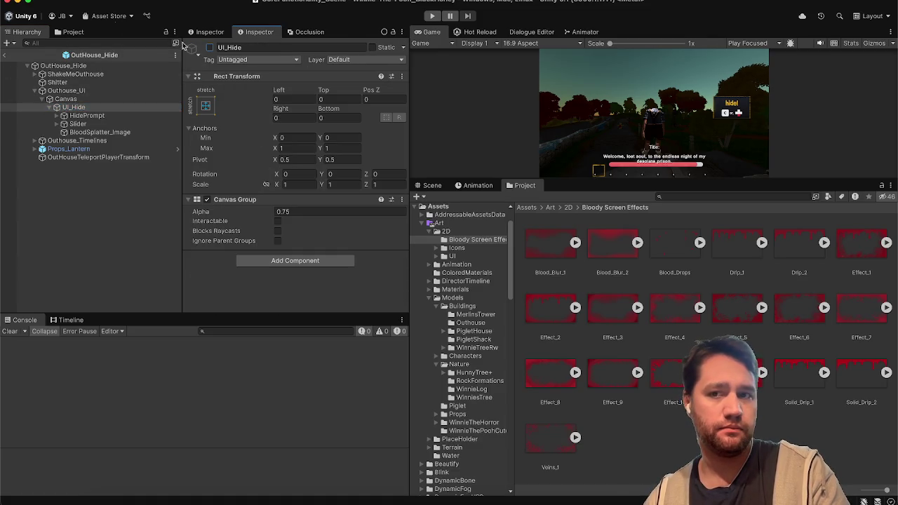
{"action": "left_click", "coordinate": [5, 58]}
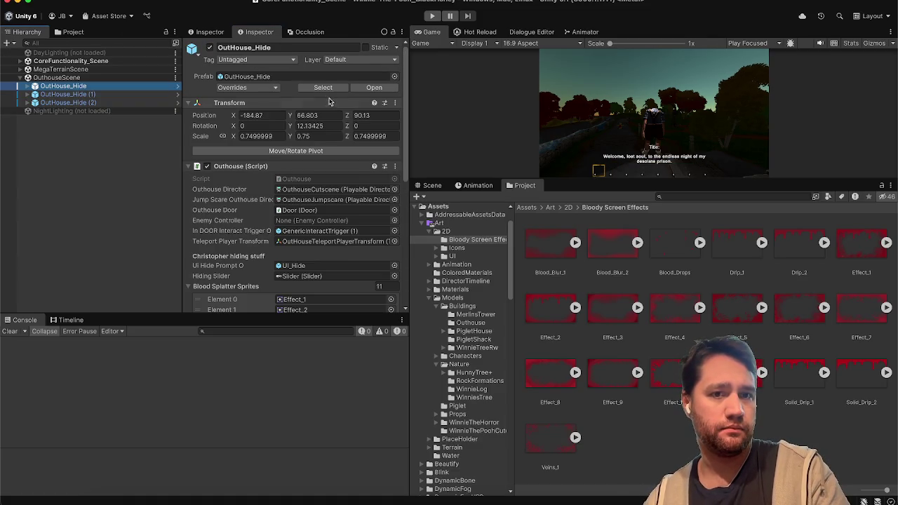
{"action": "left_click", "coordinate": [432, 17]}
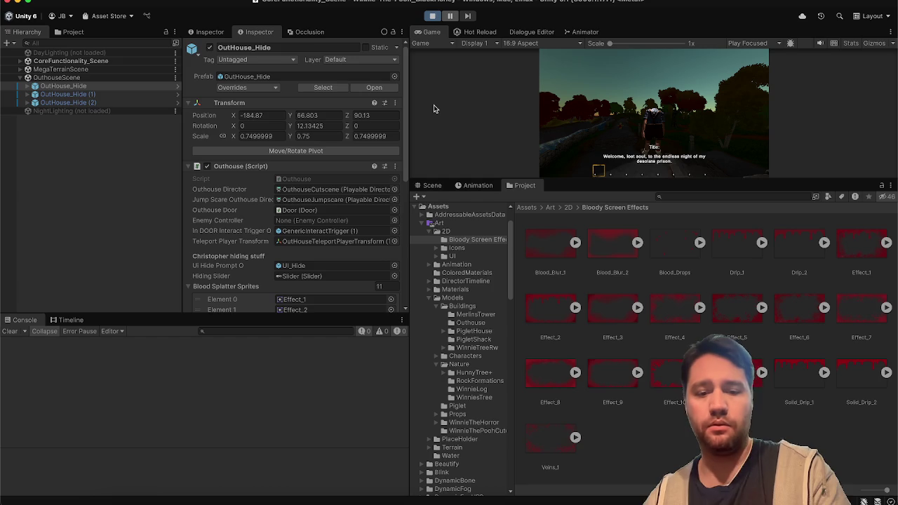
{"action": "key", "text": "F10"}
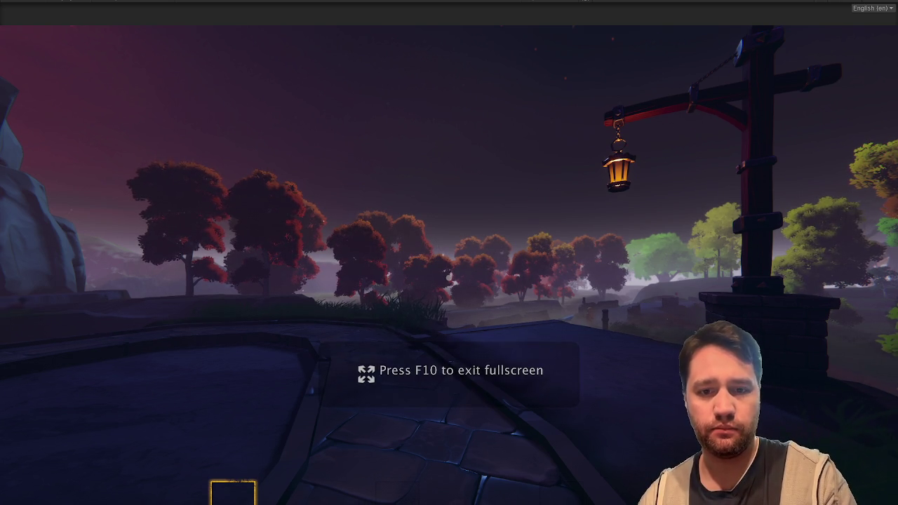
Walk across the field to the outhouse and hide inside until the creature passes.
{"action": "key", "text": "Escape"}
{"action": "key", "text": "Escape"}
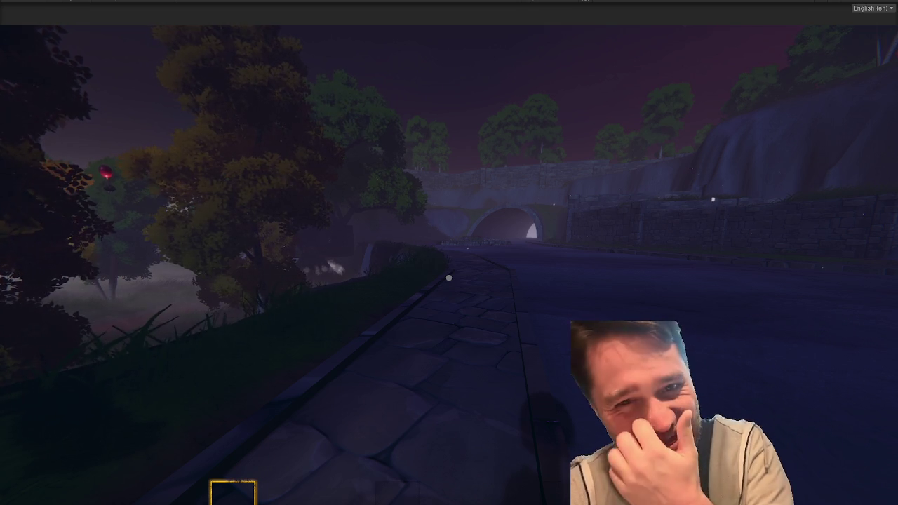
{"action": "mouse_move", "coordinate": [449, 277]}
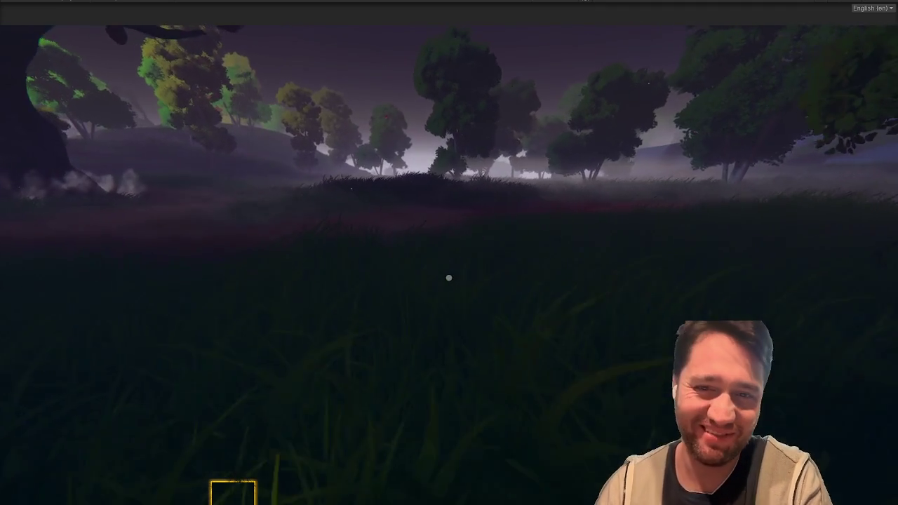
{"action": "key", "text": "w"}
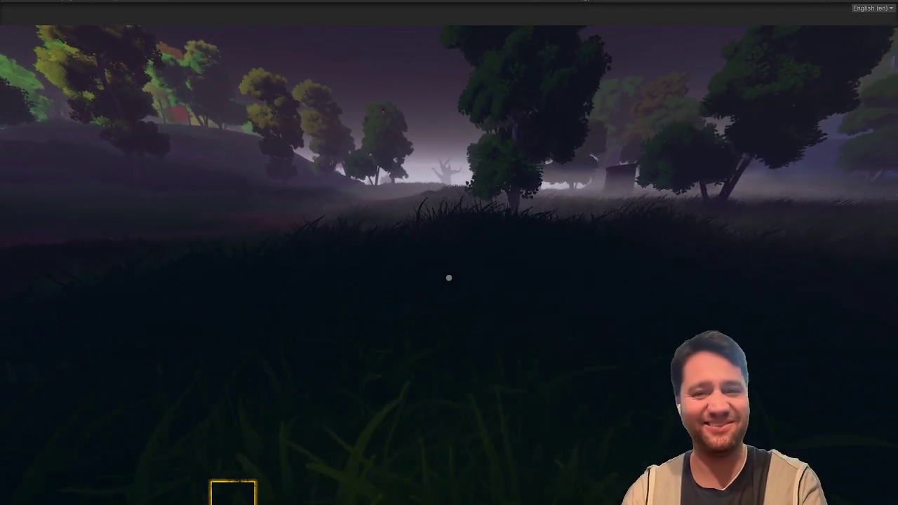
{"action": "key", "text": "w"}
{"action": "key", "text": "w"}
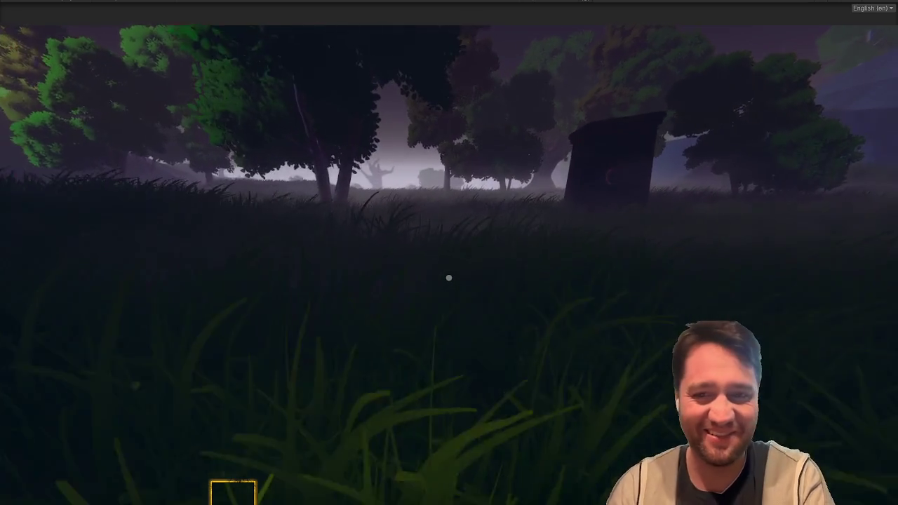
{"action": "key", "text": "w"}
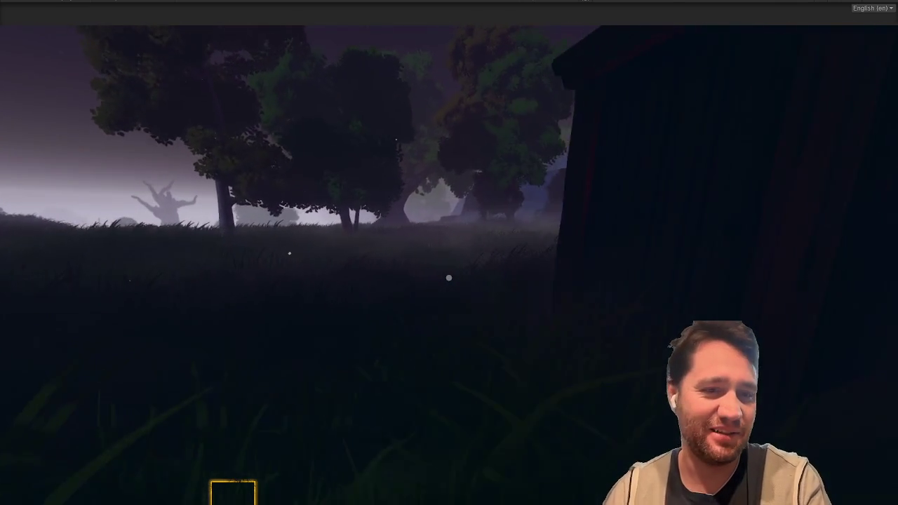
{"action": "key", "text": "s"}
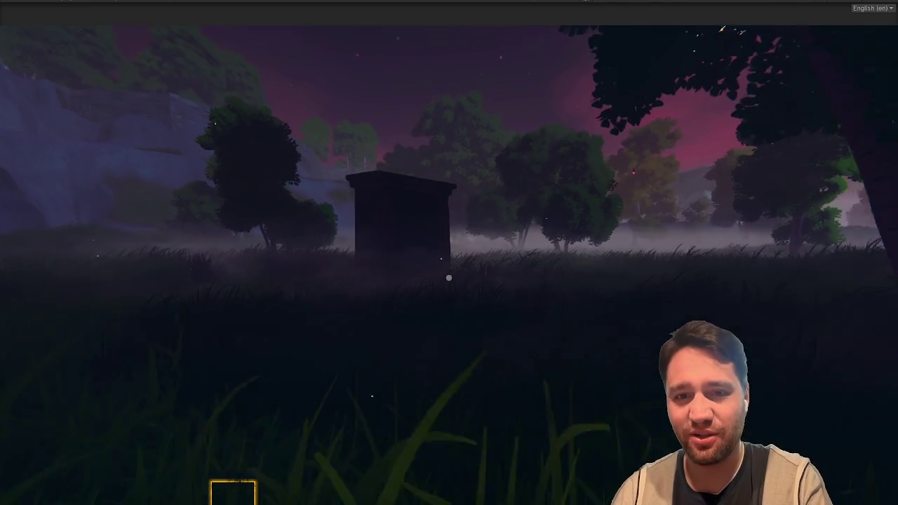
{"action": "key", "text": "w"}
{"action": "key", "text": "e"}
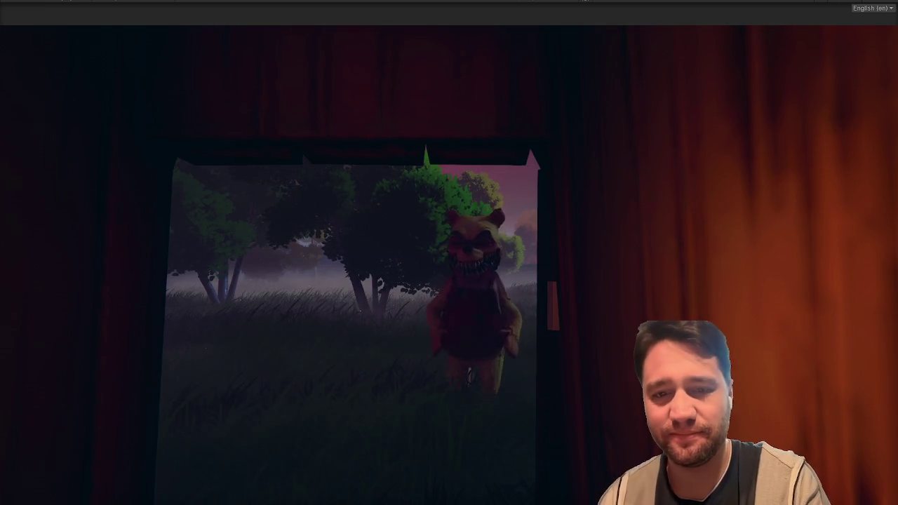
{"action": "key", "text": "c"}
{"action": "key", "text": "c"}
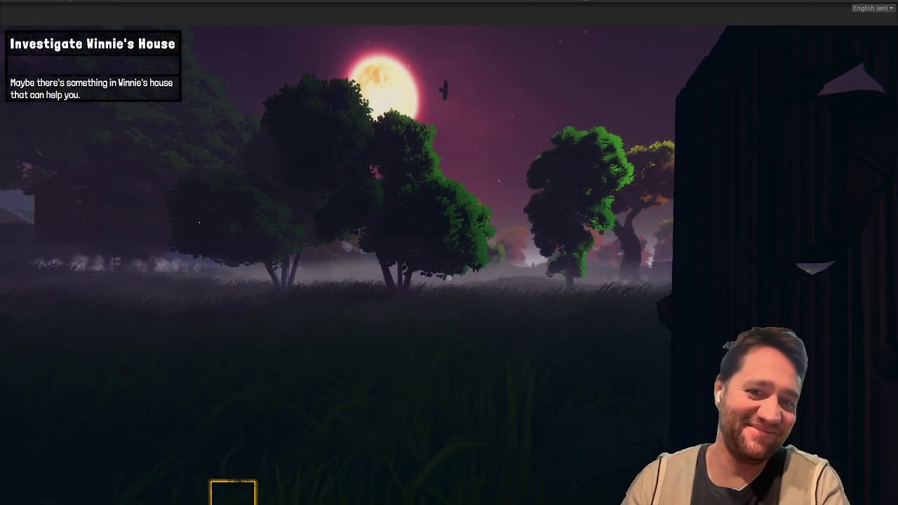
Walk out past the house, pause and resume the game, then exit fullscreen.
{"action": "key", "text": "w"}
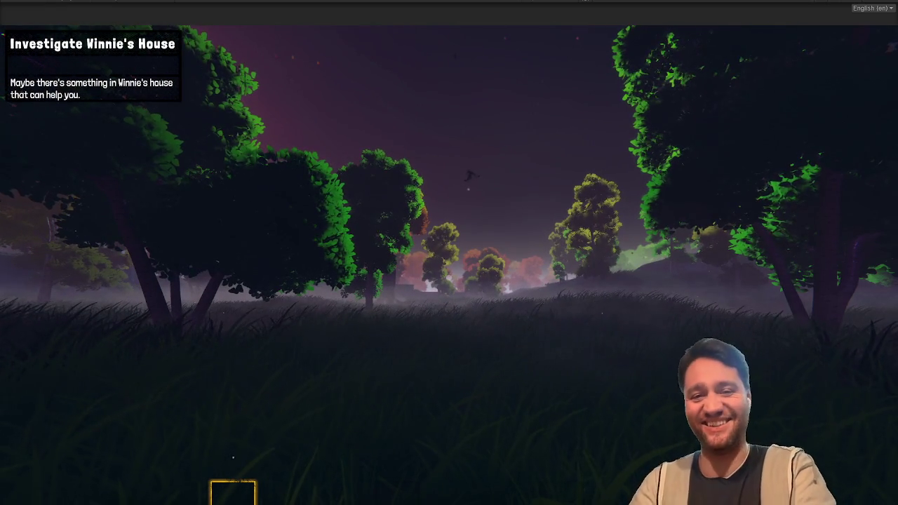
{"action": "key", "text": "Escape"}
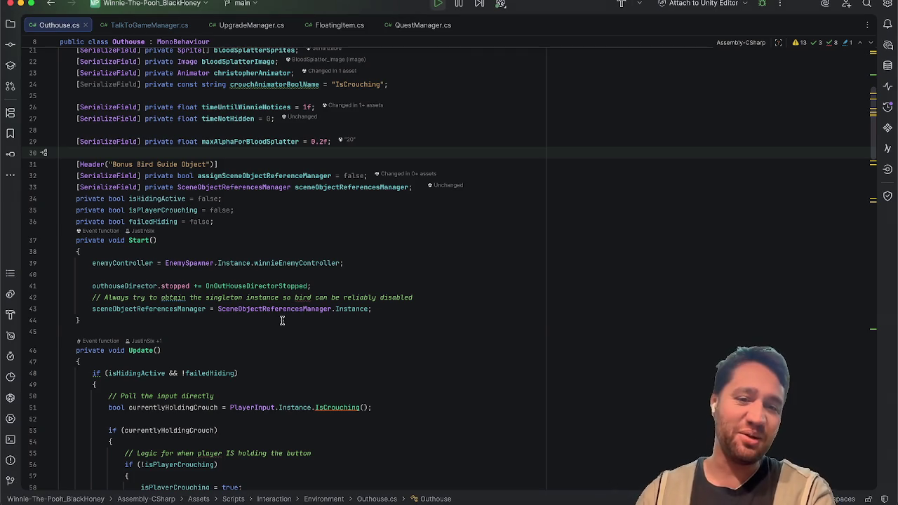
{"action": "left_click", "coordinate": [282, 321]}
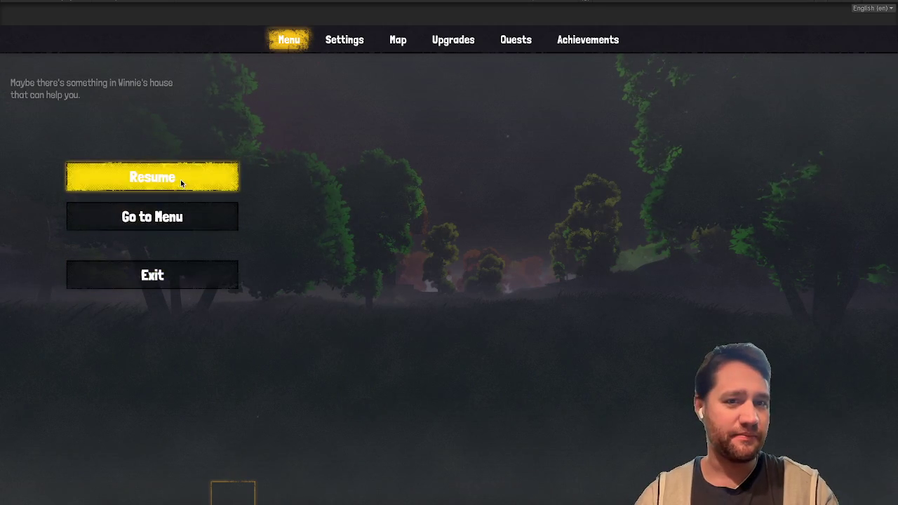
{"action": "left_click", "coordinate": [180, 180]}
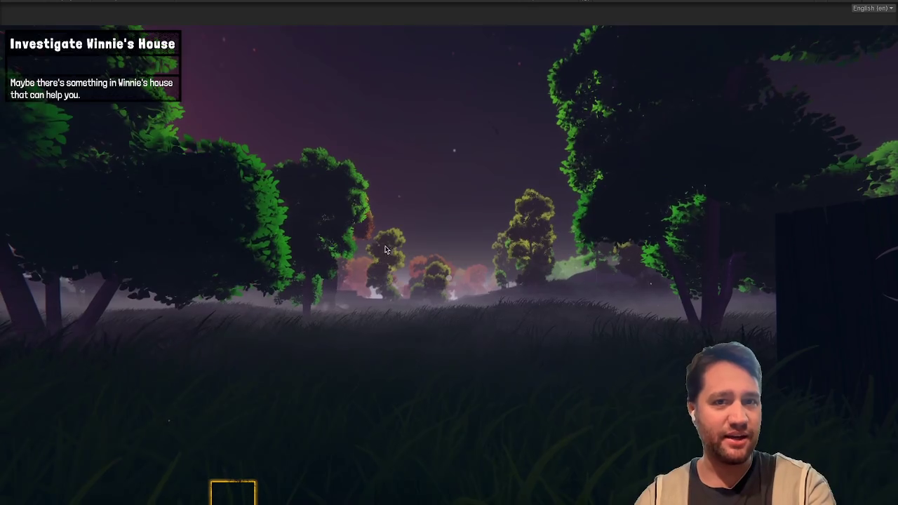
{"action": "key", "text": "shift+space"}
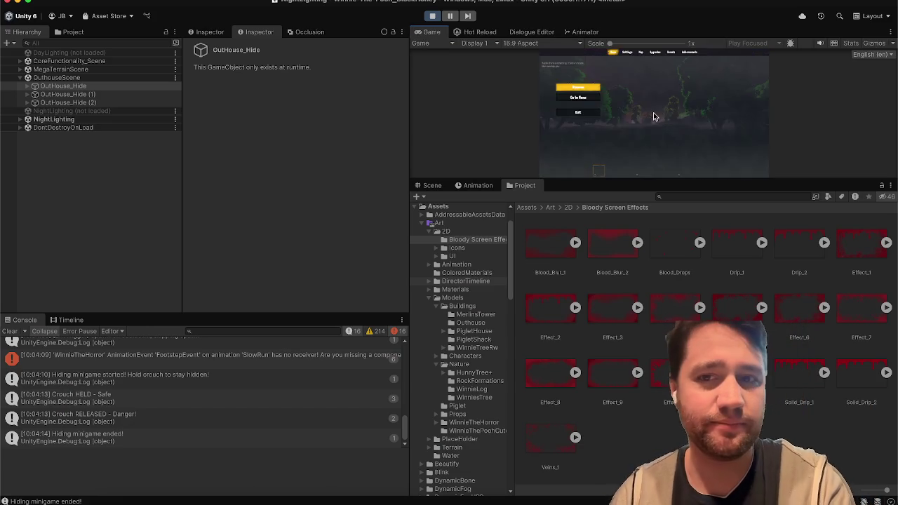
Check OutHouse_Hide's maxAlphaForBloodSplatter value in the Inspector, then stop Play mode.
{"action": "left_click", "coordinate": [100, 85]}
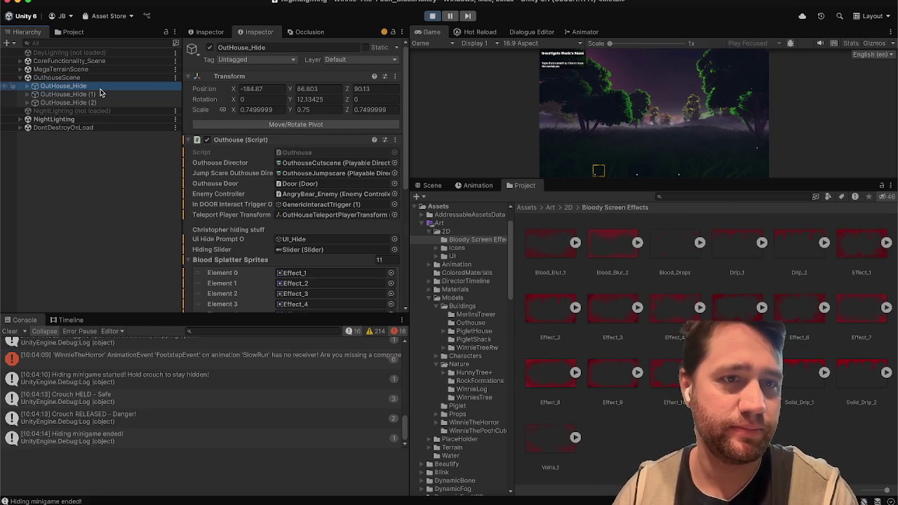
{"action": "key", "text": "Right"}
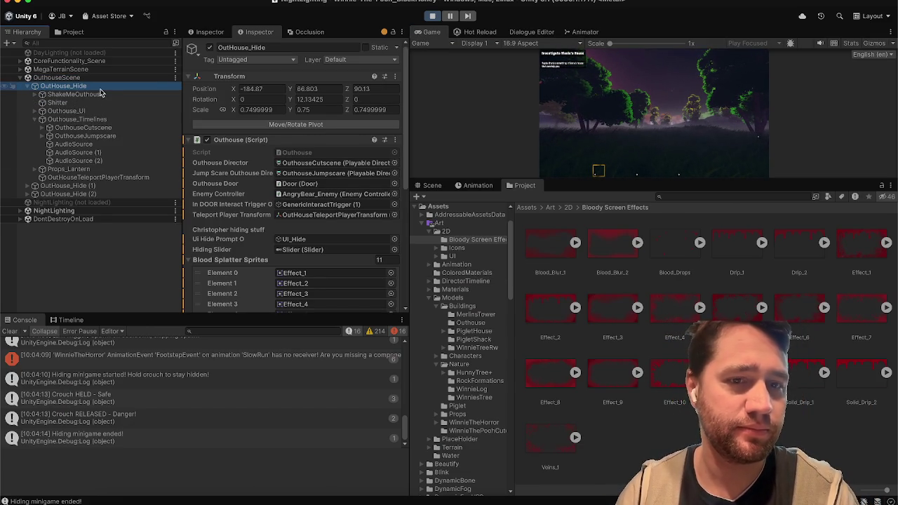
{"action": "scroll", "coordinate": [234, 222], "scroll_direction": "down", "scroll_amount": 5}
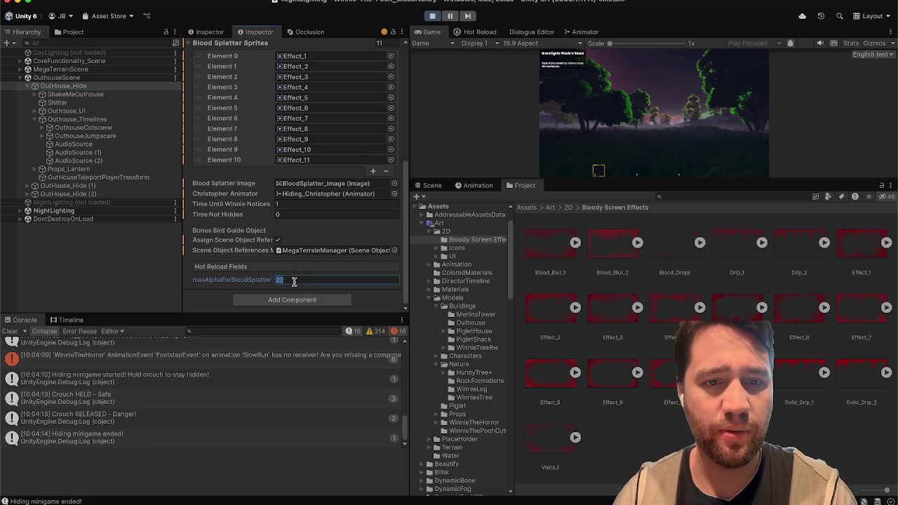
{"action": "left_click", "coordinate": [430, 17]}
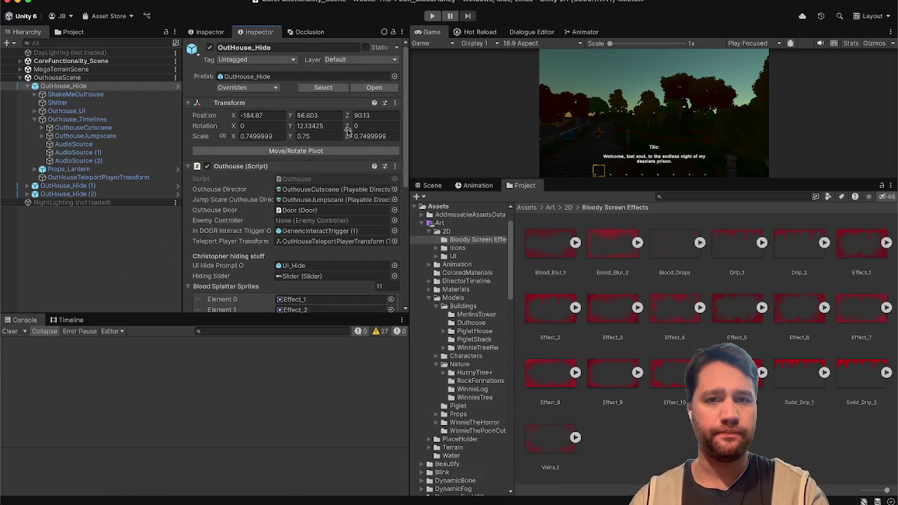
Review OutHouse_Hide (1)'s values in the prefab, enlarge the Game view, and restart Play mode.
{"action": "left_click", "coordinate": [380, 91]}
{"action": "scroll", "coordinate": [216, 301], "scroll_direction": "down", "scroll_amount": 5}
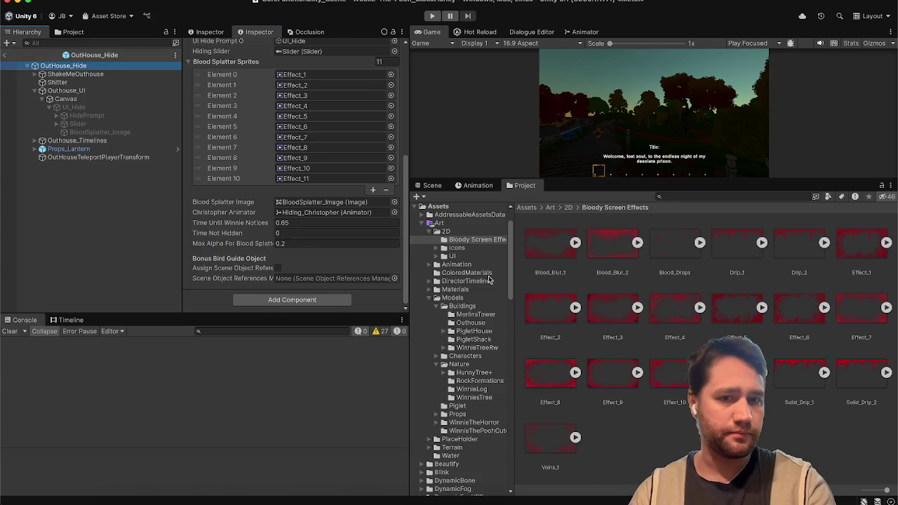
{"action": "left_click", "coordinate": [80, 187]}
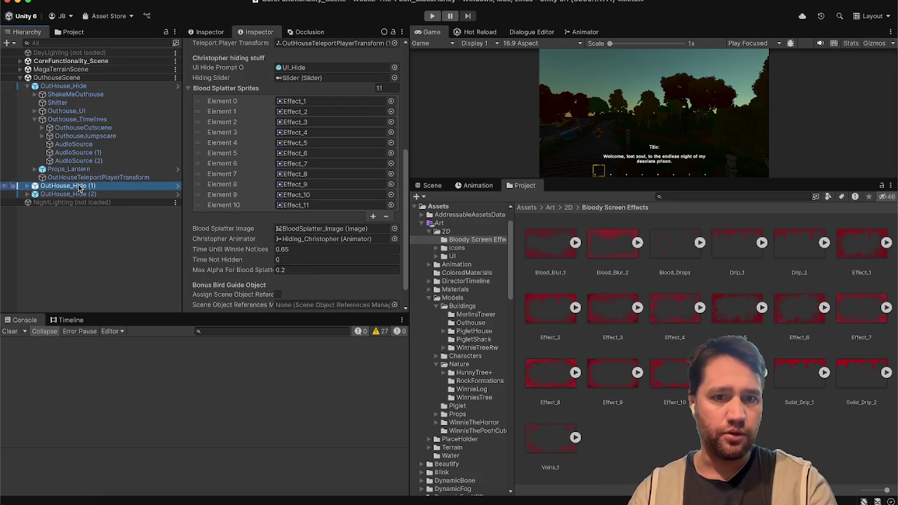
{"action": "left_click", "coordinate": [68, 240]}
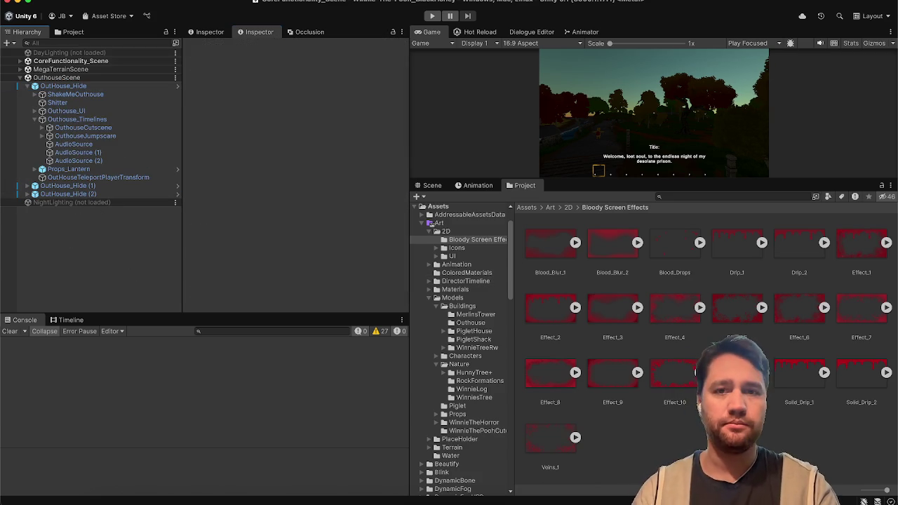
{"action": "left_click_drag", "start_coordinate": [565, 180], "coordinate": [563, 261]}
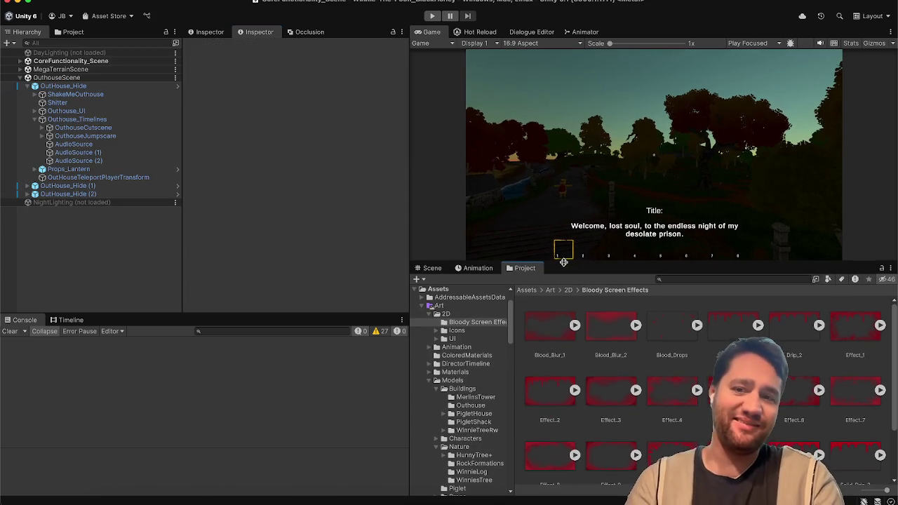
{"action": "left_click", "coordinate": [434, 16]}
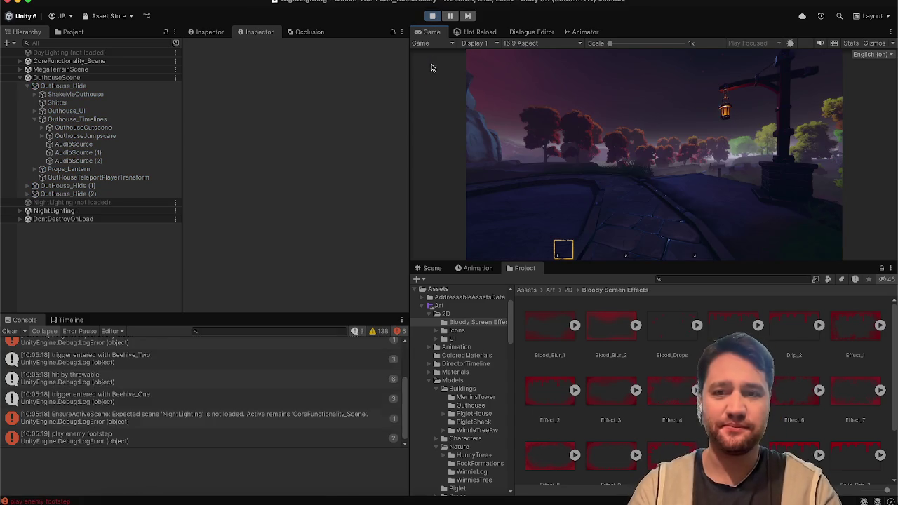
In fullscreen, walk across the field to the outhouse and hide from the monster.
{"action": "key", "text": "F10"}
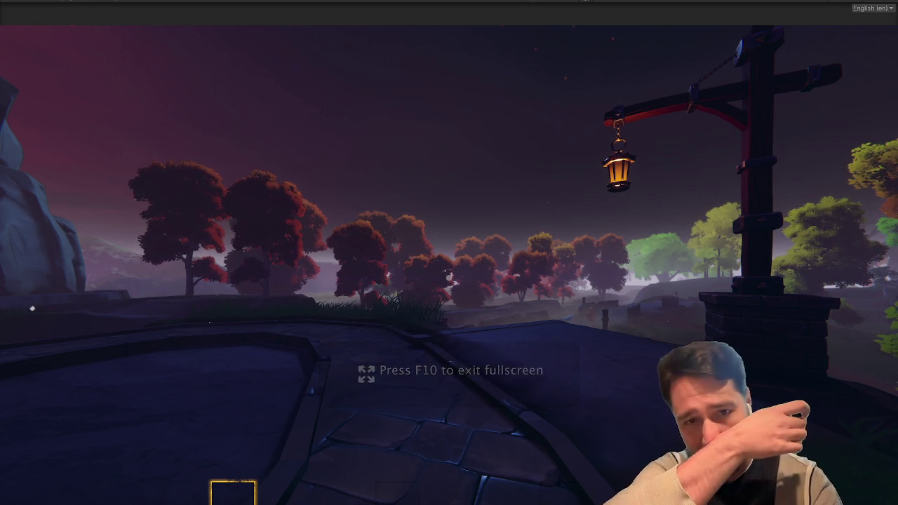
{"action": "key", "text": "w"}
{"action": "key", "text": "w"}
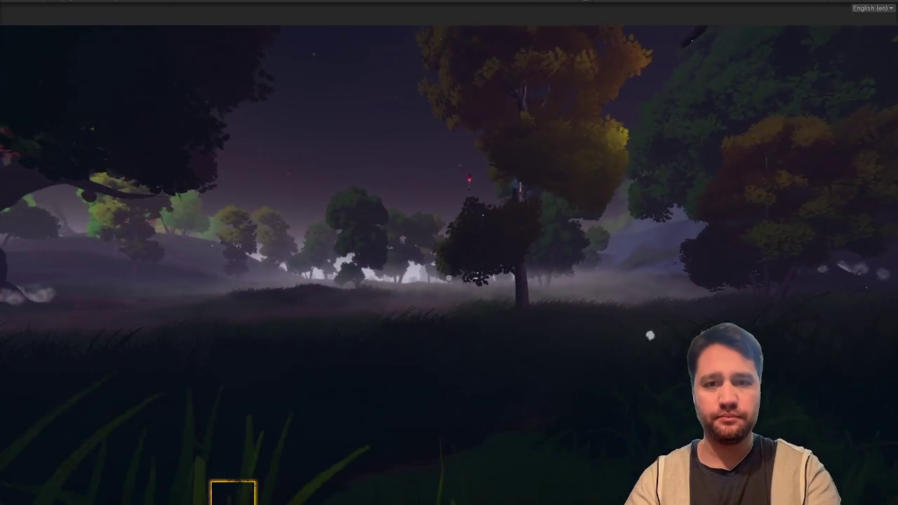
{"action": "key", "text": "w"}
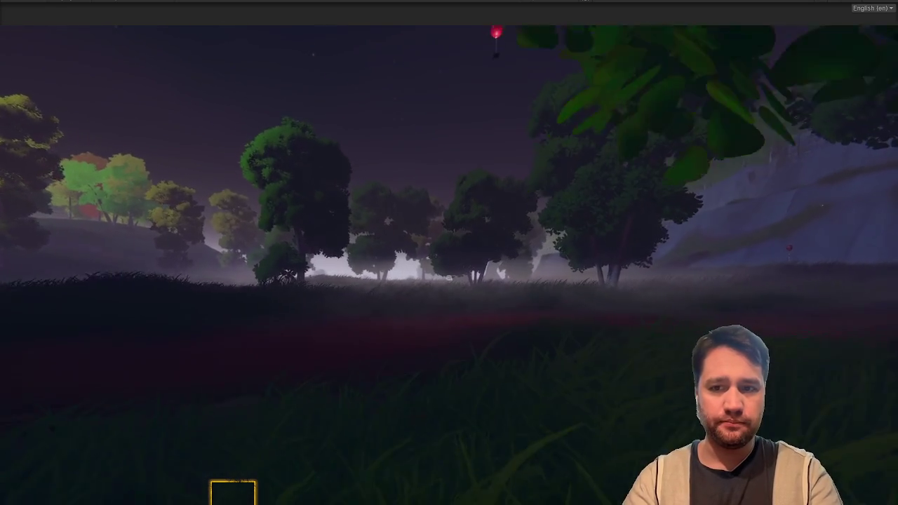
{"action": "key", "text": "w"}
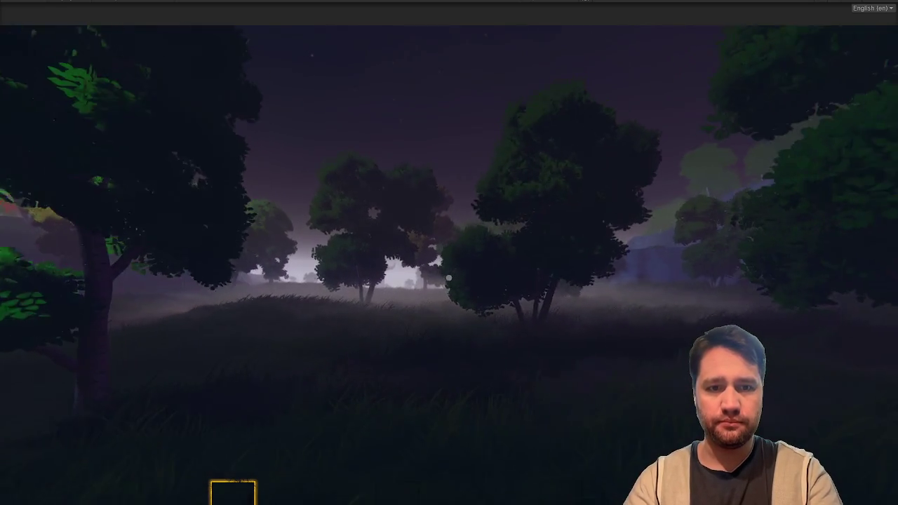
{"action": "key", "text": "w"}
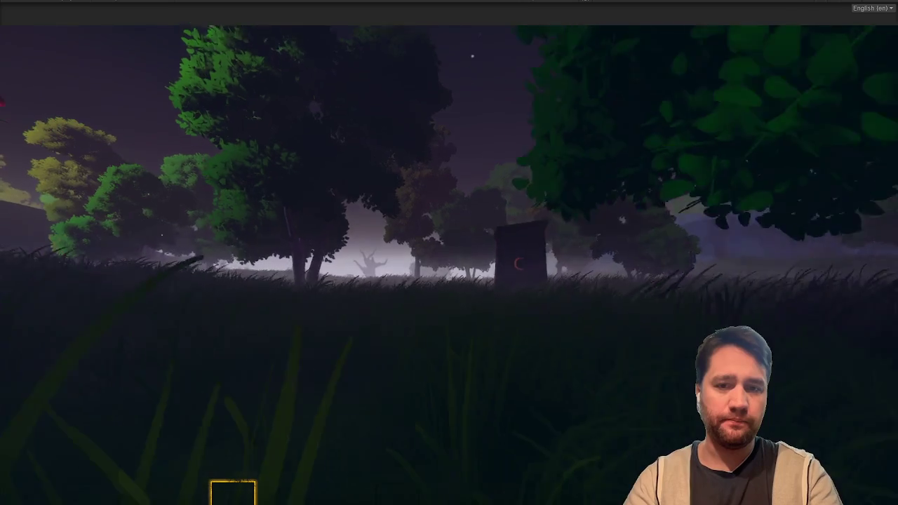
{"action": "key", "text": "w"}
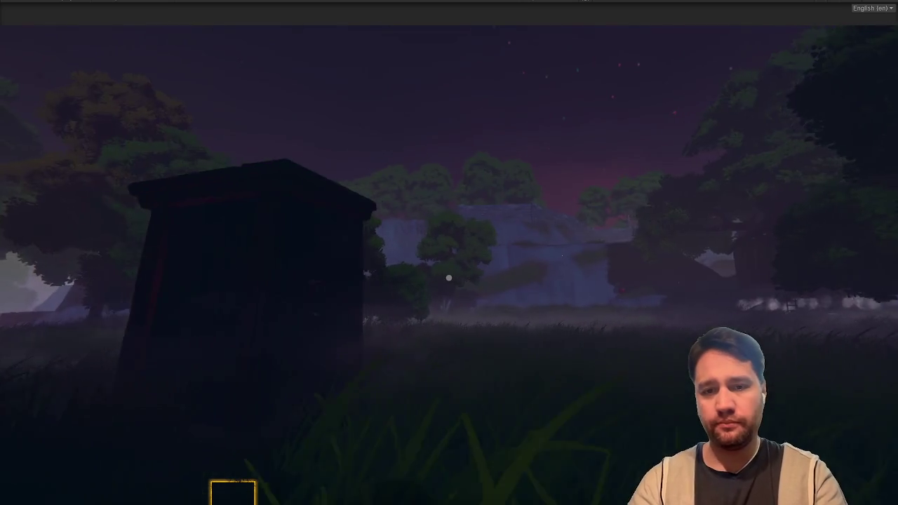
{"action": "key", "text": "s"}
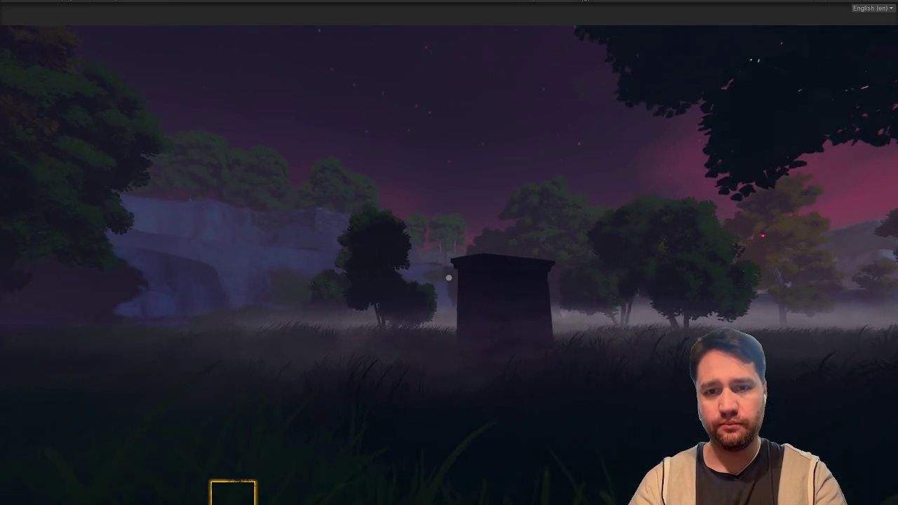
{"action": "key", "text": "w"}
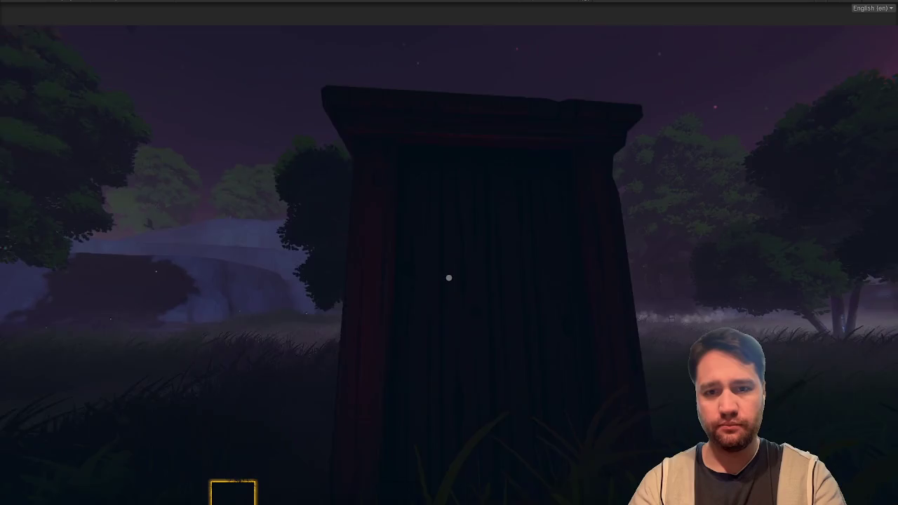
{"action": "key", "text": "e"}
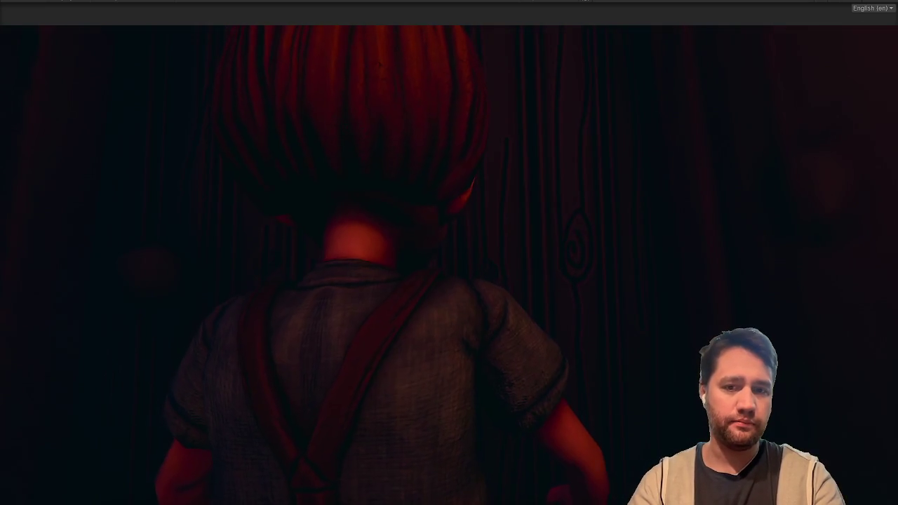
{"action": "key", "text": "c"}
{"action": "key", "text": "c"}
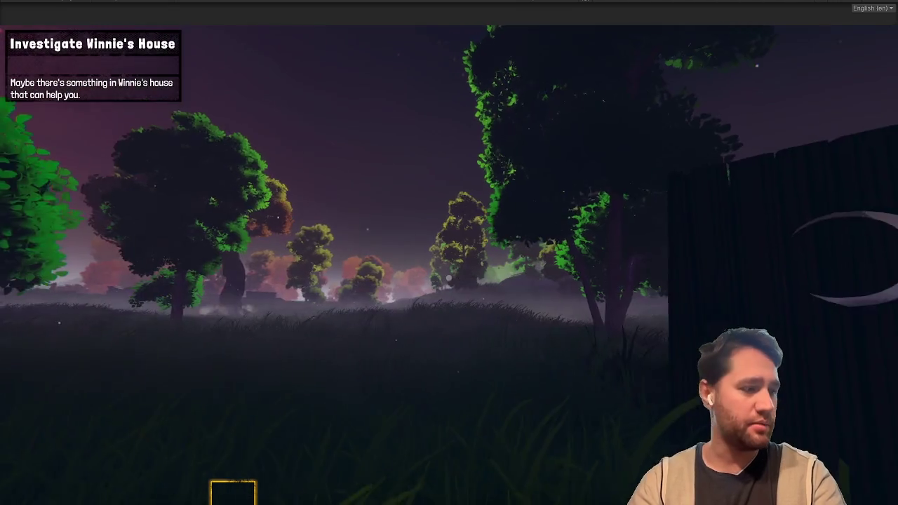
Walk away from the outhouse, pause the game, and exit fullscreen to the editor.
{"action": "key", "text": "w"}
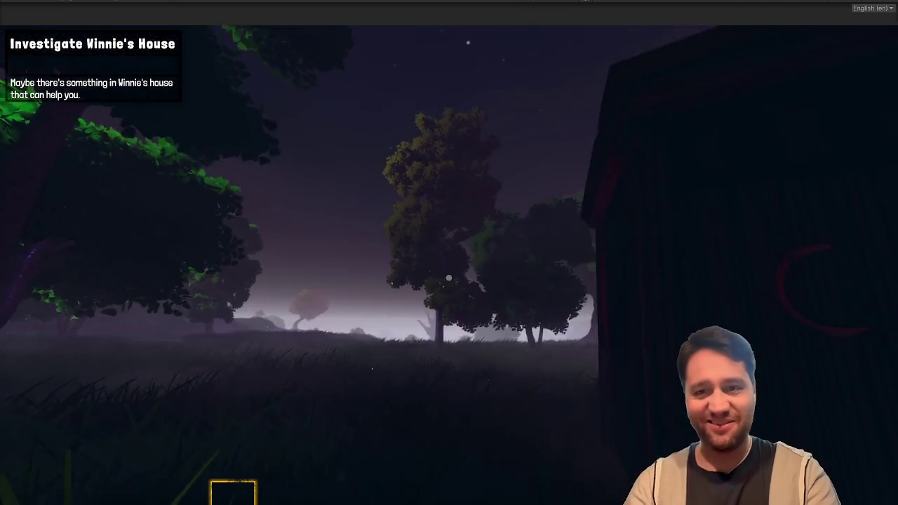
{"action": "key", "text": "w"}
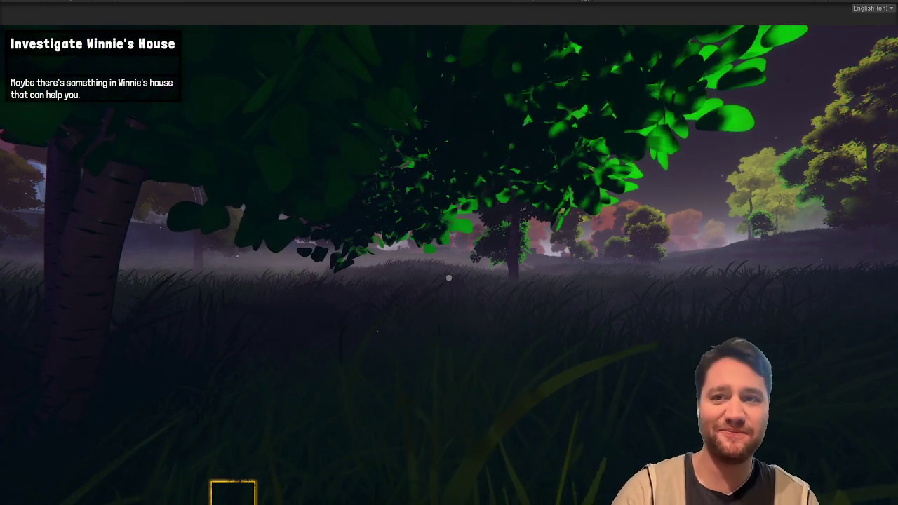
{"action": "key", "text": "Escape"}
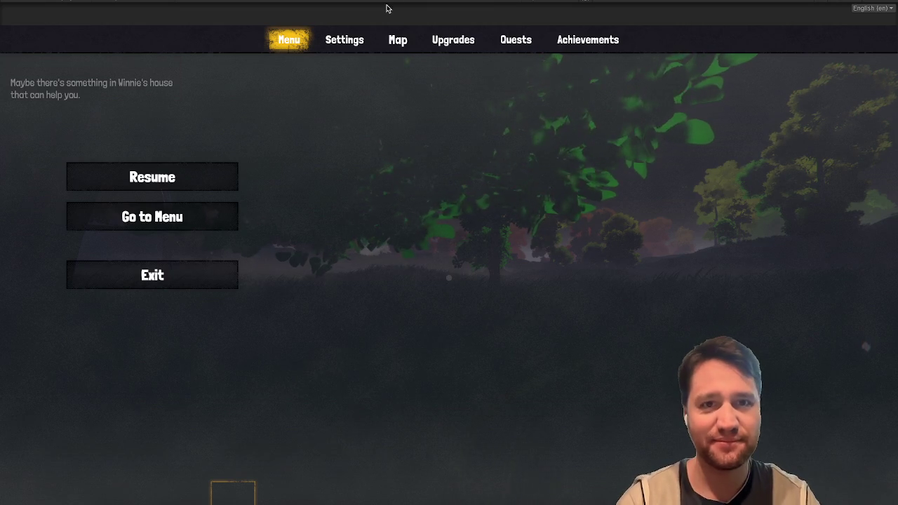
{"action": "key", "text": "shift+space"}
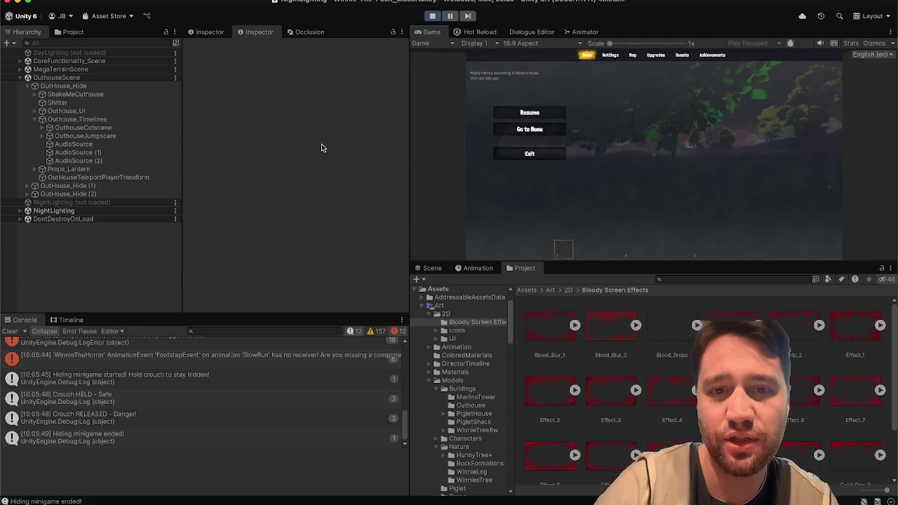
Stop the playtest, clear the Console, widen Game and Project panels, and switch to Outhouse.cs.
{"action": "left_click", "coordinate": [429, 16]}
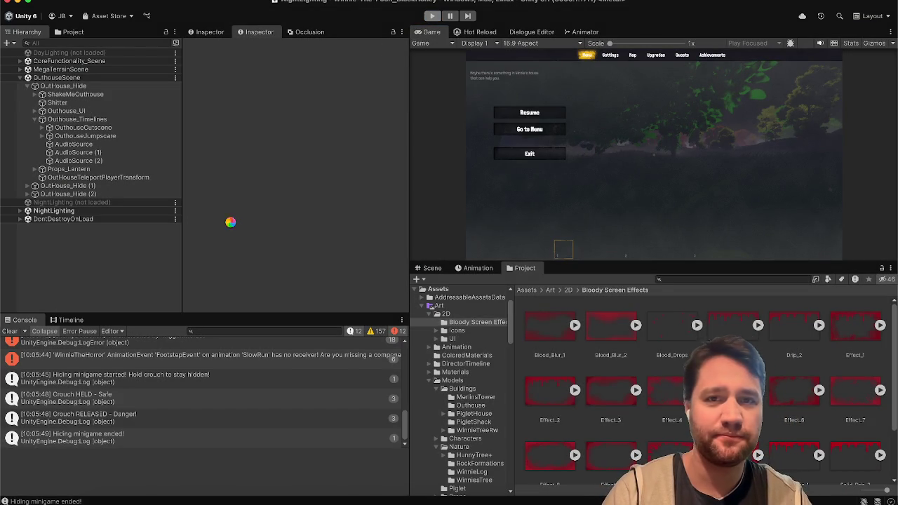
{"action": "left_click", "coordinate": [8, 331]}
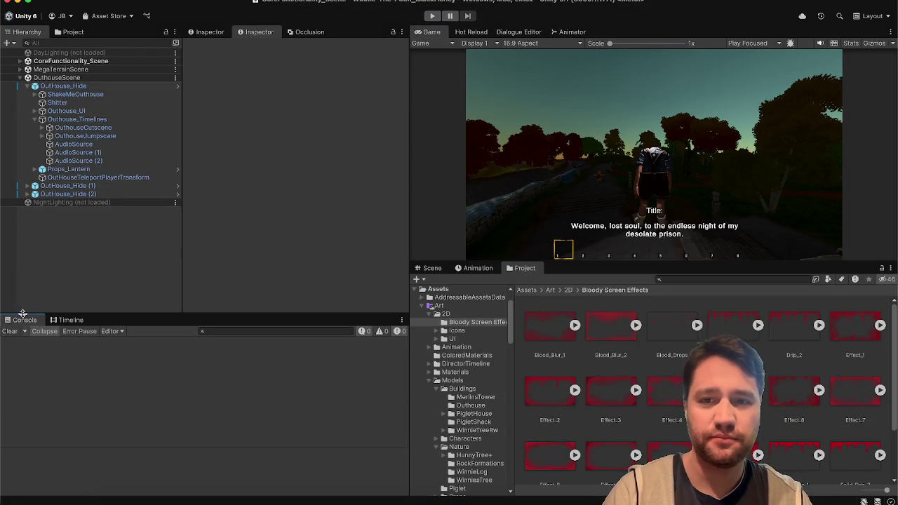
{"action": "left_click_drag", "start_coordinate": [407, 220], "coordinate": [315, 228]}
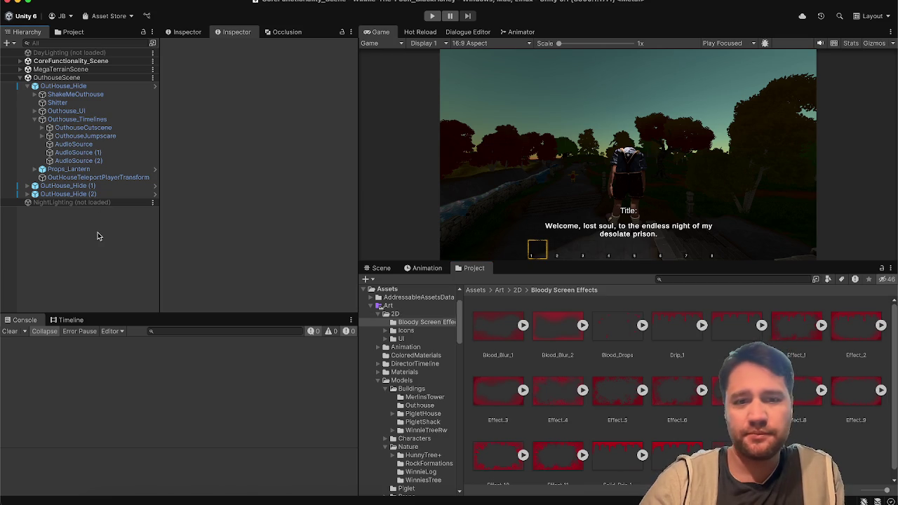
{"action": "key", "text": "super+Tab"}
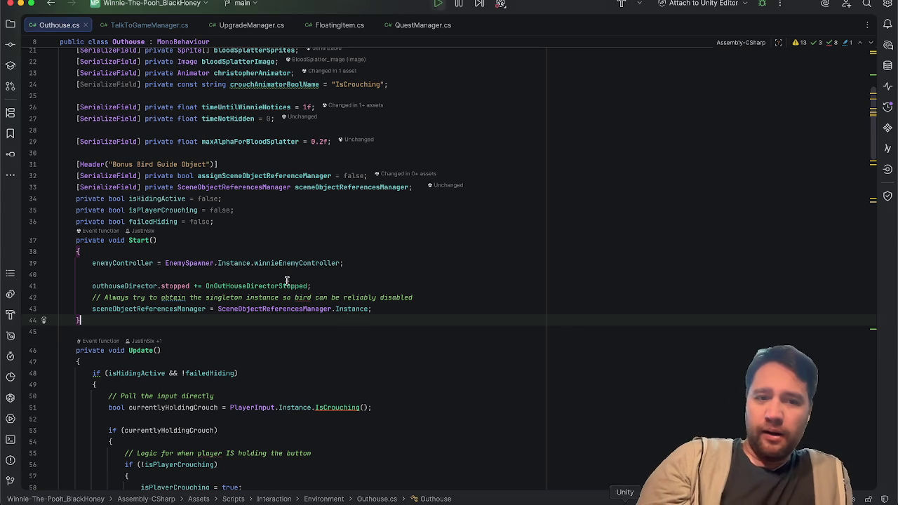
{"action": "left_click", "coordinate": [375, 220]}
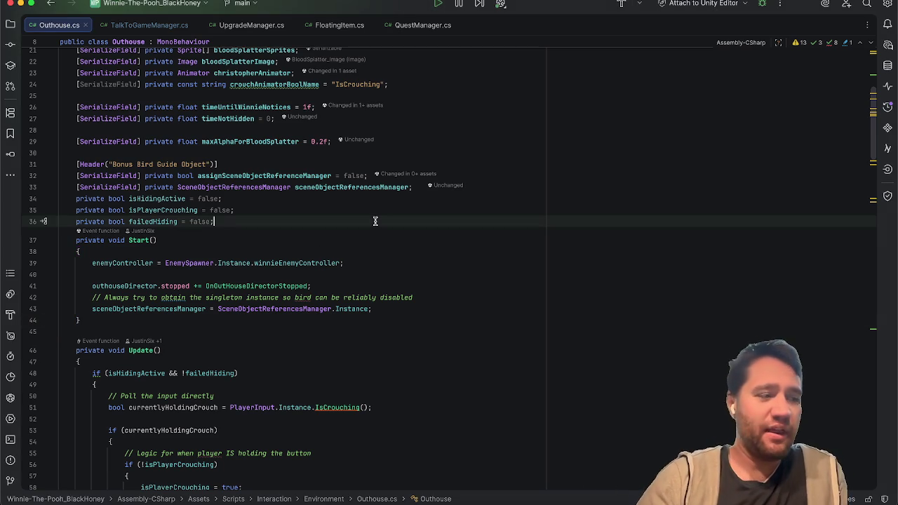
{"action": "left_click", "coordinate": [413, 251]}
{"action": "left_click", "coordinate": [413, 280]}
{"action": "left_click", "coordinate": [439, 261]}
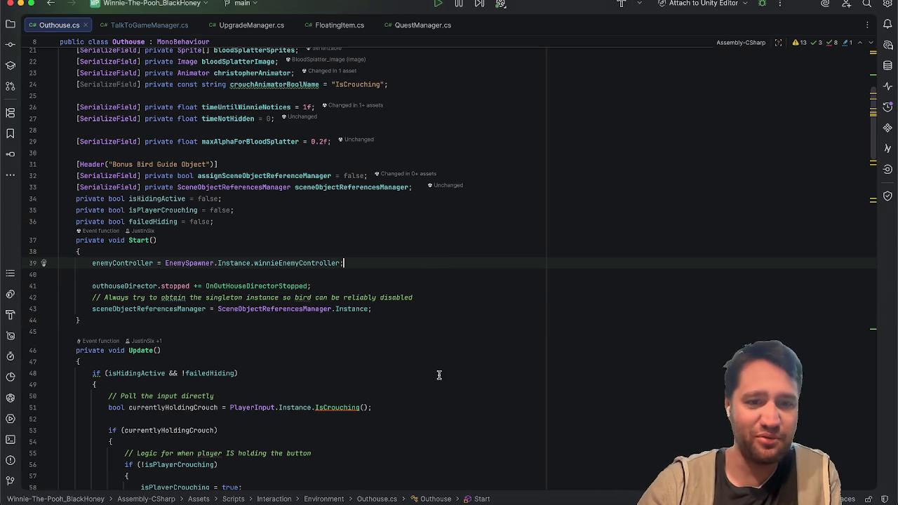
{"action": "scroll", "coordinate": [439, 375], "scroll_direction": "down", "scroll_amount": 8}
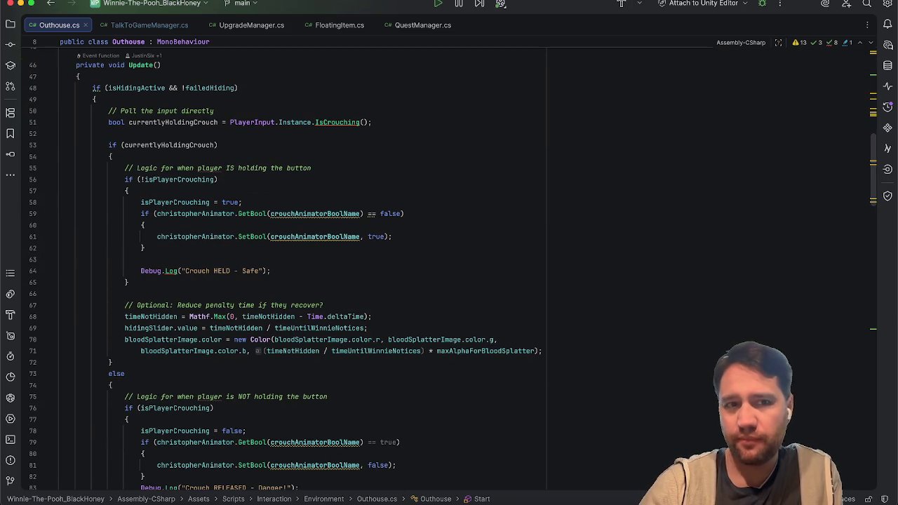
{"action": "scroll", "coordinate": [599, 376], "scroll_direction": "up", "scroll_amount": 15}
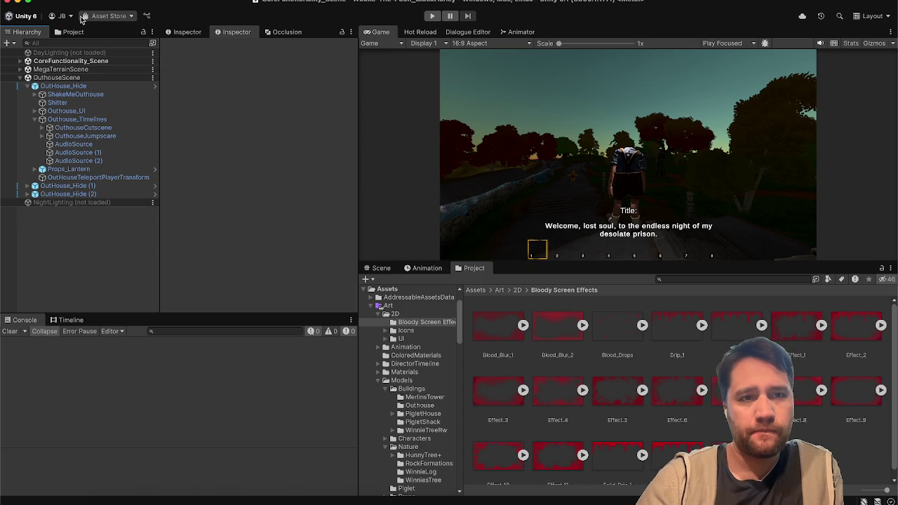
In the OutHouse_Hide prefab, change Max Alpha For Blood Splatter to 0.15 and return to the scene.
{"action": "left_click", "coordinate": [84, 86]}
{"action": "left_click", "coordinate": [328, 87]}
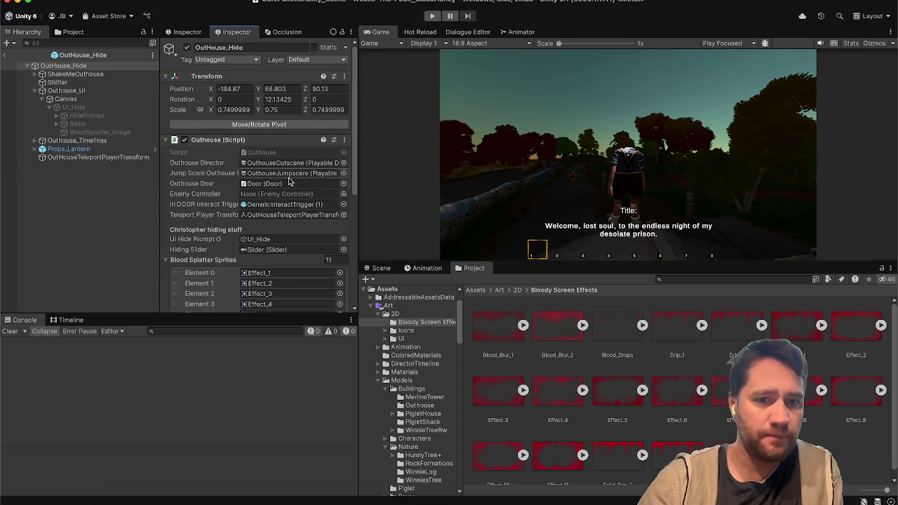
{"action": "scroll", "coordinate": [261, 204], "scroll_direction": "down", "scroll_amount": 5}
{"action": "left_click", "coordinate": [260, 243]}
{"action": "key", "text": "BackSpace"}
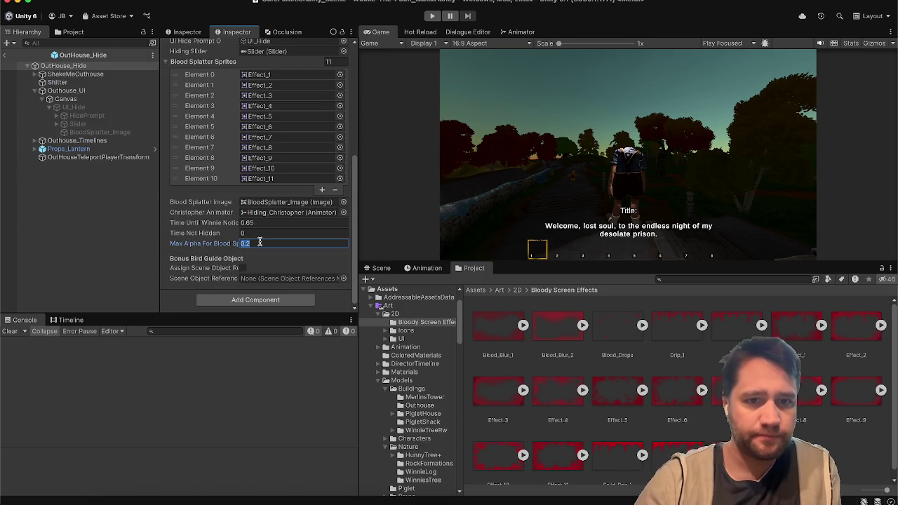
{"action": "type", "text": "0.15"}
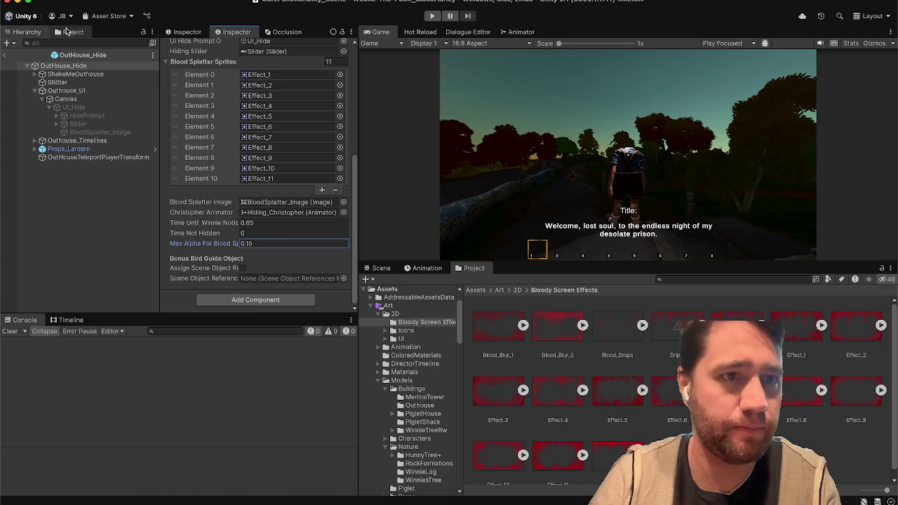
{"action": "left_click", "coordinate": [5, 55]}
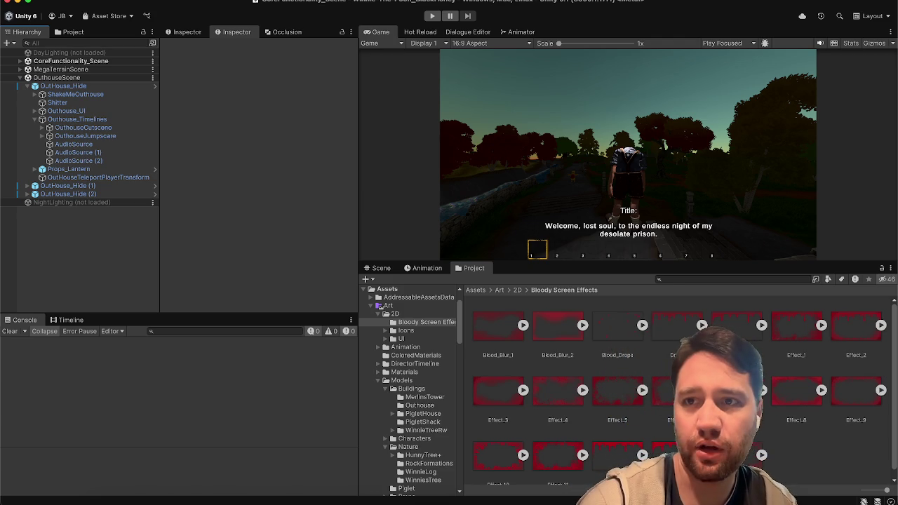
Ask Siri's ChatGPT by voice what it can help with, dismiss it, and bring Safari forward.
{"action": "key", "text": "super+space"}
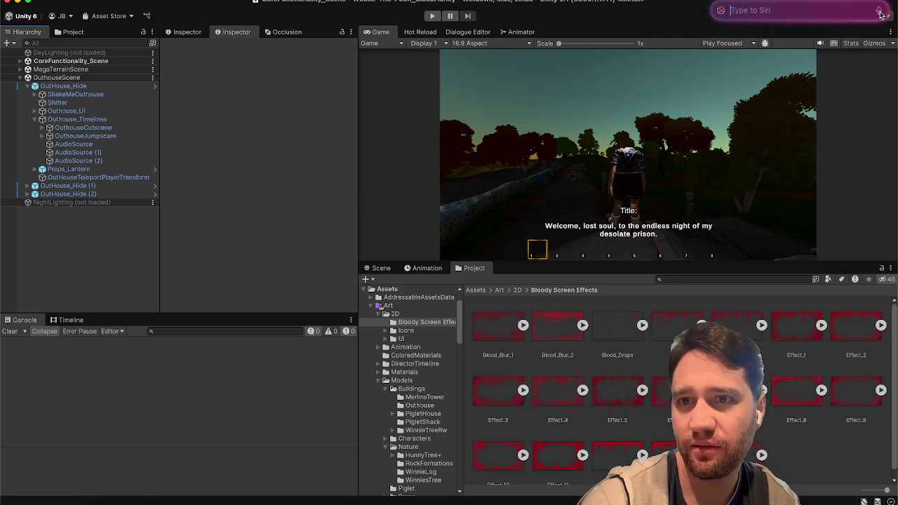
{"action": "left_click", "coordinate": [879, 12]}
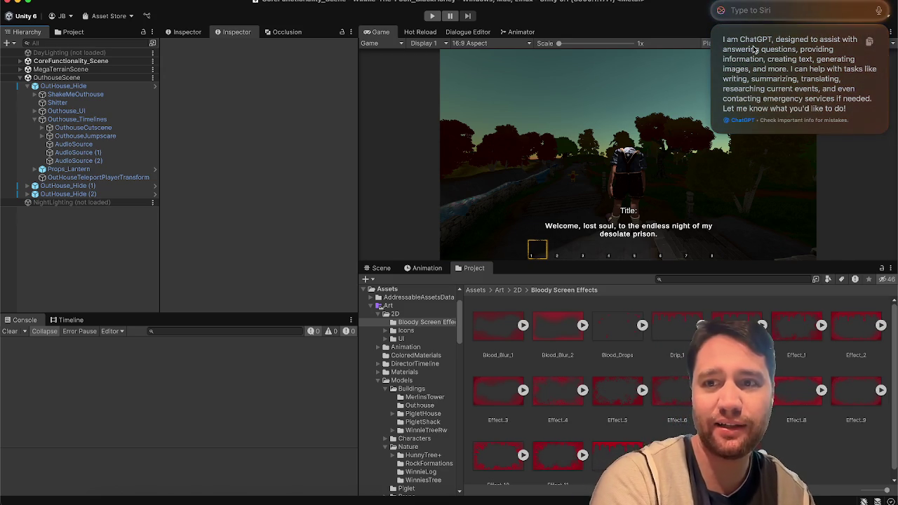
{"action": "left_click", "coordinate": [212, 252]}
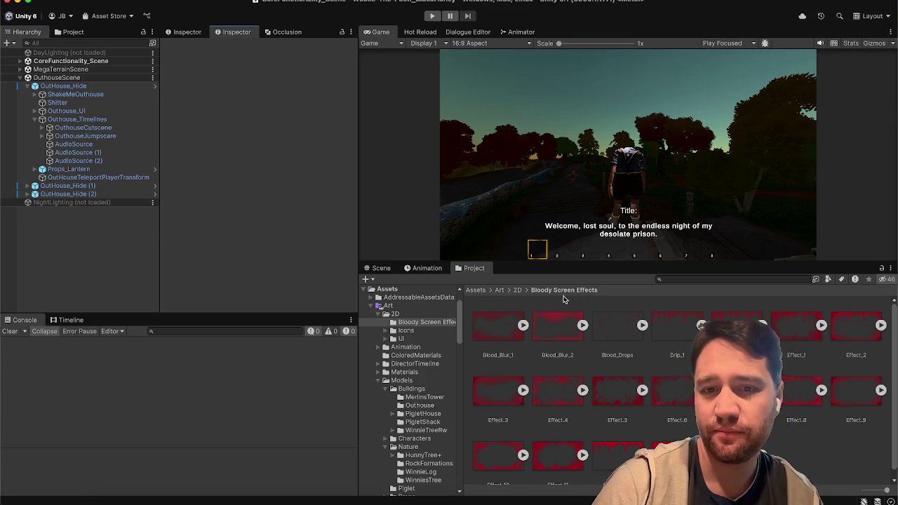
{"action": "left_click", "coordinate": [65, 254]}
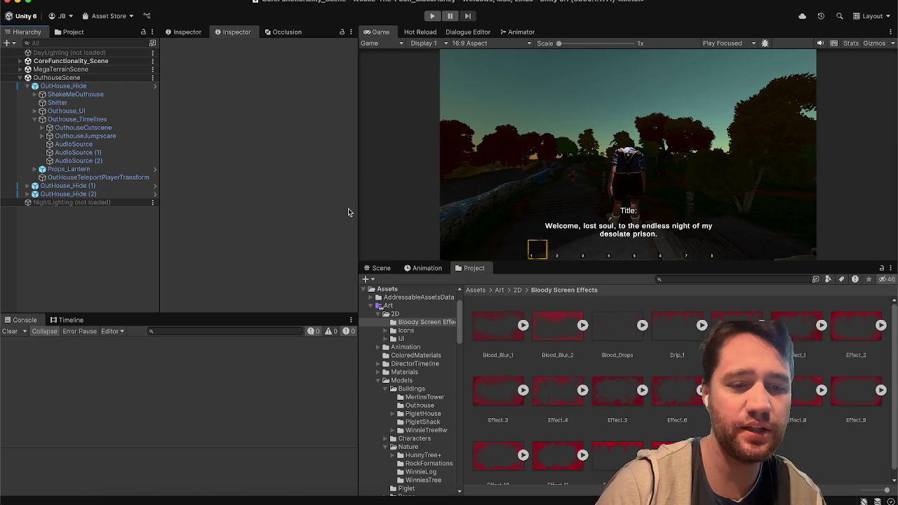
{"action": "left_click", "coordinate": [145, 501]}
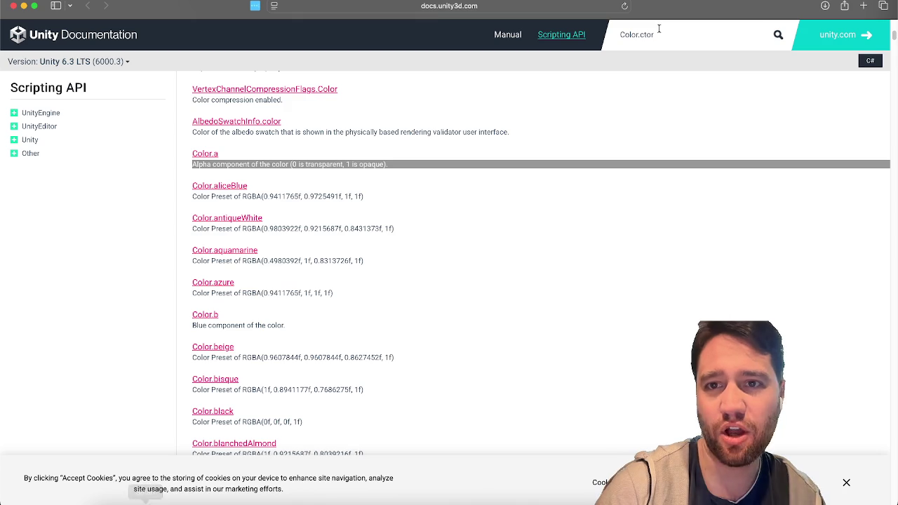
Search Google in a new tab for 'miles ai talk' and allow location access.
{"action": "left_click", "coordinate": [865, 6]}
{"action": "type", "text": "miles and"}
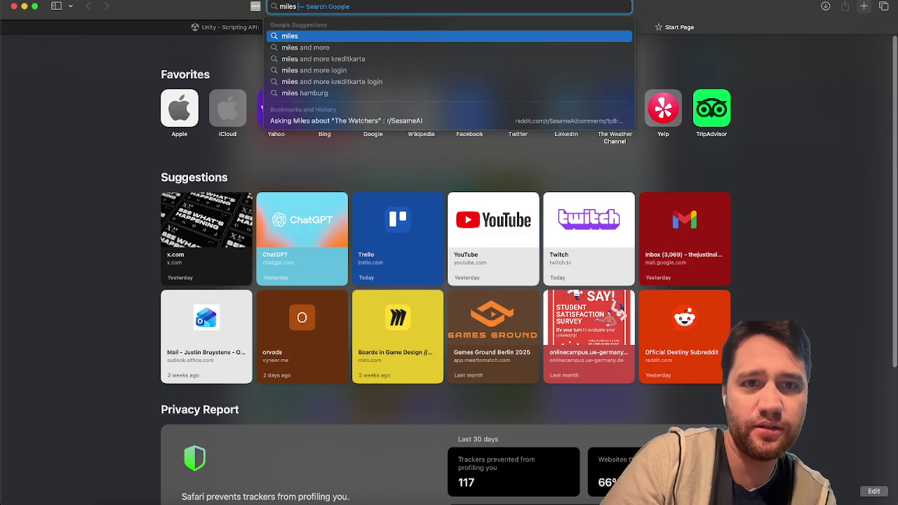
{"action": "key", "text": "BackSpace"}
{"action": "key", "text": "BackSpace"}
{"action": "key", "text": "BackSpace"}
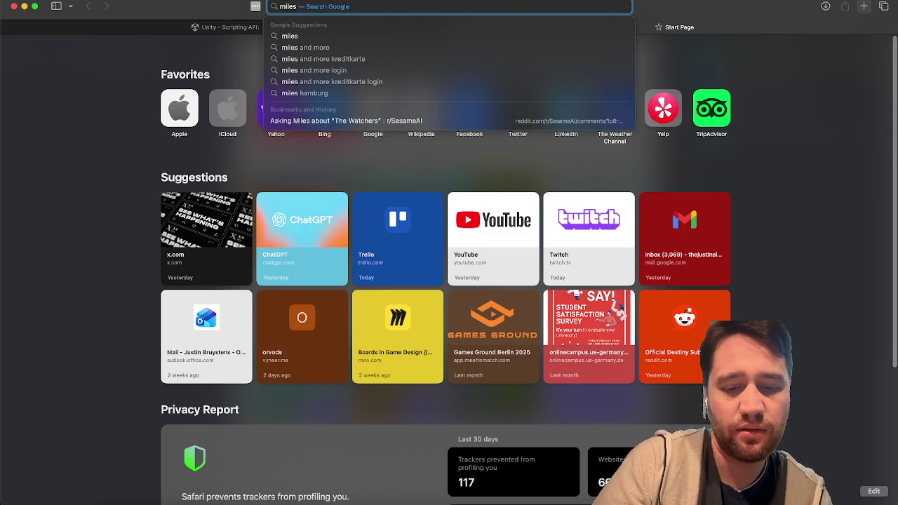
{"action": "type", "text": " ai talk"}
{"action": "key", "text": "Return"}
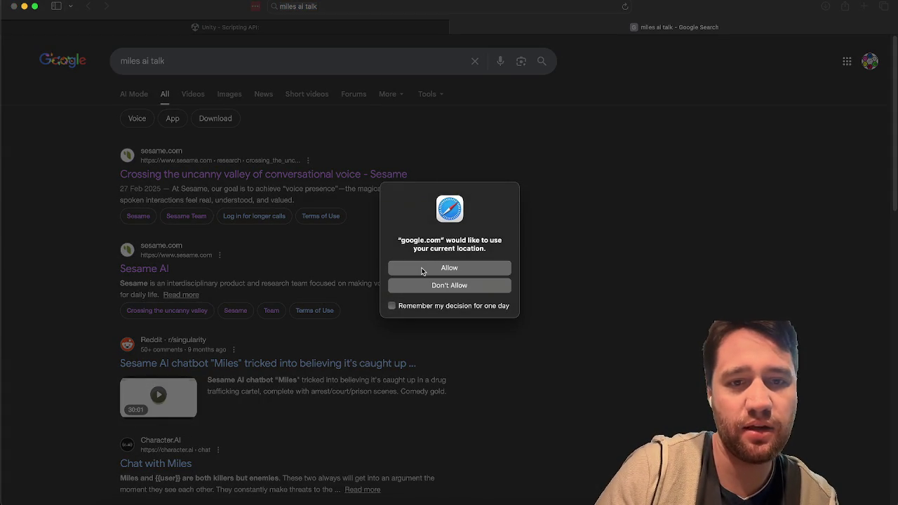
{"action": "left_click", "coordinate": [422, 270]}
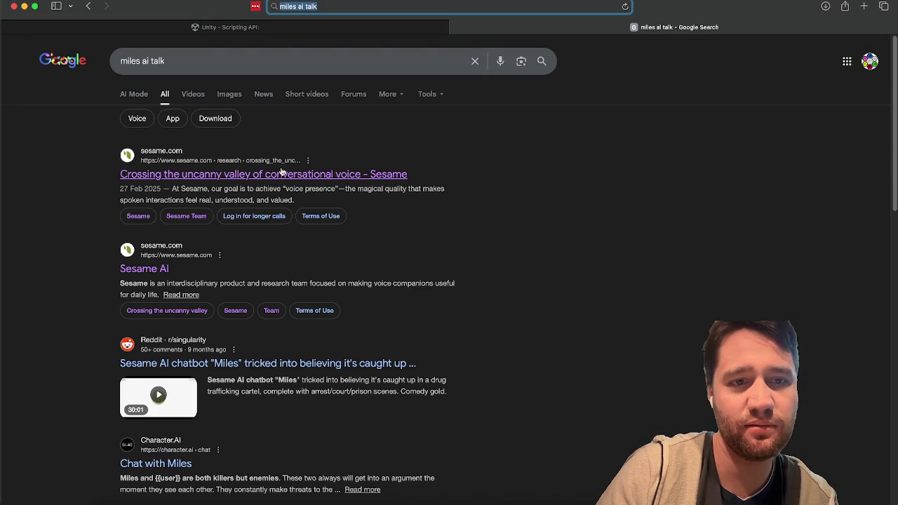
Open the Sesame voice article and its preview app, briefly checking Spotify in between.
{"action": "left_click", "coordinate": [281, 172]}
{"action": "scroll", "coordinate": [374, 271], "scroll_direction": "down", "scroll_amount": 2}
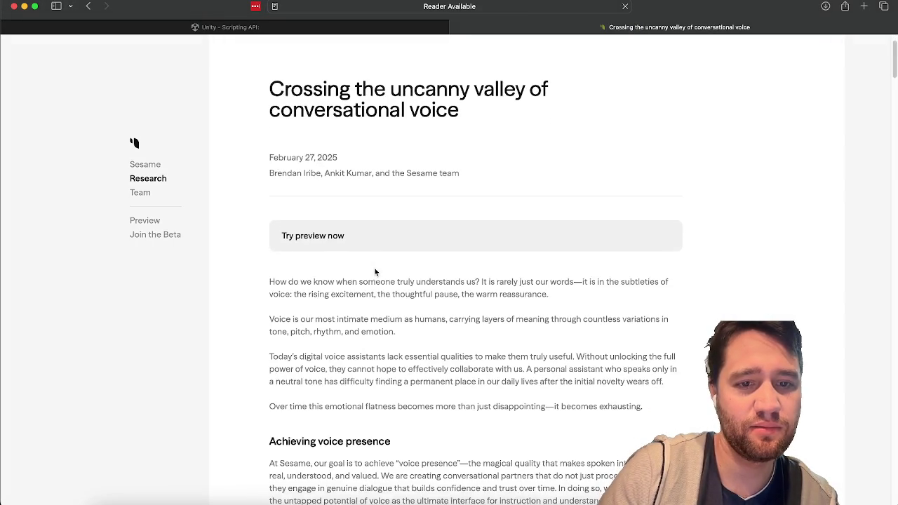
{"action": "left_click", "coordinate": [313, 235]}
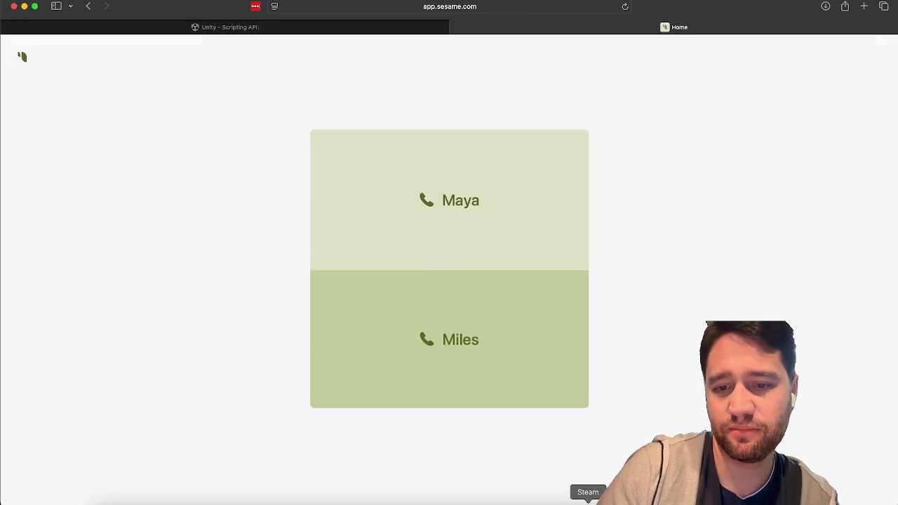
{"action": "left_click", "coordinate": [551, 500]}
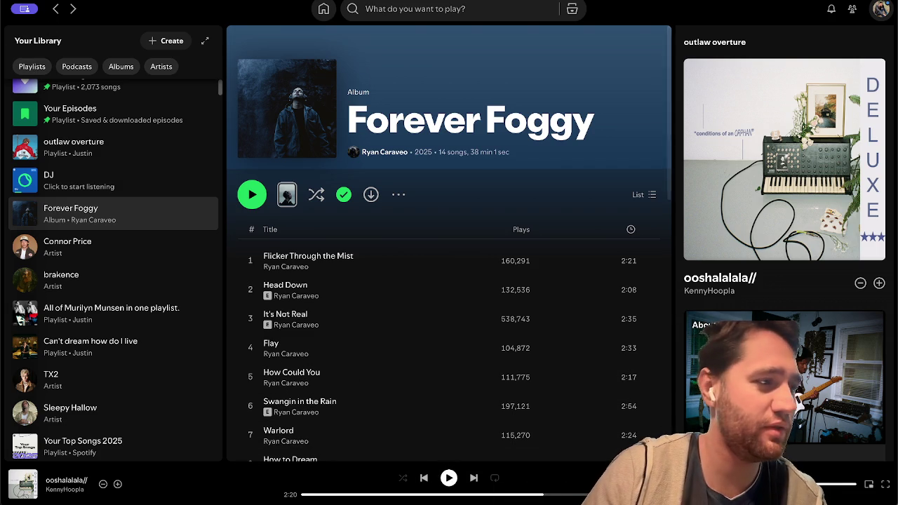
{"action": "left_click", "coordinate": [144, 499]}
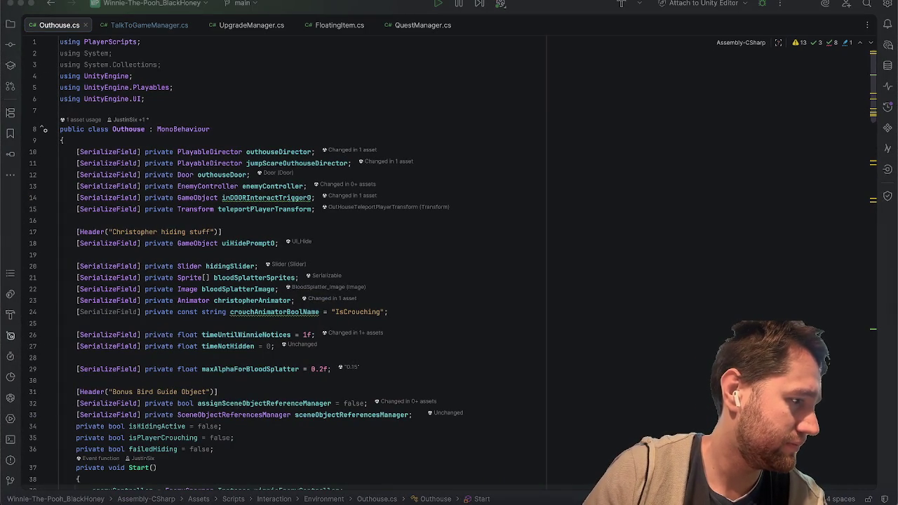
{"action": "left_click", "coordinate": [145, 500]}
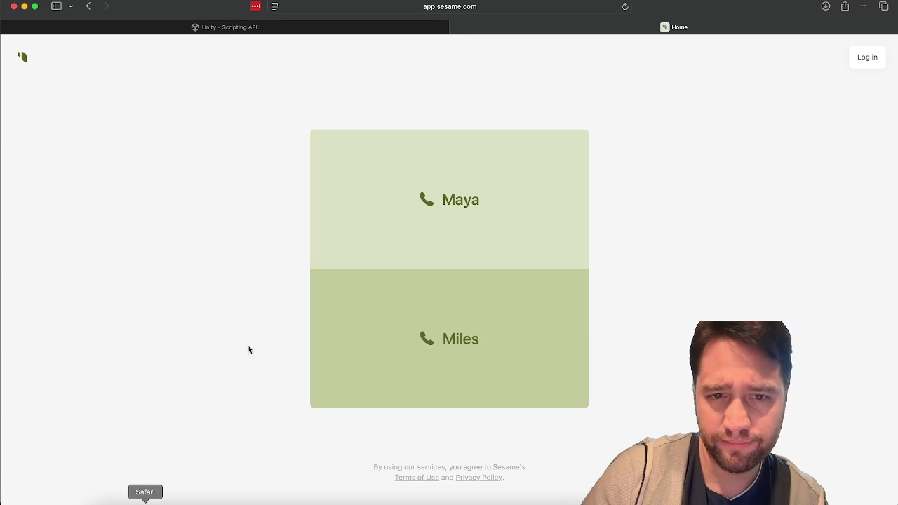
Start a Maya voice call with microphone access, check the Twitch chat window, then return to the call.
{"action": "left_click", "coordinate": [457, 209]}
{"action": "left_click", "coordinate": [433, 274]}
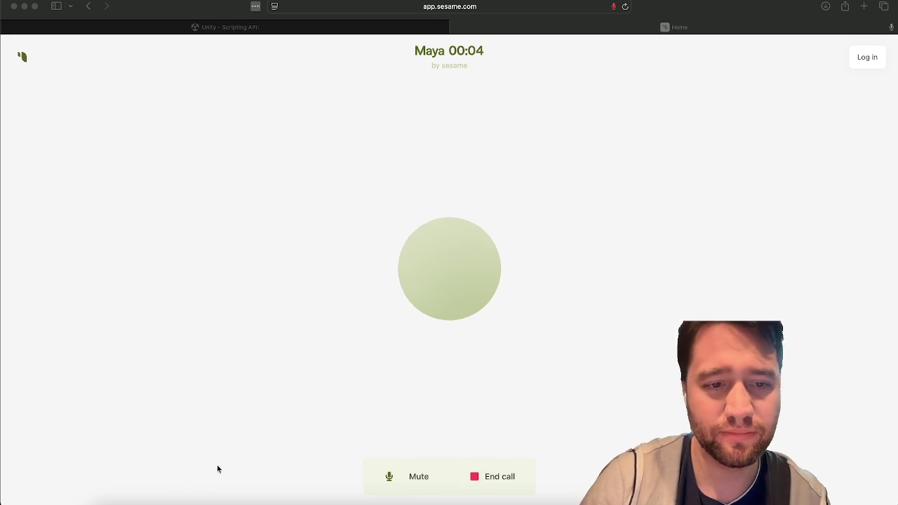
{"action": "right_click", "coordinate": [156, 499]}
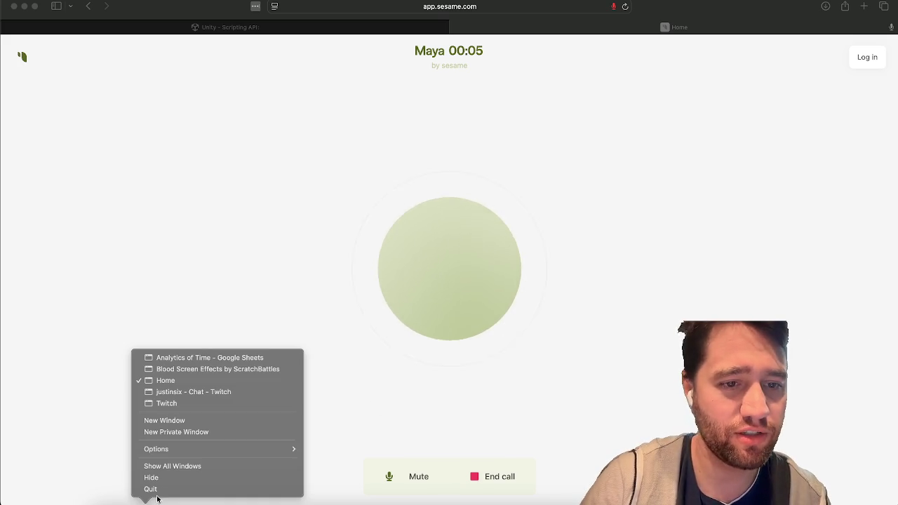
{"action": "left_click", "coordinate": [202, 396]}
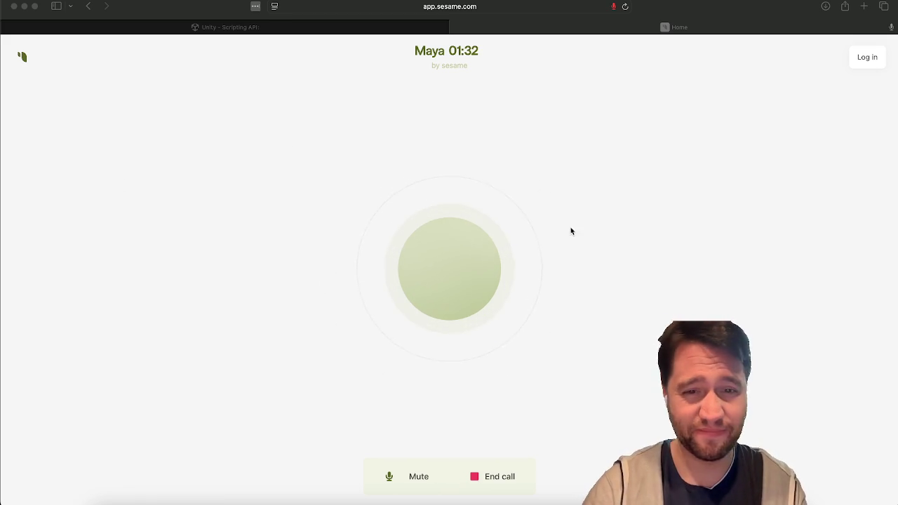
{"action": "left_click", "coordinate": [482, 477]}
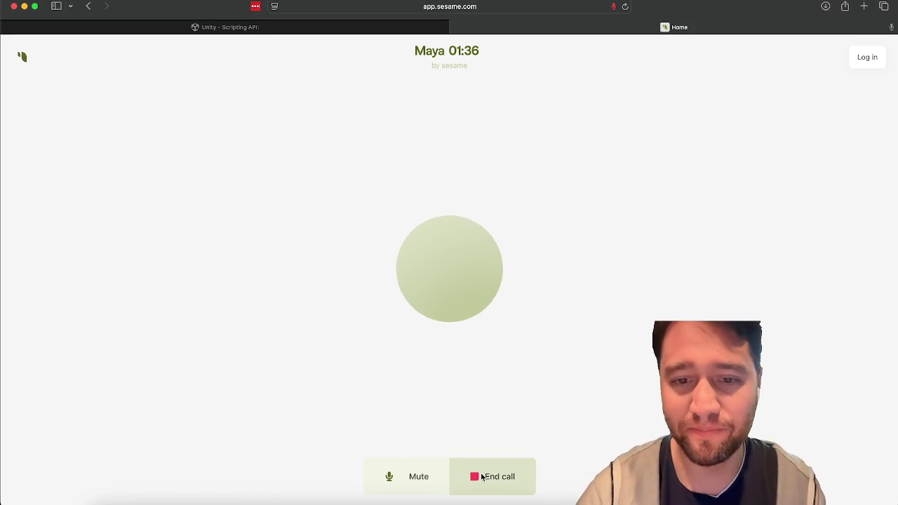
End the voice call with Maya and return to the Sesame page's address.
{"action": "left_click", "coordinate": [464, 468]}
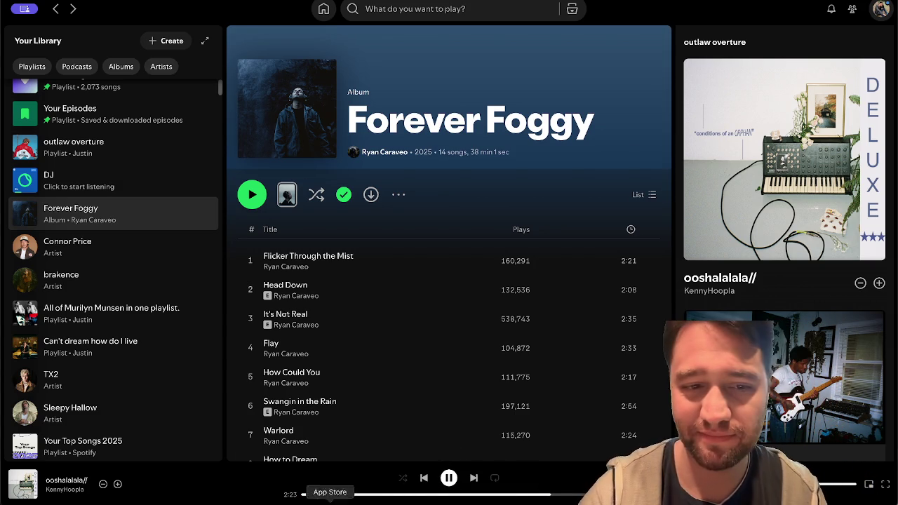
{"action": "left_click", "coordinate": [145, 501]}
{"action": "left_click", "coordinate": [514, 6]}
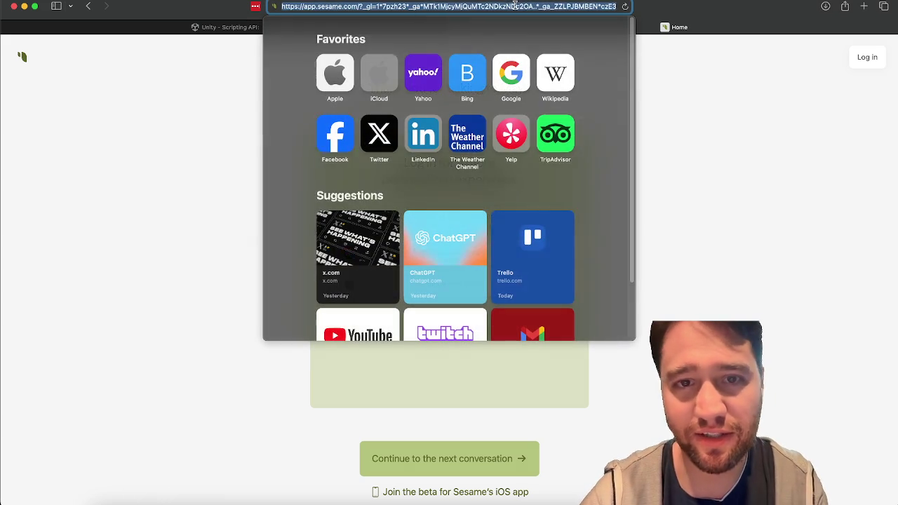
{"action": "key", "text": "super+Tab"}
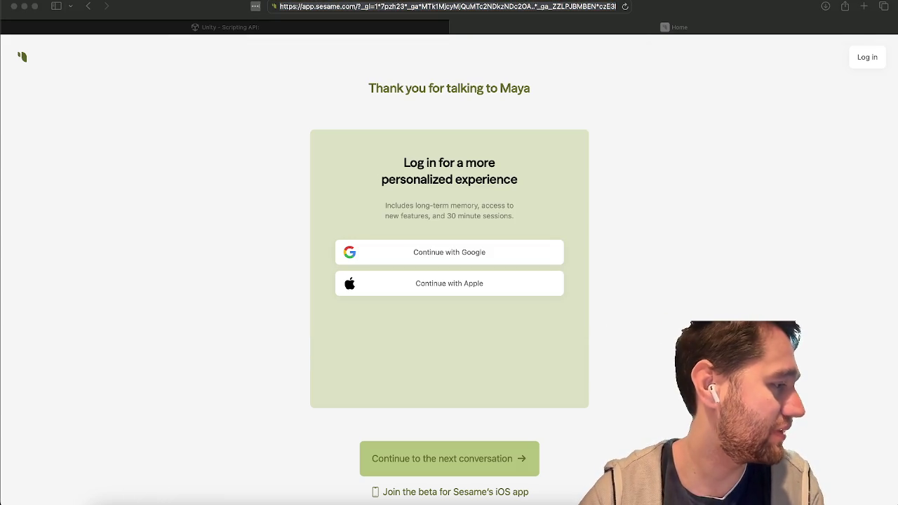
{"action": "key", "text": "super+Tab"}
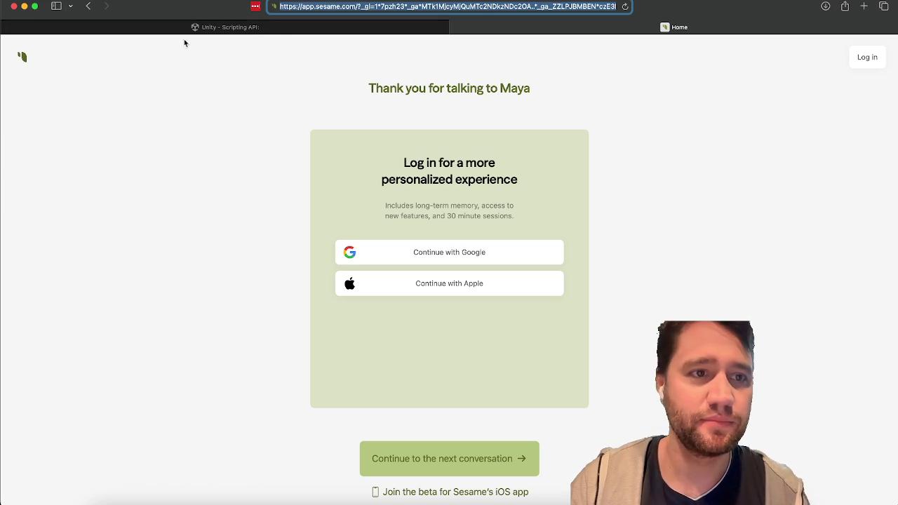
Strip the tracking query from the address and reload plain app.sesame.com.
{"action": "left_click", "coordinate": [185, 83]}
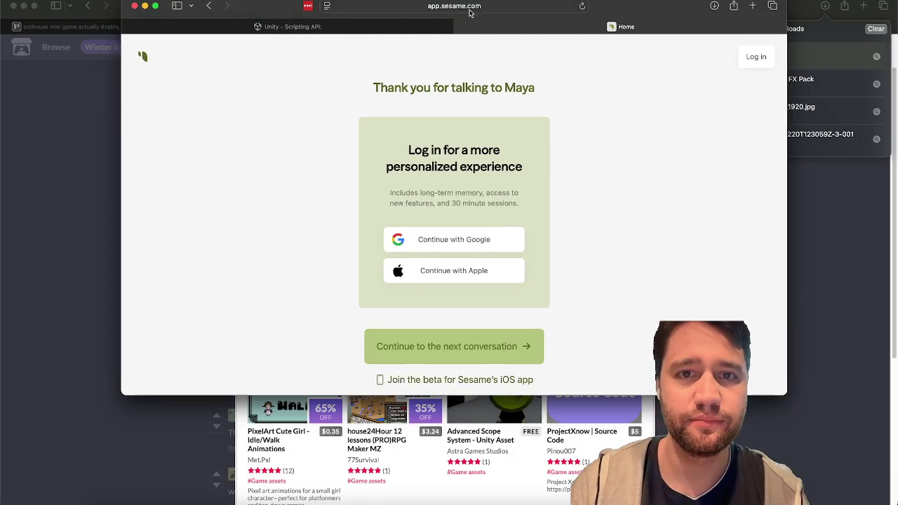
{"action": "left_click", "coordinate": [470, 6]}
{"action": "left_click", "coordinate": [459, 7]}
{"action": "left_click_drag", "start_coordinate": [415, 5], "coordinate": [888, 37]}
{"action": "key", "text": "BackSpace"}
{"action": "key", "text": "Return"}
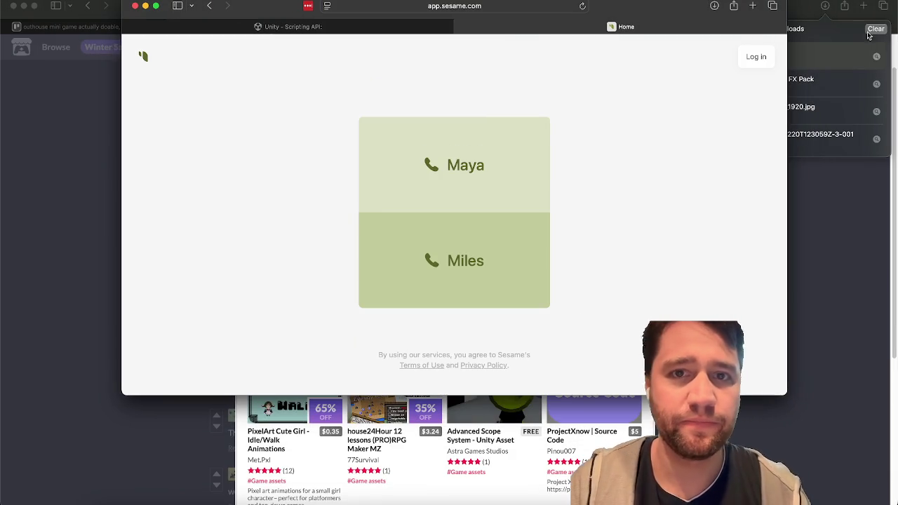
{"action": "left_click", "coordinate": [512, 4]}
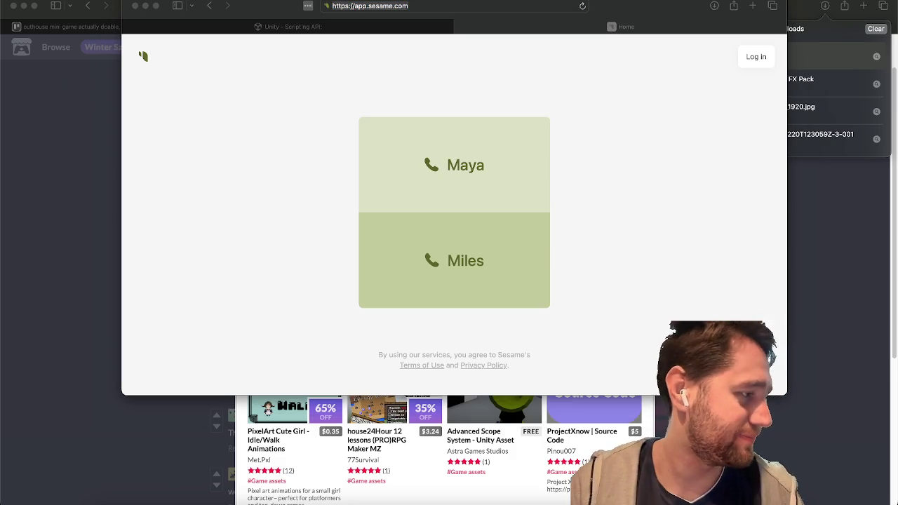
Close the Sesame Home tab and make the Unity docs window fill the screen.
{"action": "left_click", "coordinate": [424, 54]}
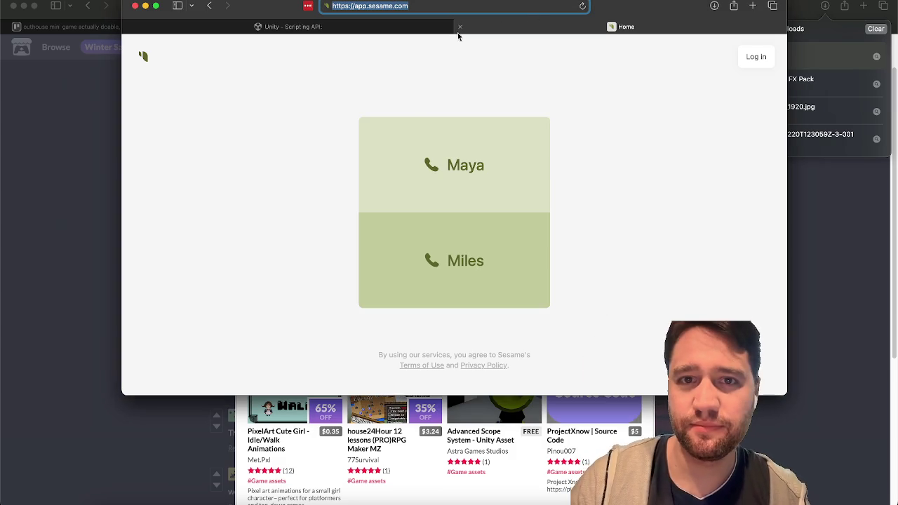
{"action": "left_click", "coordinate": [460, 27]}
{"action": "mouse_move", "coordinate": [298, 7]}
{"action": "left_mouse_down"}
{"action": "mouse_move", "coordinate": [282, 63]}
{"action": "mouse_move", "coordinate": [313, 7]}
{"action": "mouse_move", "coordinate": [260, 35]}
{"action": "left_mouse_up"}
{"action": "left_click", "coordinate": [144, 30]}
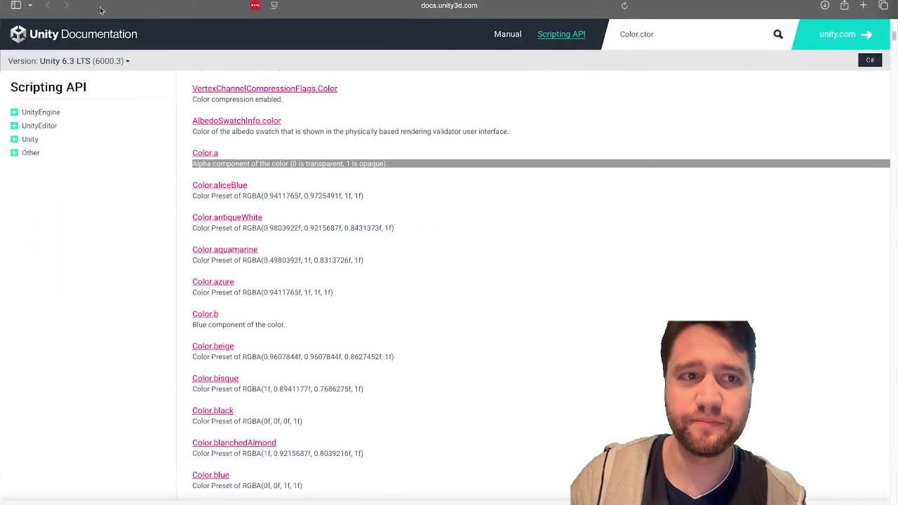
Take the Unity Color docs window out of full screen.
{"action": "key", "text": "ctrl+super+f"}
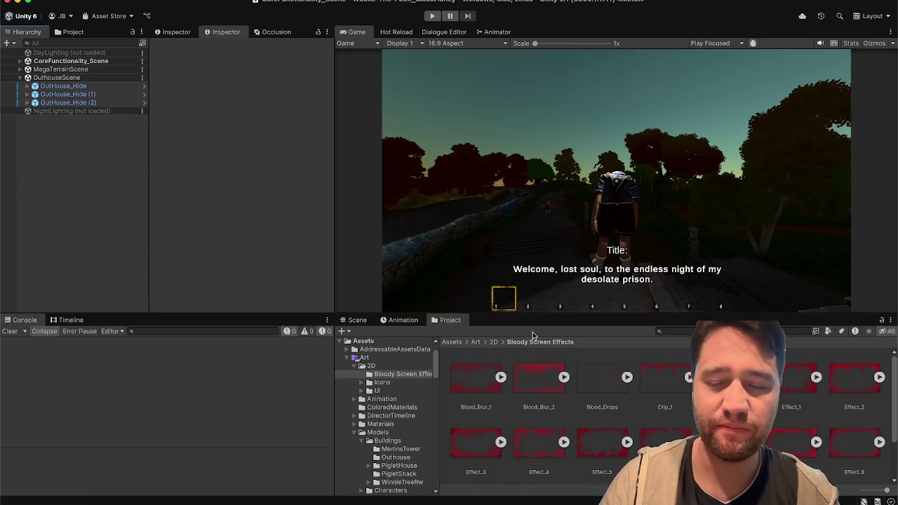
Enlarge the Project panel and scroll through the Outhouse.cs script.
{"action": "left_click_drag", "start_coordinate": [538, 320], "coordinate": [546, 284]}
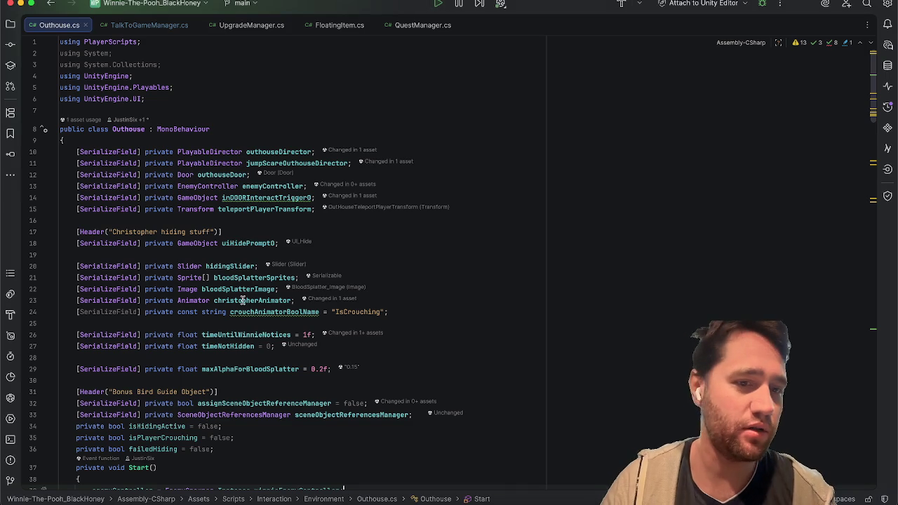
{"action": "left_click", "coordinate": [588, 244]}
{"action": "scroll", "coordinate": [588, 244], "scroll_direction": "down", "scroll_amount": 20}
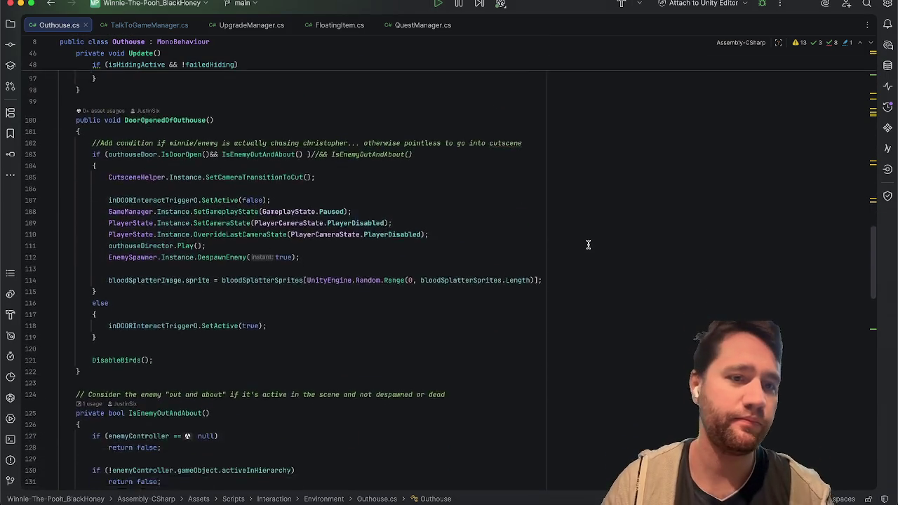
{"action": "scroll", "coordinate": [588, 244], "scroll_direction": "down", "scroll_amount": 2}
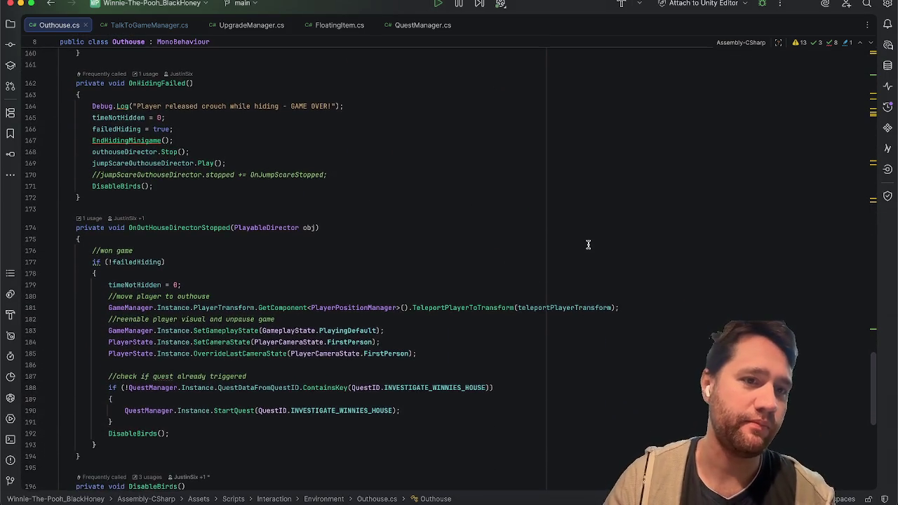
{"action": "scroll", "coordinate": [587, 244], "scroll_direction": "down", "scroll_amount": 5}
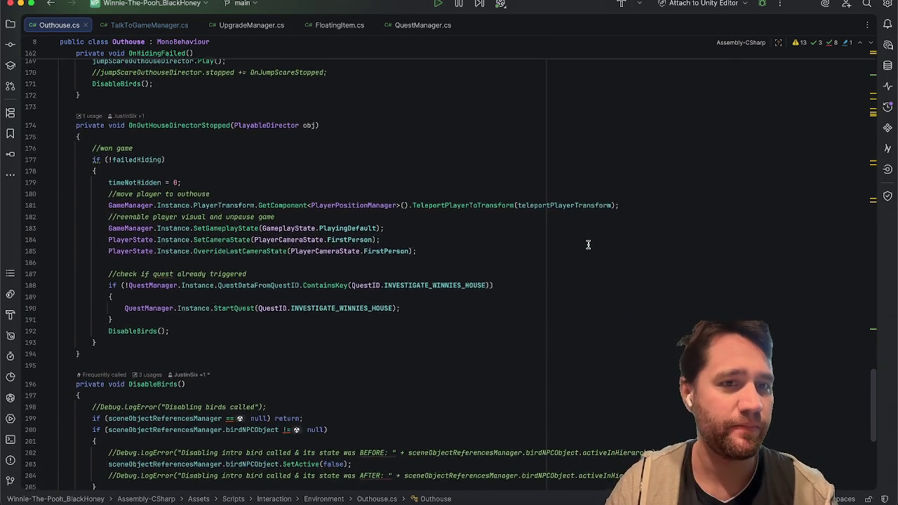
{"action": "scroll", "coordinate": [588, 244], "scroll_direction": "up", "scroll_amount": 20}
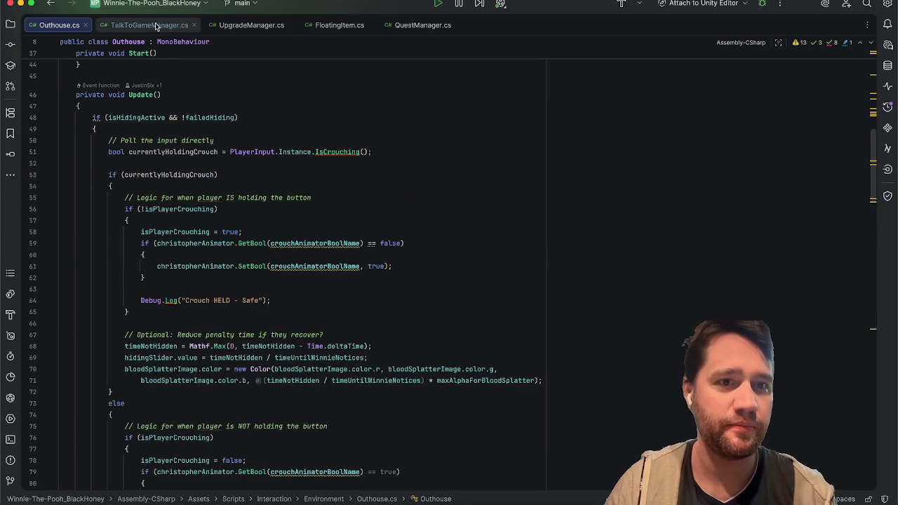
Check TogglePlayerPause in TalkToGameManager.cs, close it, and bring back the Color docs.
{"action": "left_click", "coordinate": [170, 26]}
{"action": "left_click", "coordinate": [269, 114]}
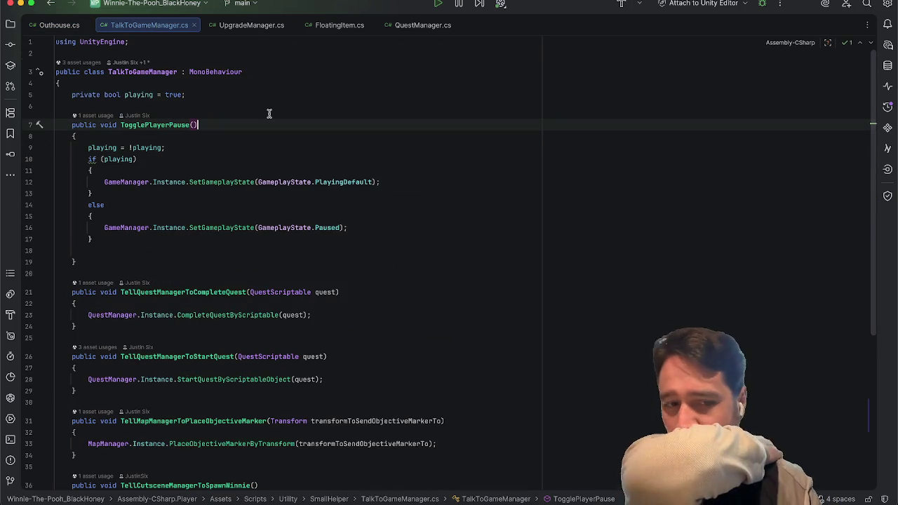
{"action": "left_click", "coordinate": [196, 25]}
{"action": "left_click", "coordinate": [146, 501]}
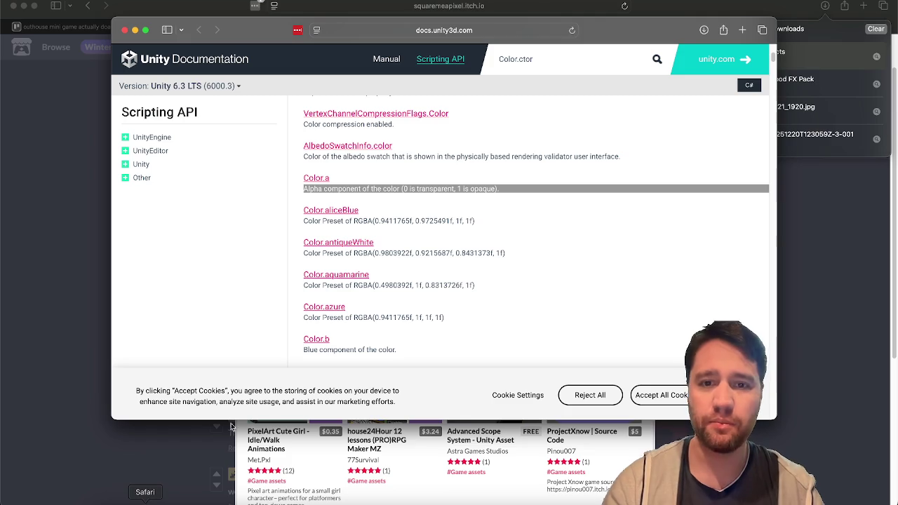
Tick the musical sting checklist item and mark the outhouse mini game card complete.
{"action": "left_click", "coordinate": [76, 188]}
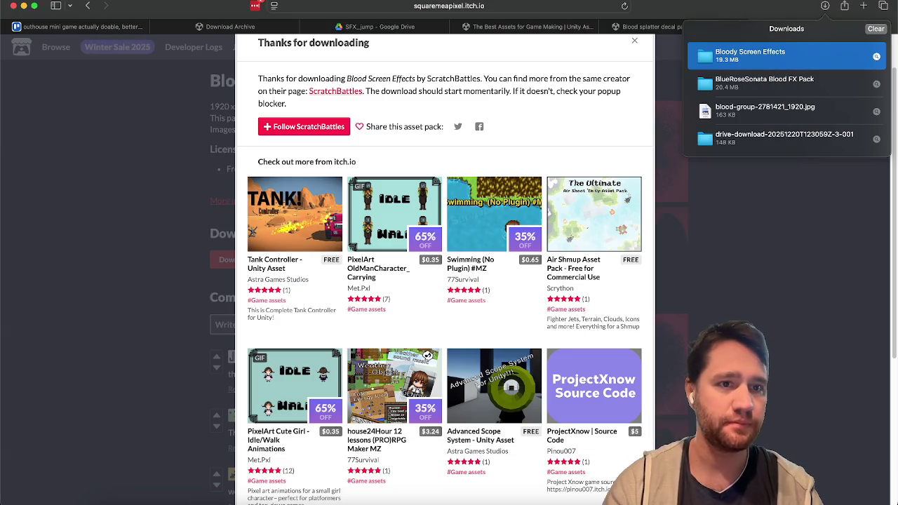
{"action": "left_click", "coordinate": [77, 26]}
{"action": "left_click", "coordinate": [180, 293]}
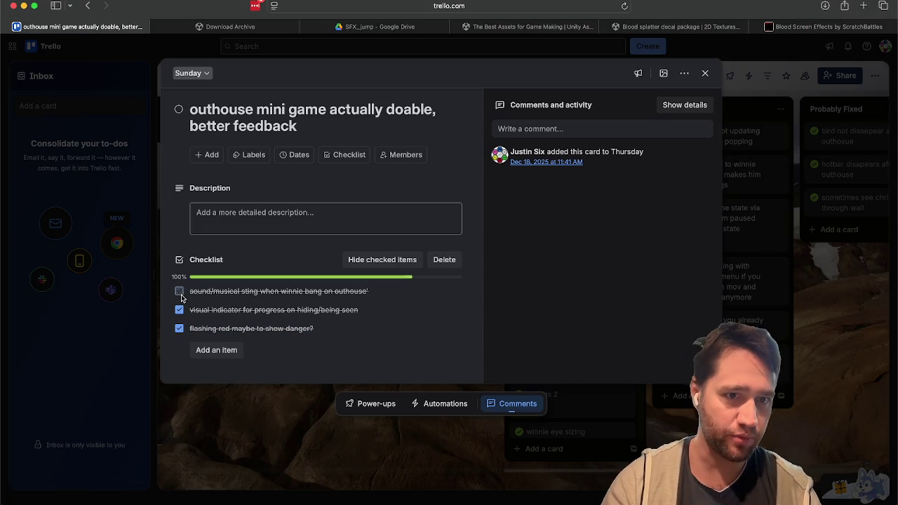
{"action": "left_click", "coordinate": [179, 108]}
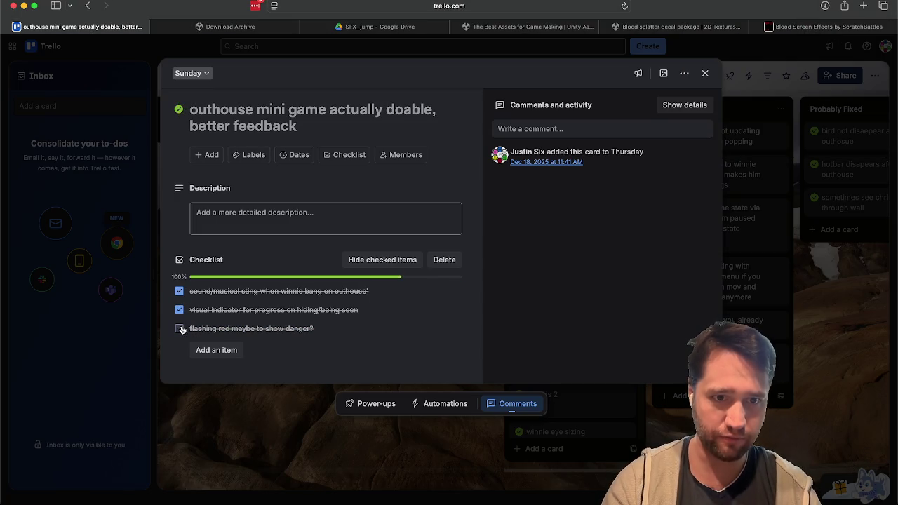
Move the outhouse and fix world black honey cards below the letter card in Sunday.
{"action": "left_click", "coordinate": [205, 394]}
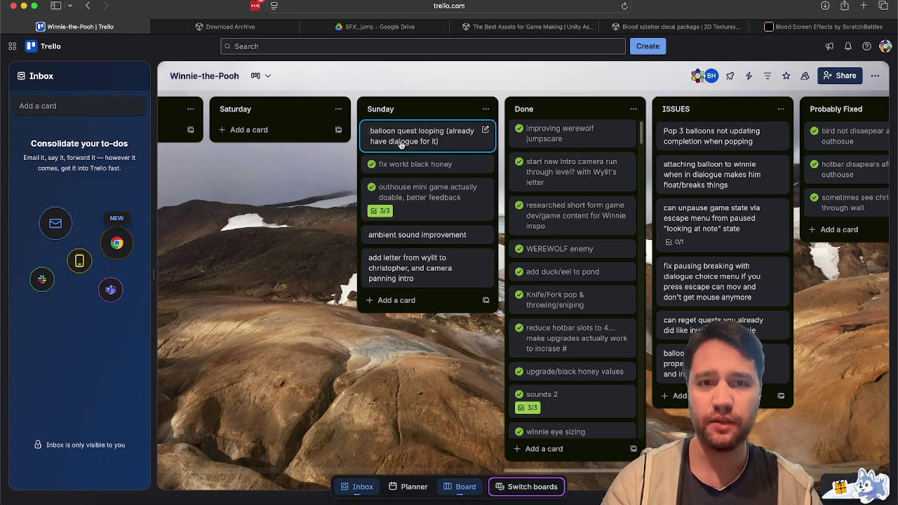
{"action": "left_click_drag", "start_coordinate": [392, 214], "coordinate": [392, 270]}
{"action": "left_click_drag", "start_coordinate": [396, 164], "coordinate": [384, 228]}
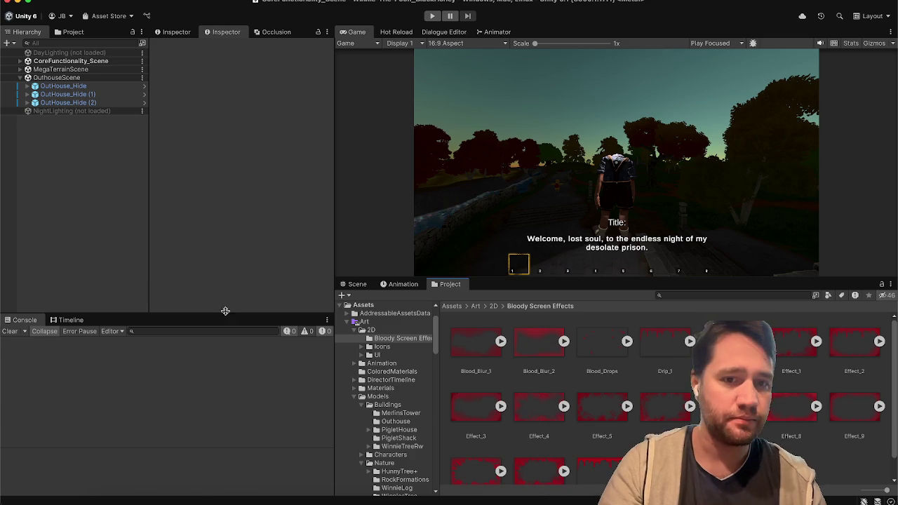
Search the Hierarchy for 'black' and select all the filled_BlackHoney Variant jars.
{"action": "left_click", "coordinate": [354, 285]}
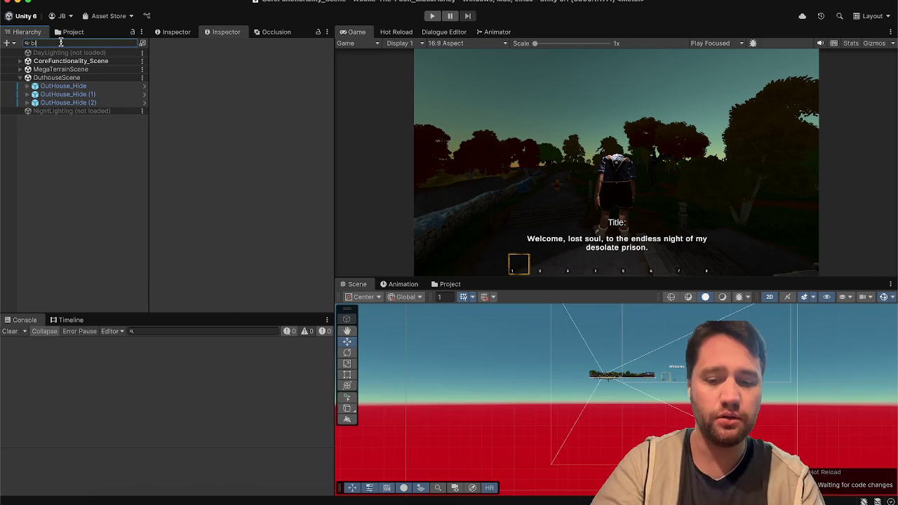
{"action": "type", "text": "lack"}
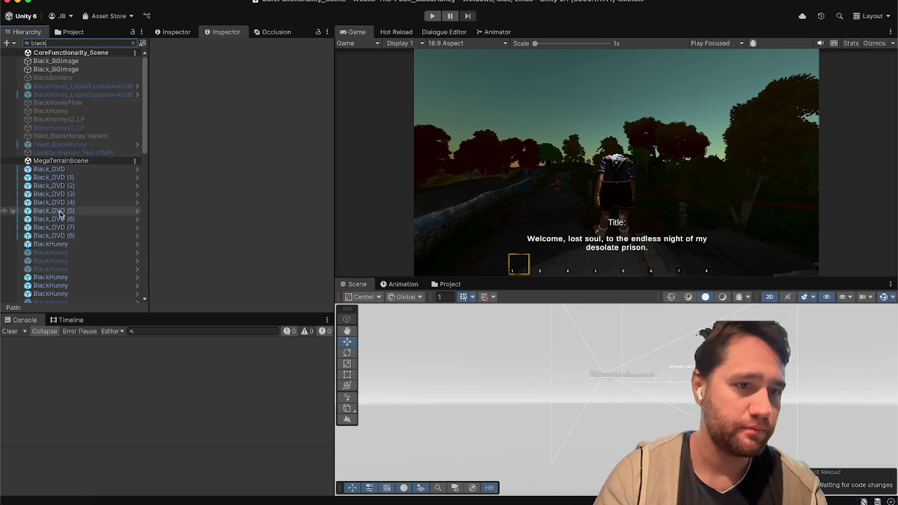
{"action": "scroll", "coordinate": [60, 211], "scroll_direction": "down", "scroll_amount": 10}
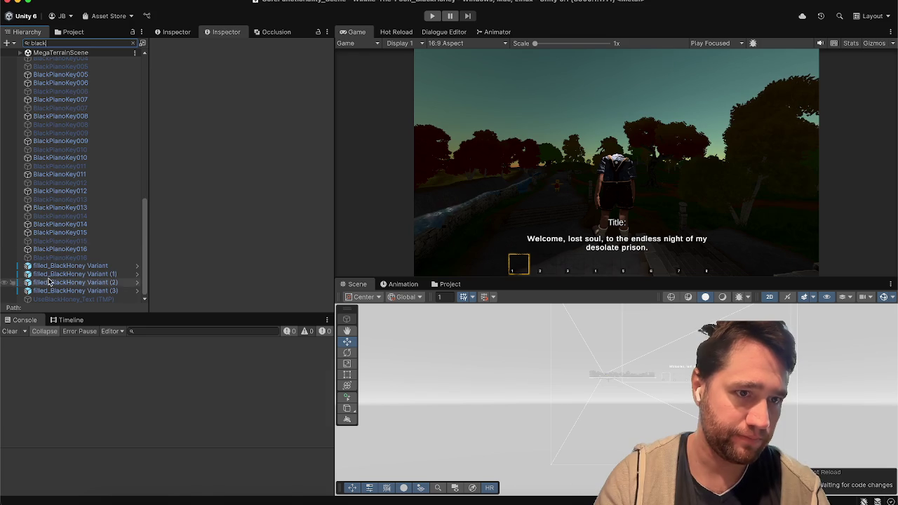
{"action": "left_click", "coordinate": [60, 274]}
{"action": "scroll", "coordinate": [58, 273], "scroll_direction": "down", "scroll_amount": 1}
{"action": "key", "text": "Up"}
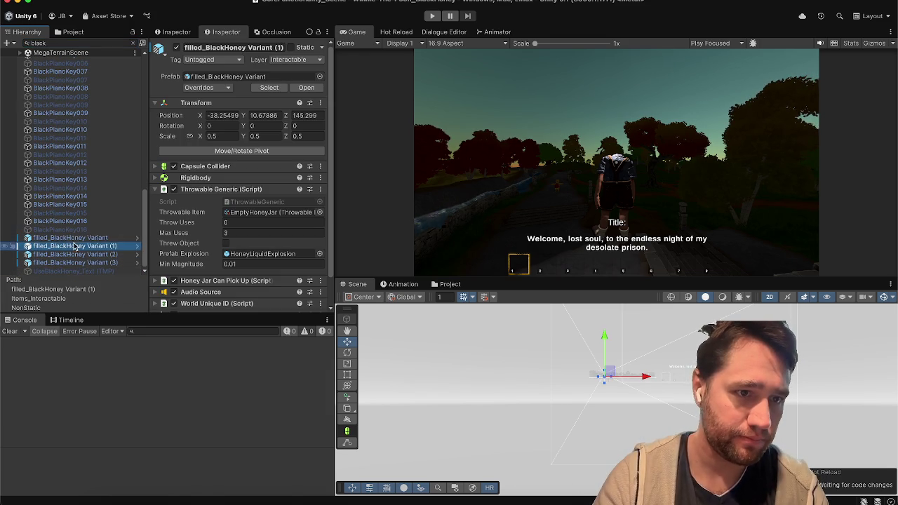
{"action": "key", "text": "shift+Down"}
{"action": "key", "text": "shift+Down"}
{"action": "key", "text": "shift+Down"}
Clear the search and frame filled_BlackHoney Variant (2) in the 3D scene view.
{"action": "left_click", "coordinate": [133, 43]}
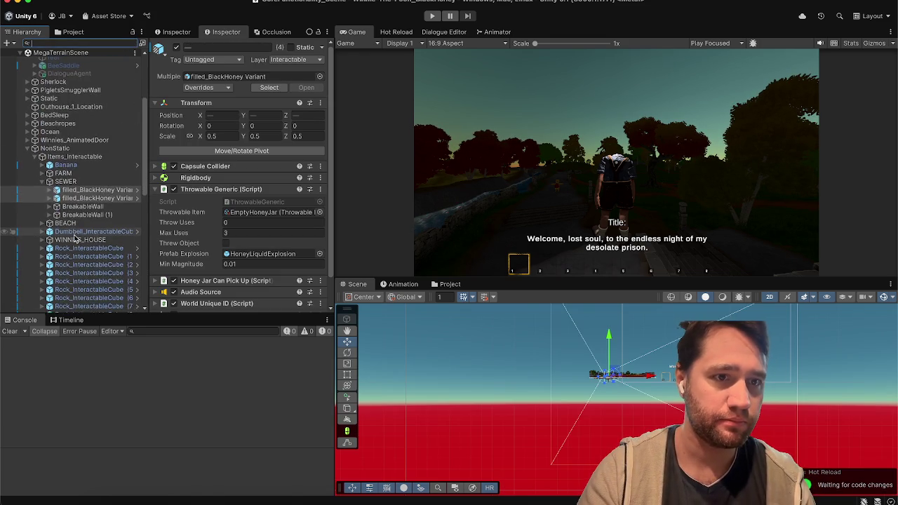
{"action": "scroll", "coordinate": [75, 239], "scroll_direction": "down", "scroll_amount": 2}
{"action": "scroll", "coordinate": [75, 239], "scroll_direction": "up", "scroll_amount": 4}
{"action": "scroll", "coordinate": [75, 239], "scroll_direction": "down", "scroll_amount": 2}
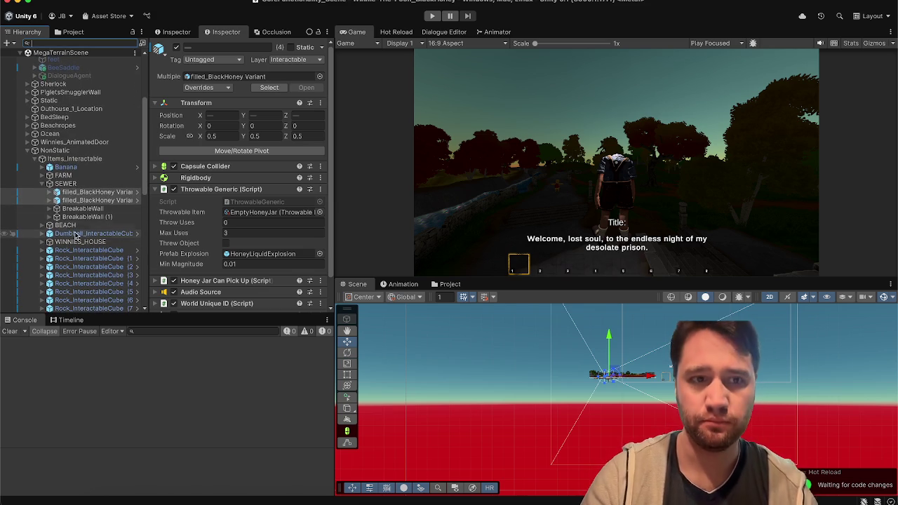
{"action": "left_click", "coordinate": [99, 194]}
{"action": "left_click", "coordinate": [769, 296]}
{"action": "key", "text": "f"}
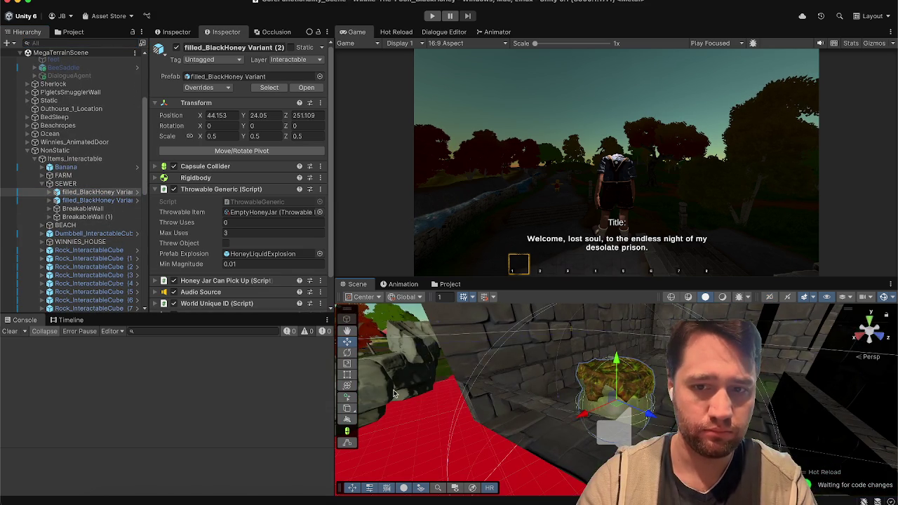
Frame filled_BlackHoney Variants (3) and (1) and fly the camera around the jar.
{"action": "double_click", "coordinate": [95, 200]}
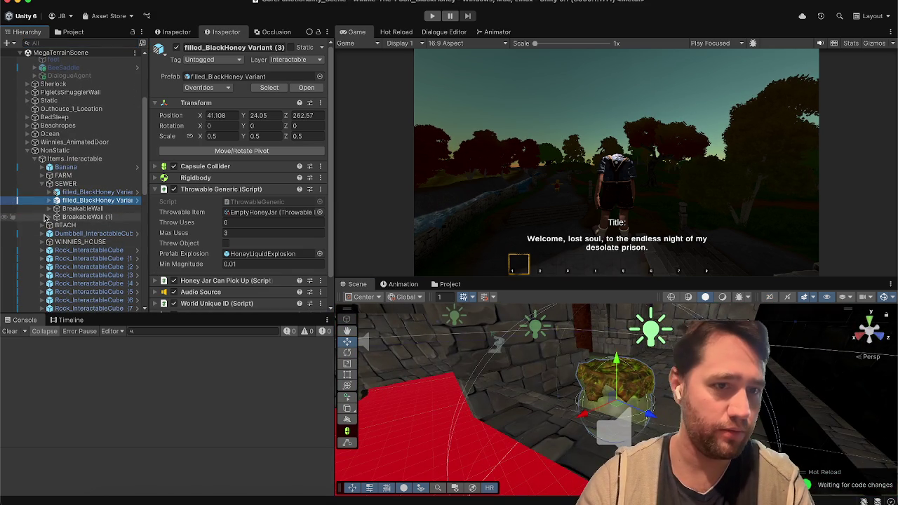
{"action": "scroll", "coordinate": [44, 219], "scroll_direction": "down", "scroll_amount": 10}
{"action": "scroll", "coordinate": [45, 218], "scroll_direction": "down", "scroll_amount": 3}
{"action": "double_click", "coordinate": [73, 223]}
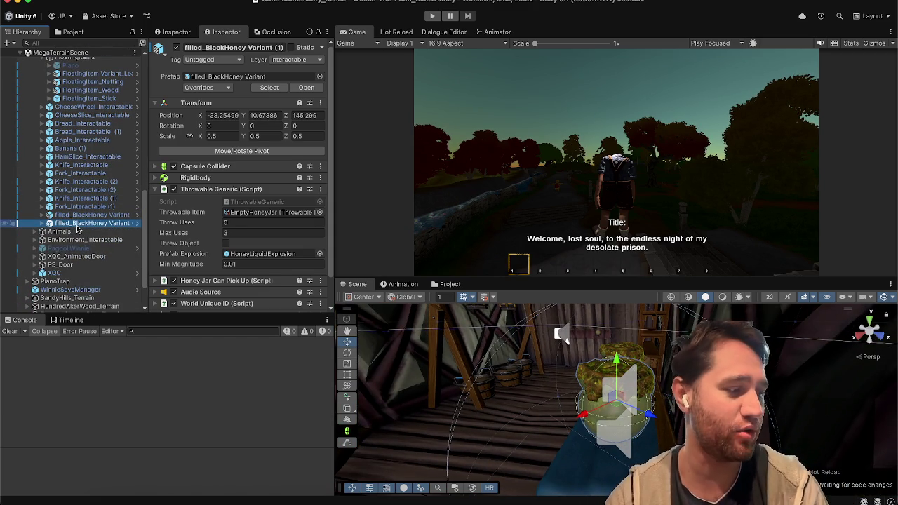
{"action": "scroll", "coordinate": [78, 229], "scroll_direction": "up", "scroll_amount": 1}
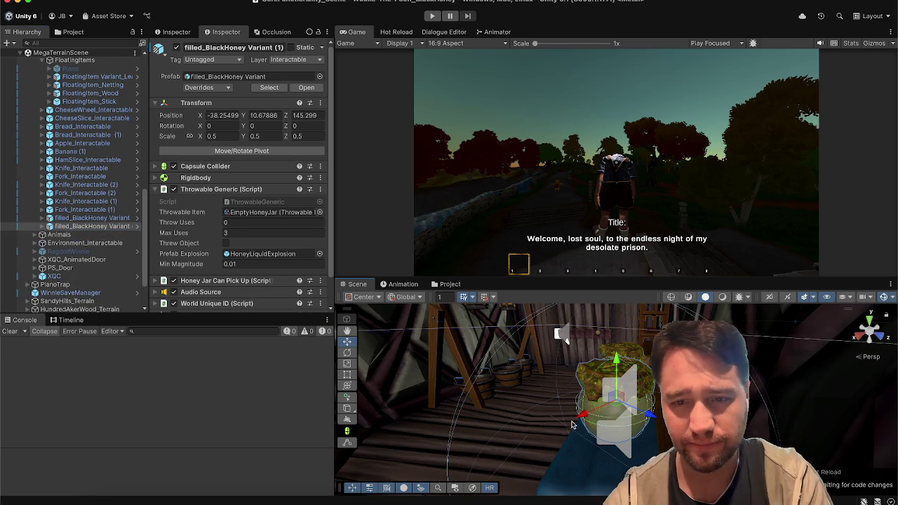
{"action": "scroll", "coordinate": [572, 425], "scroll_direction": "down", "scroll_amount": 10}
{"action": "mouse_move", "coordinate": [656, 430]}
{"action": "left_mouse_down"}
{"action": "mouse_move", "coordinate": [680, 366]}
{"action": "mouse_move", "coordinate": [679, 431]}
{"action": "mouse_move", "coordinate": [541, 416]}
{"action": "left_mouse_up"}
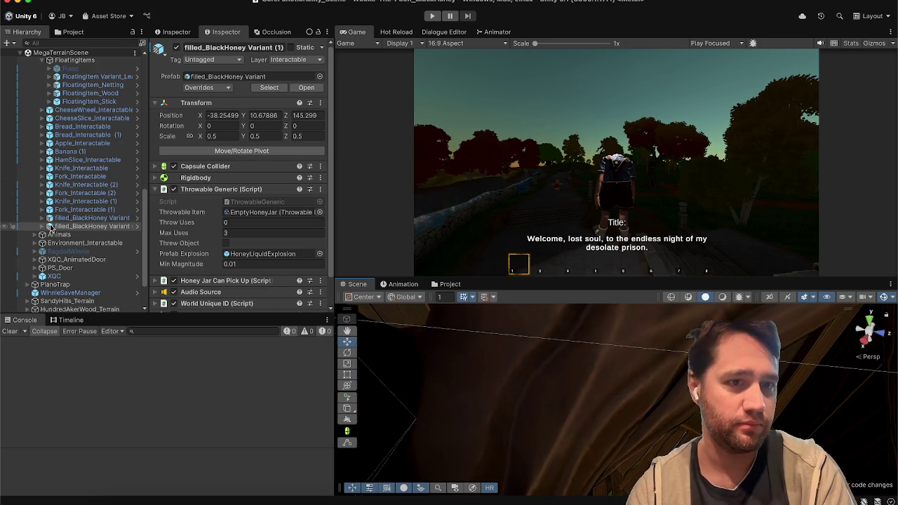
{"action": "left_click", "coordinate": [442, 286]}
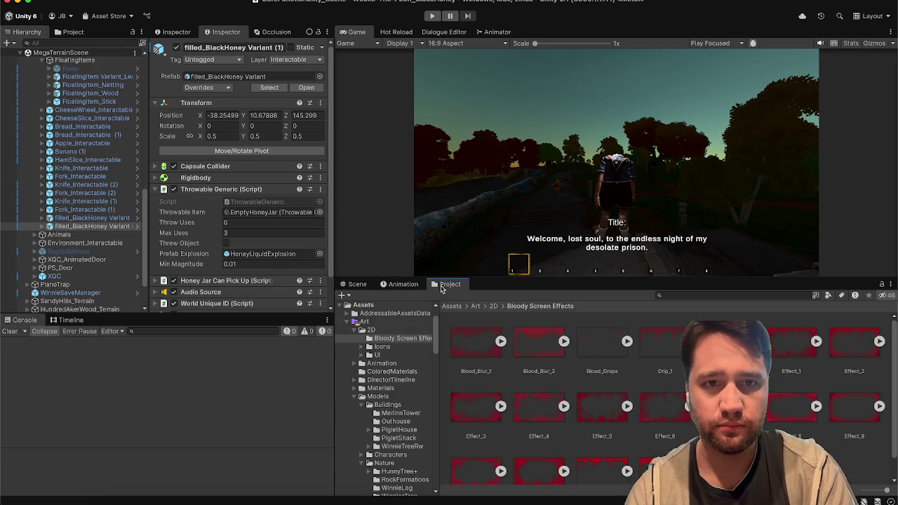
Dock the Project panel beside the scene, test-drop a filled_BlackHoney jar, then delete it.
{"action": "left_click", "coordinate": [269, 87]}
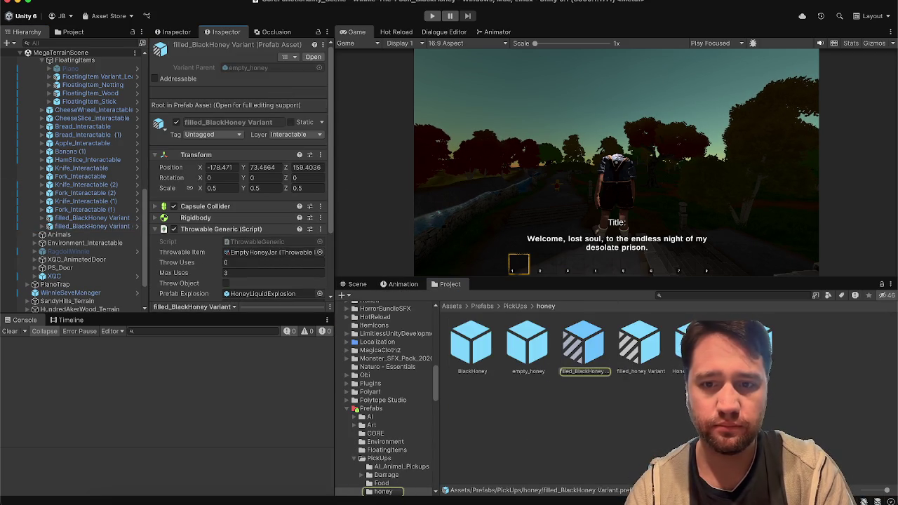
{"action": "mouse_move", "coordinate": [442, 286]}
{"action": "left_mouse_down"}
{"action": "mouse_move", "coordinate": [229, 309]}
{"action": "mouse_move", "coordinate": [224, 321]}
{"action": "left_mouse_up"}
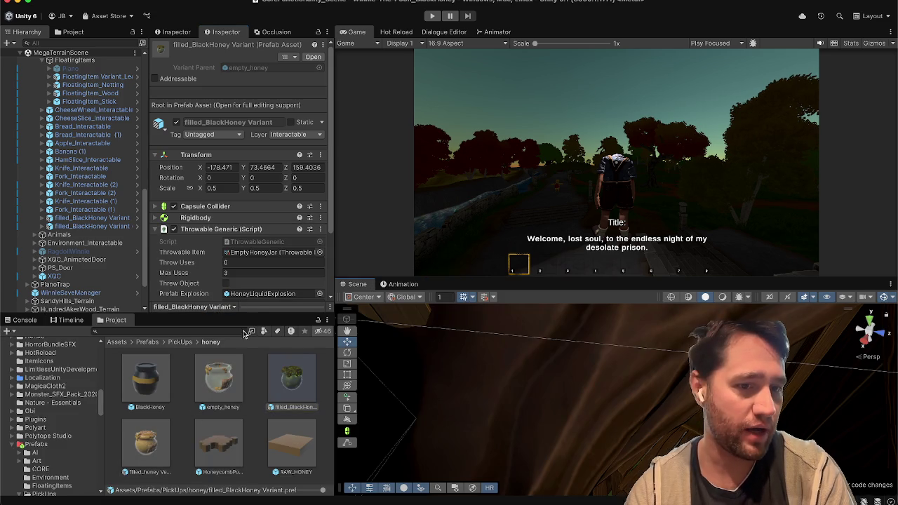
{"action": "left_click_drag", "start_coordinate": [569, 410], "coordinate": [667, 442]}
{"action": "left_click_drag", "start_coordinate": [291, 380], "coordinate": [654, 409]}
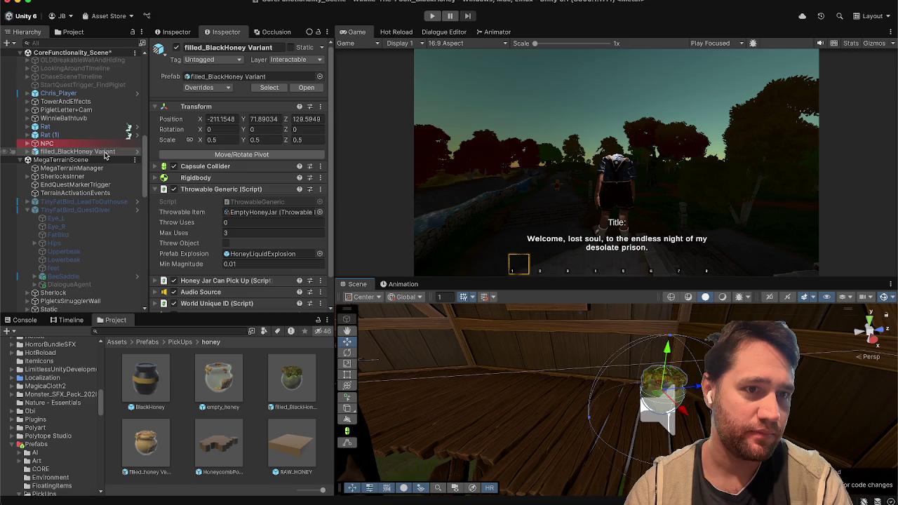
{"action": "key", "text": "Delete"}
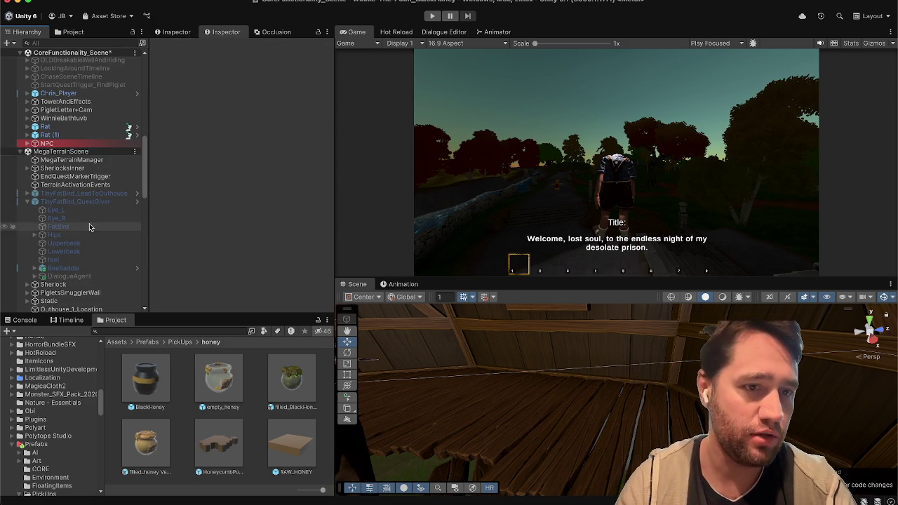
Set Items_Interactable as default parent and drop a filled_BlackHoney jar into the scene.
{"action": "scroll", "coordinate": [90, 226], "scroll_direction": "down", "scroll_amount": 10}
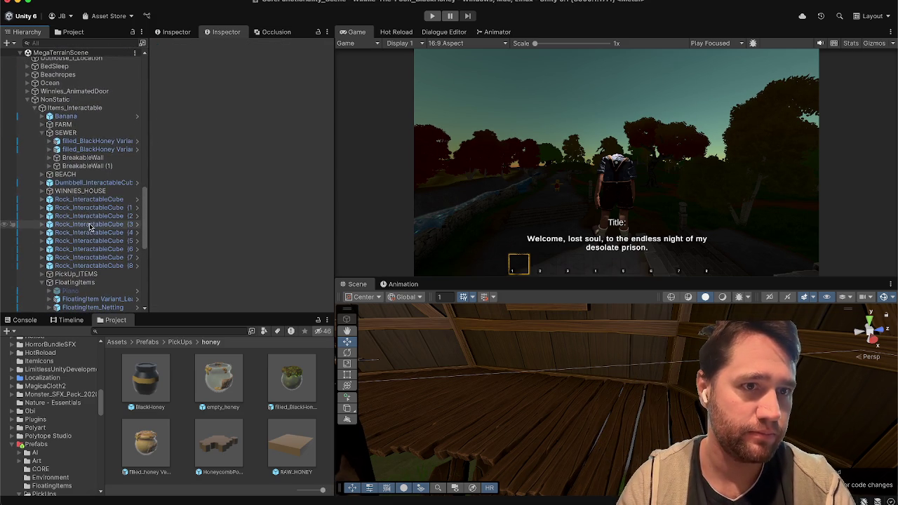
{"action": "left_click", "coordinate": [77, 108]}
{"action": "right_click", "coordinate": [90, 110]}
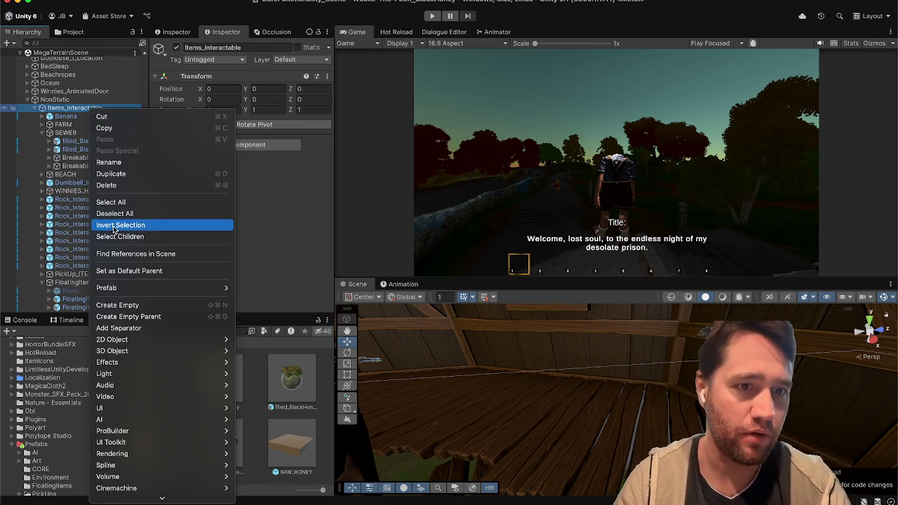
{"action": "left_click", "coordinate": [127, 270]}
{"action": "mouse_move", "coordinate": [291, 379]}
{"action": "left_mouse_down"}
{"action": "mouse_move", "coordinate": [386, 449]}
{"action": "mouse_move", "coordinate": [638, 393]}
{"action": "mouse_move", "coordinate": [651, 415]}
{"action": "left_mouse_up"}
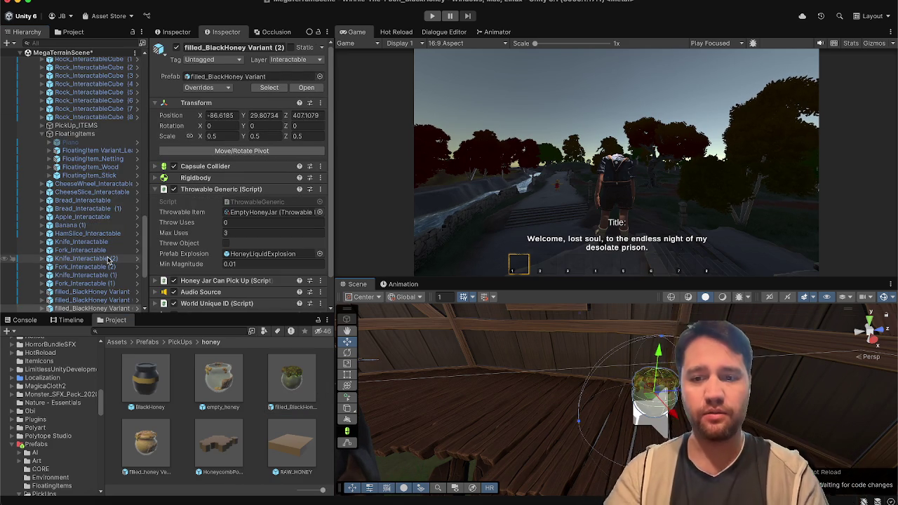
Fly the scene camera over the terrain to the autumn trees and collapse NonStatic.
{"action": "mouse_move", "coordinate": [442, 379]}
{"action": "left_mouse_down"}
{"action": "mouse_move", "coordinate": [423, 432]}
{"action": "mouse_move", "coordinate": [320, 403]}
{"action": "mouse_move", "coordinate": [449, 459]}
{"action": "left_mouse_up"}
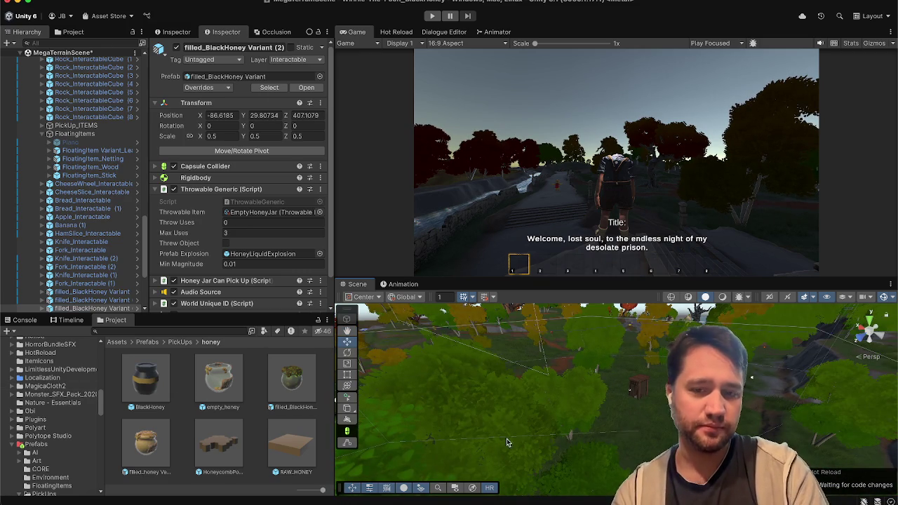
{"action": "mouse_move", "coordinate": [541, 426]}
{"action": "left_mouse_down"}
{"action": "mouse_move", "coordinate": [289, 388]}
{"action": "mouse_move", "coordinate": [541, 338]}
{"action": "mouse_move", "coordinate": [667, 429]}
{"action": "mouse_move", "coordinate": [512, 391]}
{"action": "left_mouse_up"}
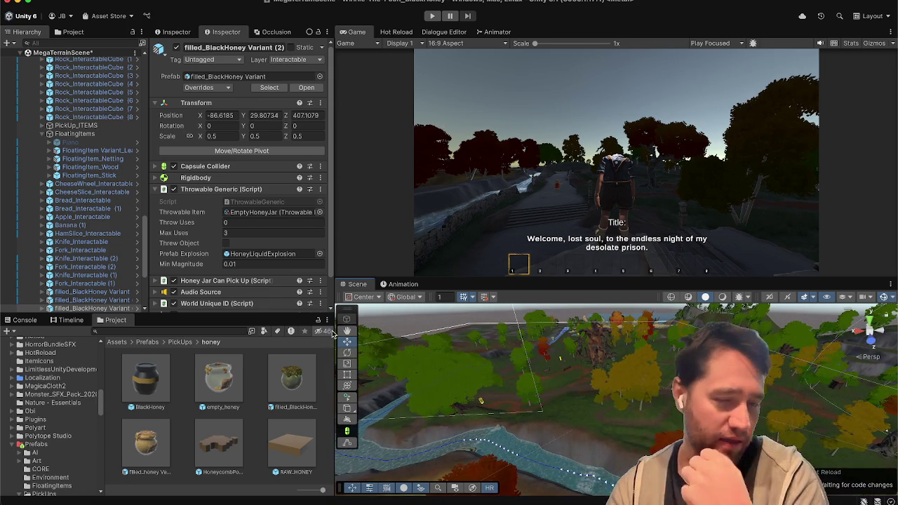
{"action": "scroll", "coordinate": [70, 182], "scroll_direction": "up", "scroll_amount": 10}
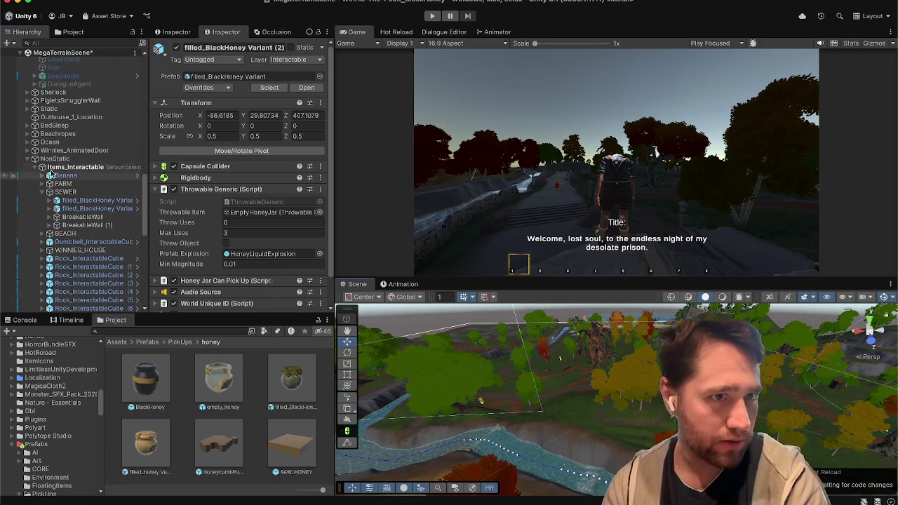
{"action": "left_click", "coordinate": [49, 158]}
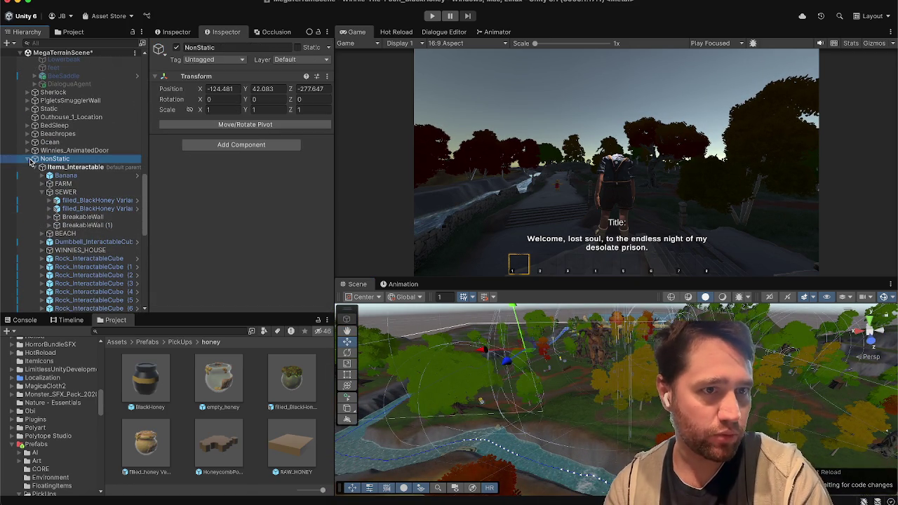
{"action": "left_click", "coordinate": [28, 159]}
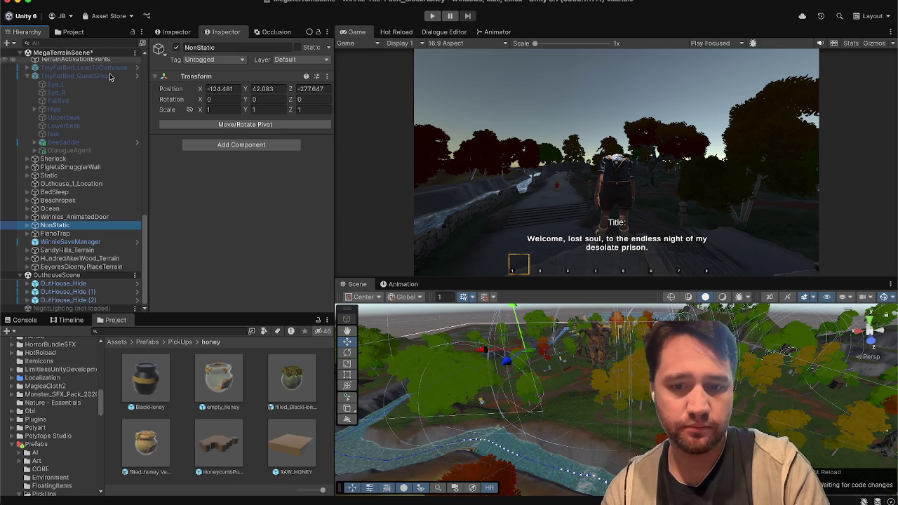
{"action": "left_click", "coordinate": [551, 499]}
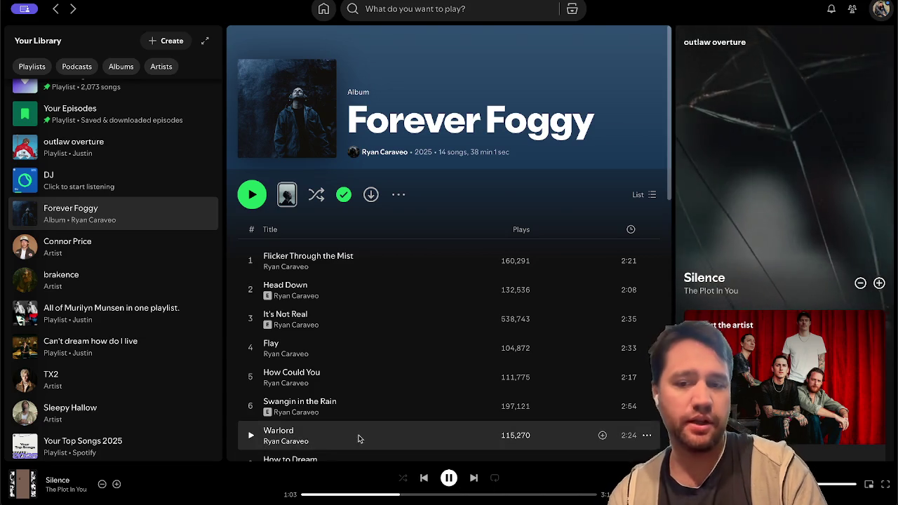
Add Silence to Liked Songs and raise the playback volume.
{"action": "left_click", "coordinate": [117, 484]}
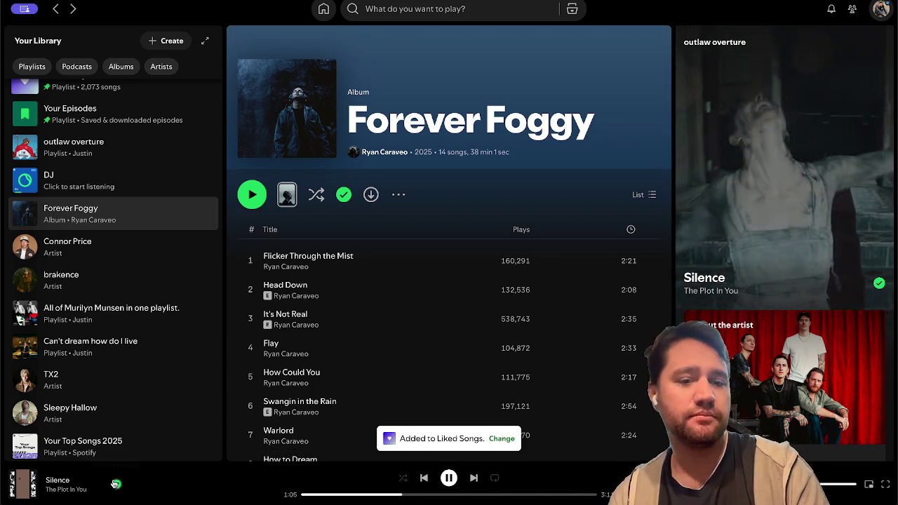
{"action": "key", "text": "XF86AudioLowerVolume"}
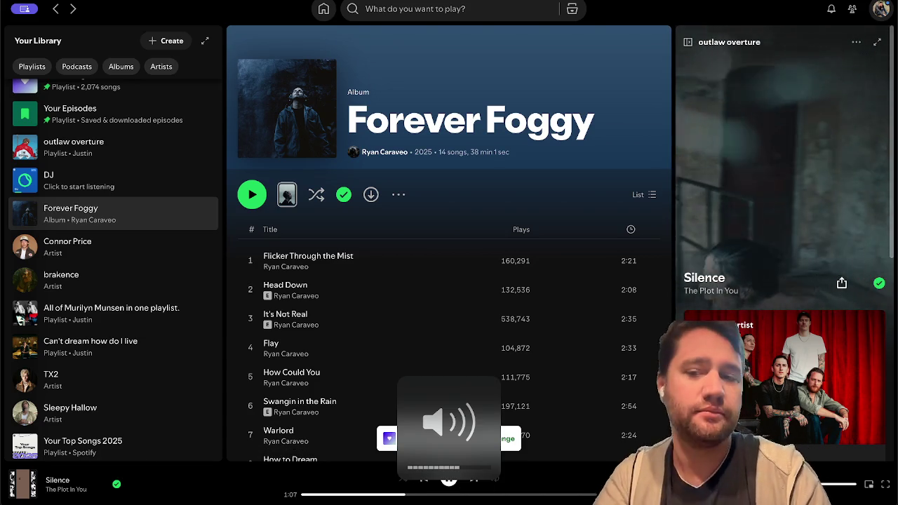
{"action": "key", "text": "XF86AudioRaiseVolume"}
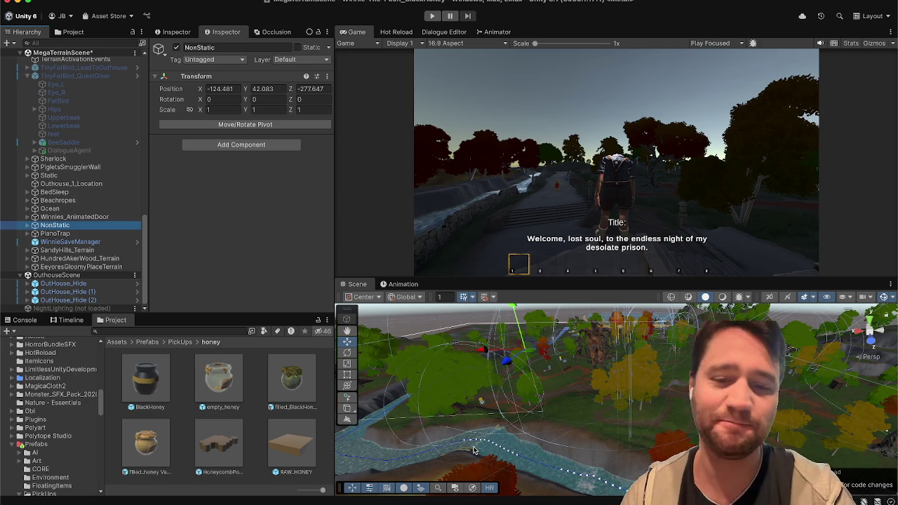
Click the empty Inspector area, bringing up the Winnie-the-Pooh picture window.
{"action": "left_click", "coordinate": [200, 275]}
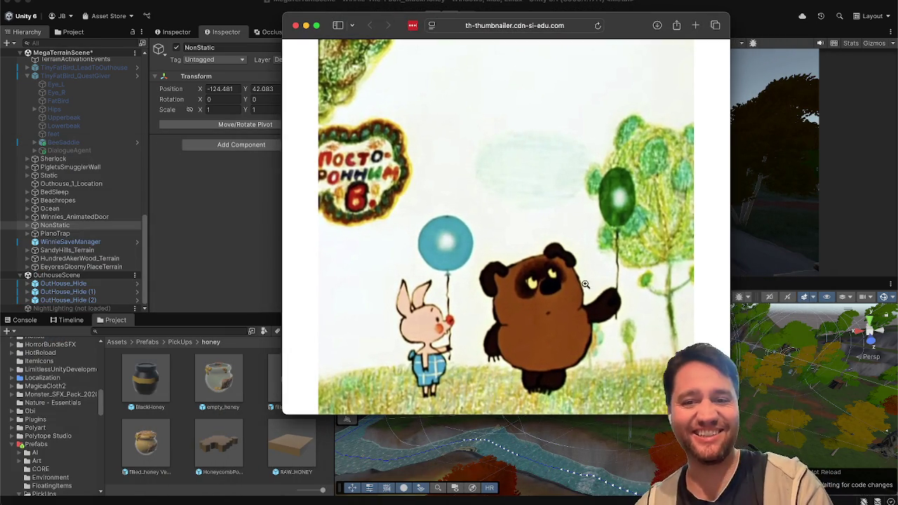
Raise the system volume and close the Winnie-the-Pooh picture window.
{"action": "key", "text": "XF86AudioRaiseVolume"}
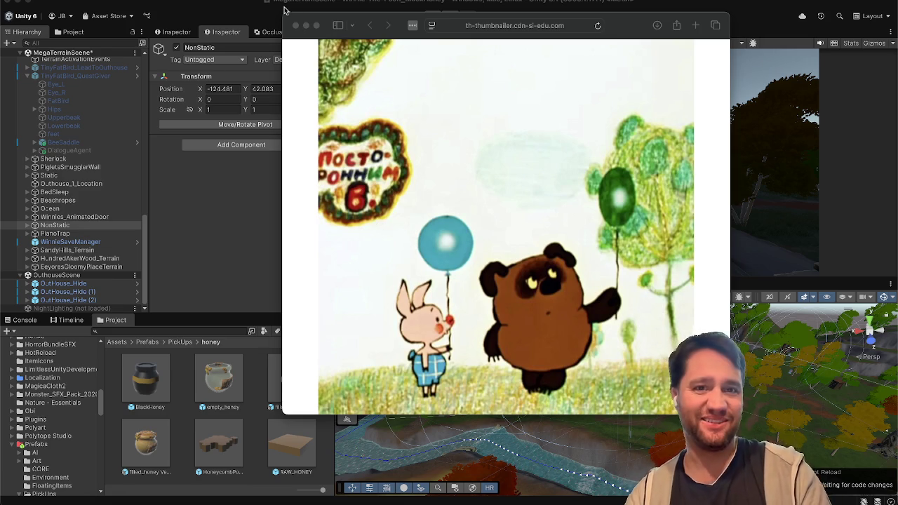
{"action": "left_click", "coordinate": [296, 26]}
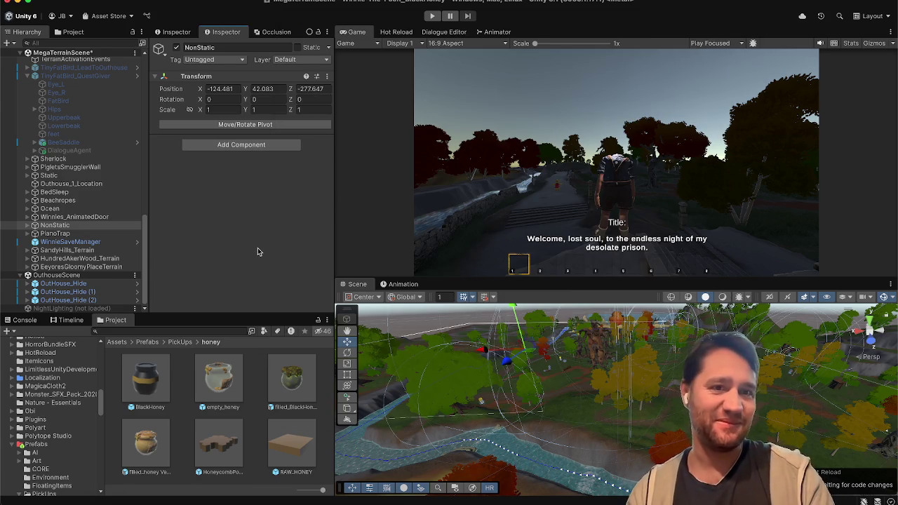
Save MegaTerrainScene with Cmd+S, look over the Trello task board, then return to Unity.
{"action": "left_click", "coordinate": [80, 54]}
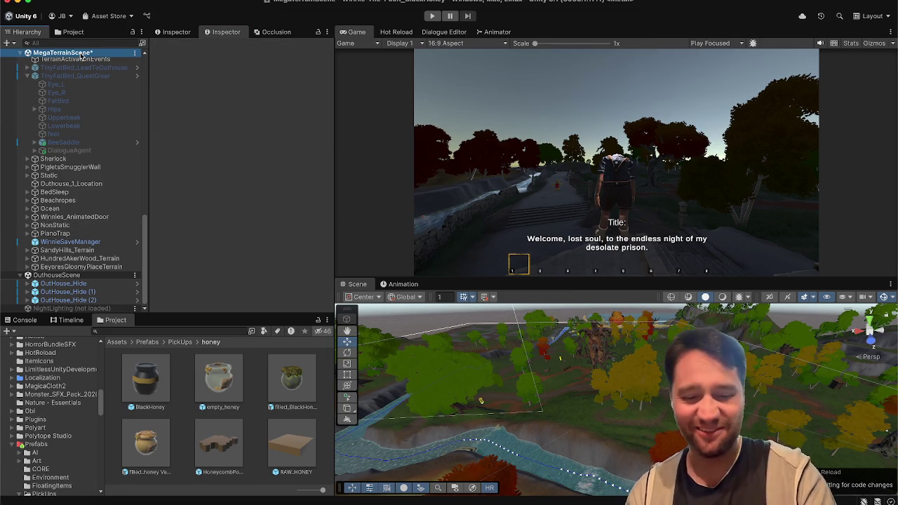
{"action": "key", "text": "super+s"}
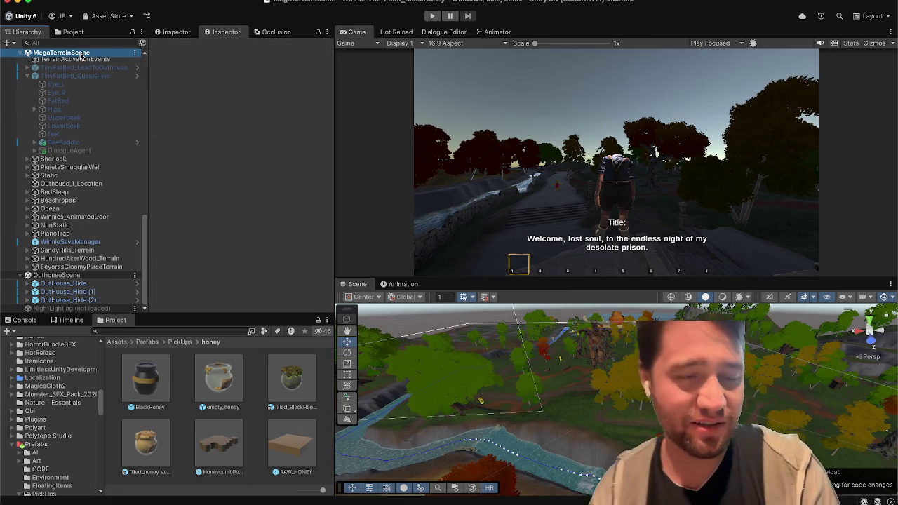
{"action": "left_click_drag", "start_coordinate": [141, 244], "coordinate": [151, 68]}
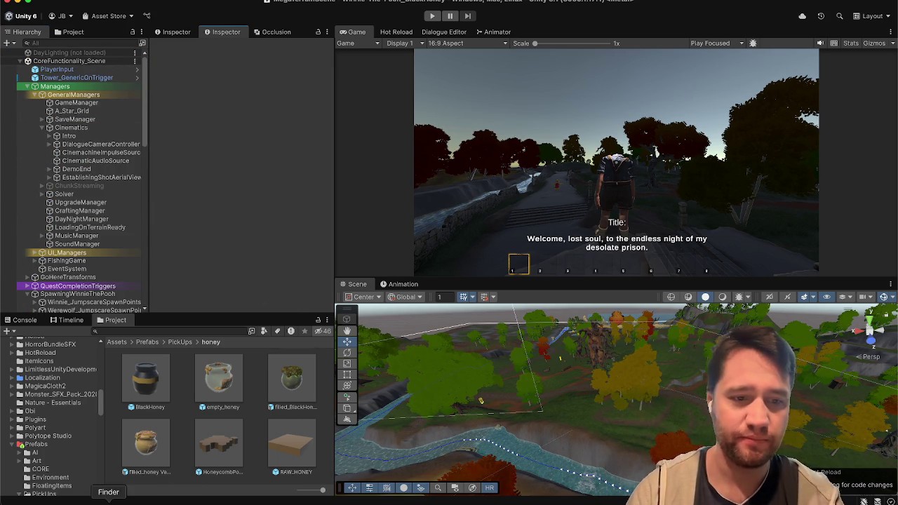
{"action": "left_click", "coordinate": [127, 499]}
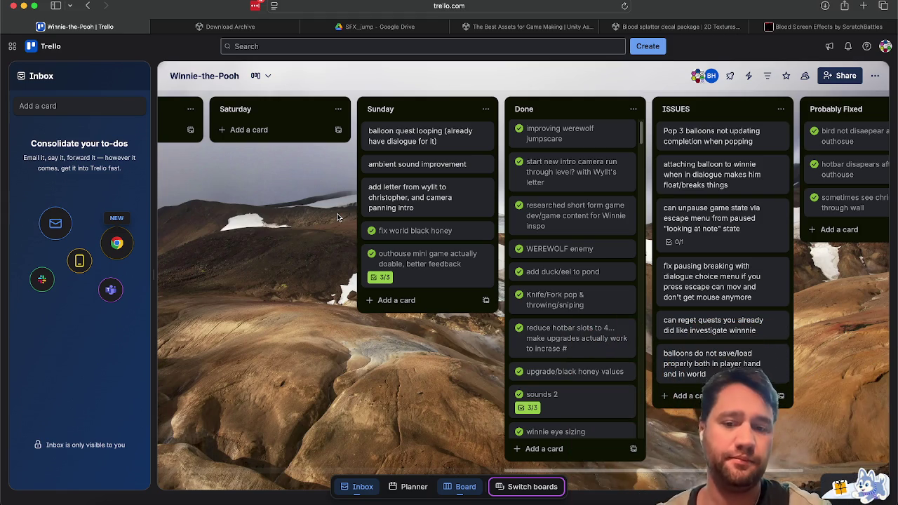
{"action": "left_click", "coordinate": [624, 500]}
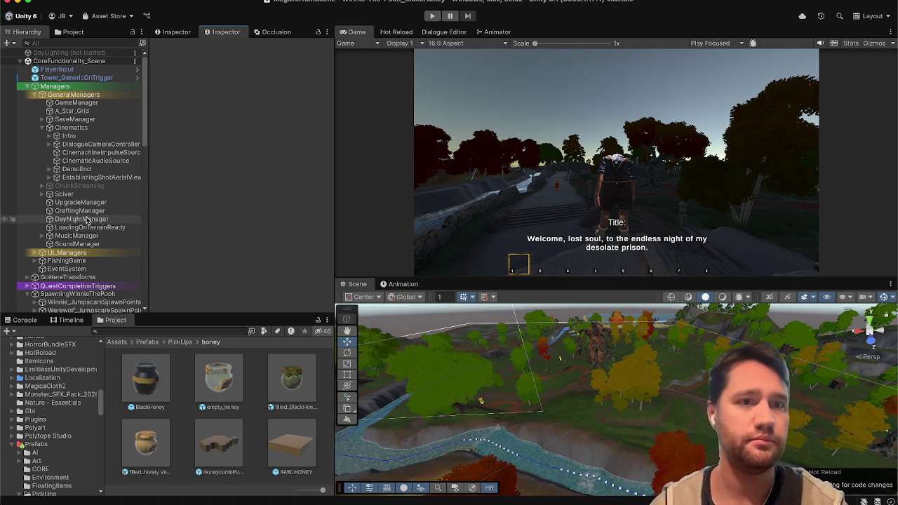
Expand the Intro cinematics, browse them, and move EstablishingShotAerialView into the Intro group.
{"action": "left_click", "coordinate": [69, 136]}
{"action": "left_click", "coordinate": [49, 135]}
{"action": "left_click", "coordinate": [82, 144]}
{"action": "key", "text": "Down"}
{"action": "key", "text": "Down"}
{"action": "key", "text": "Down"}
{"action": "key", "text": "Down"}
{"action": "key", "text": "Up"}
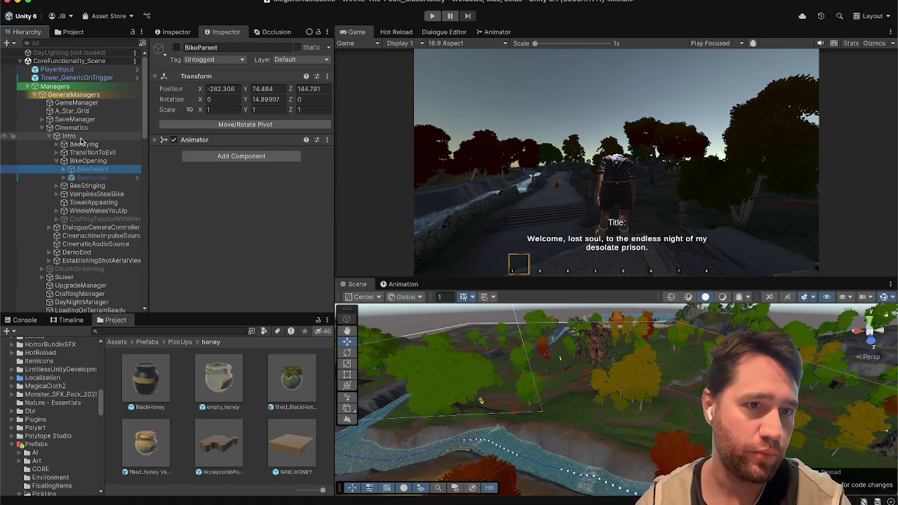
{"action": "key", "text": "Up"}
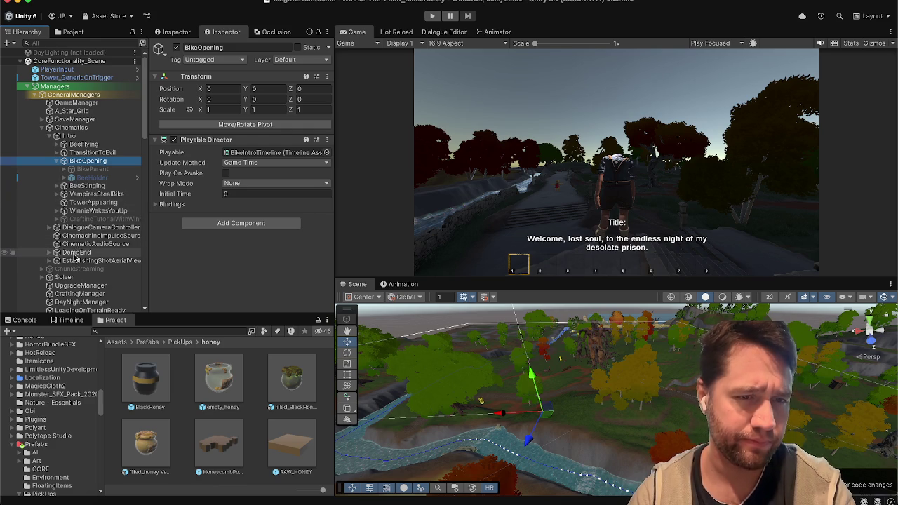
{"action": "scroll", "coordinate": [79, 250], "scroll_direction": "down", "scroll_amount": 1}
{"action": "left_click", "coordinate": [79, 245]}
{"action": "key", "text": "Right"}
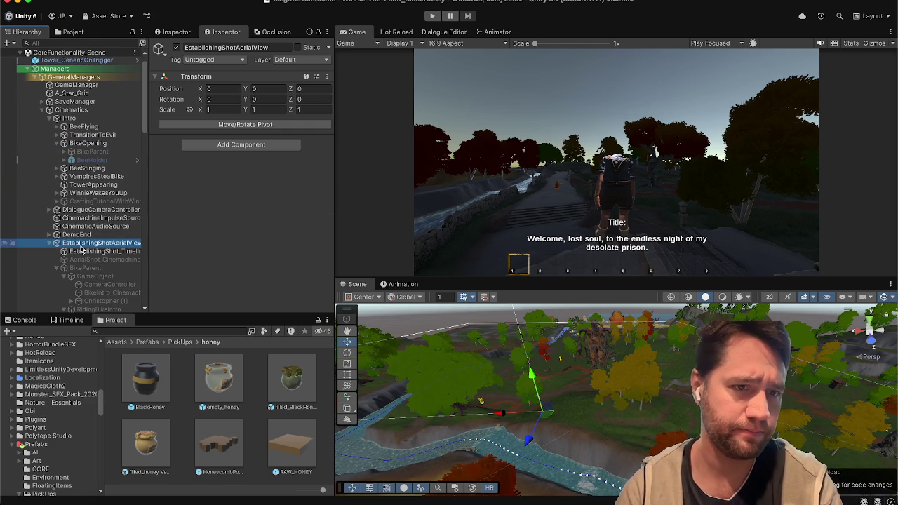
{"action": "left_click_drag", "start_coordinate": [80, 248], "coordinate": [87, 121]}
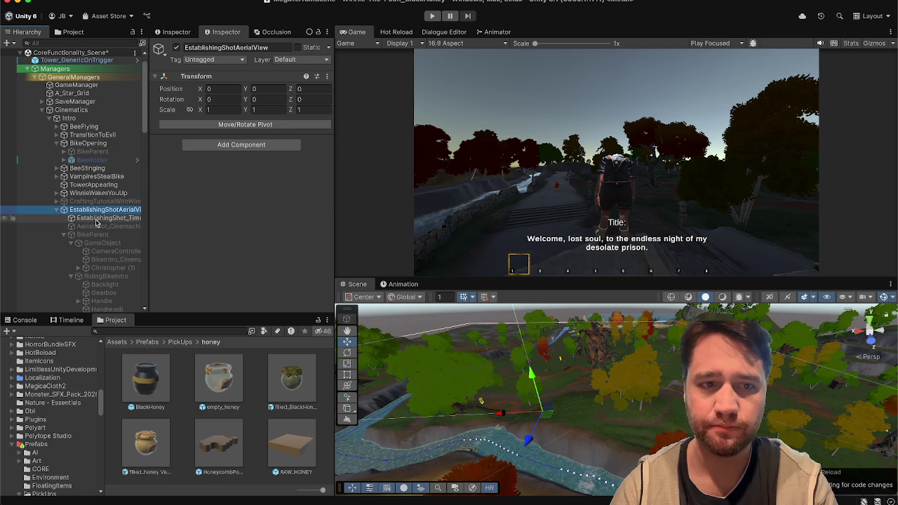
Preview EstablishingShot_Timeline in the Timeline window, then save CoreFunctionality_Scene.
{"action": "left_click", "coordinate": [94, 218]}
{"action": "left_click", "coordinate": [71, 320]}
{"action": "left_click", "coordinate": [63, 332]}
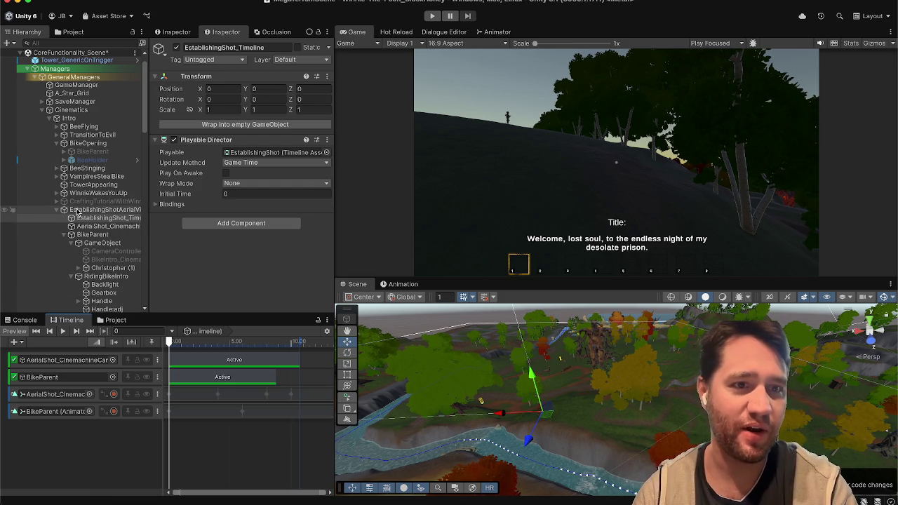
{"action": "left_click", "coordinate": [87, 54]}
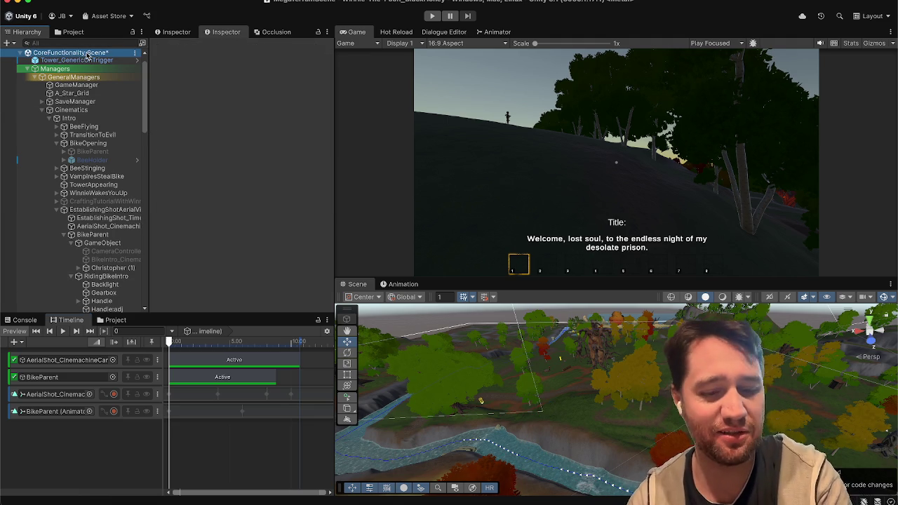
{"action": "key", "text": "ctrl+s"}
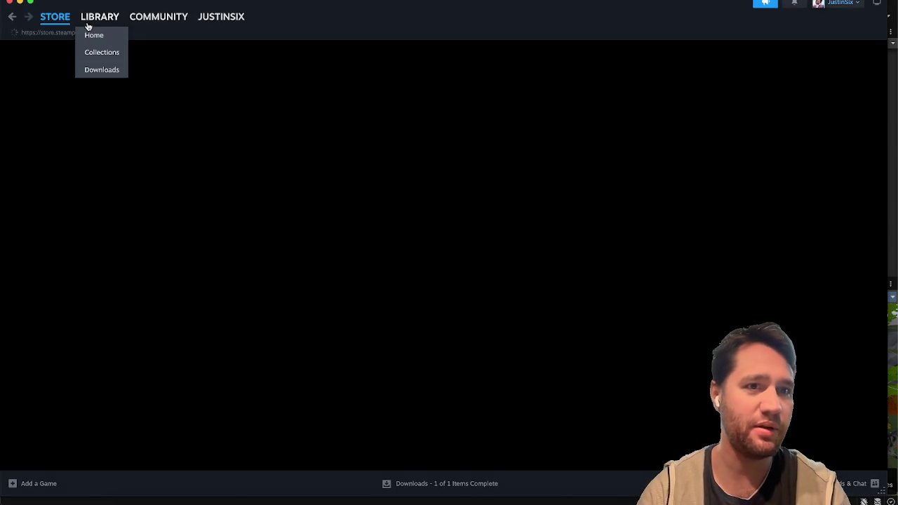
Search the Steam library for 'fallout', view the Fallout 4 page, then minimize Steam.
{"action": "left_click", "coordinate": [88, 18]}
{"action": "left_click", "coordinate": [56, 86]}
{"action": "type", "text": "fal"}
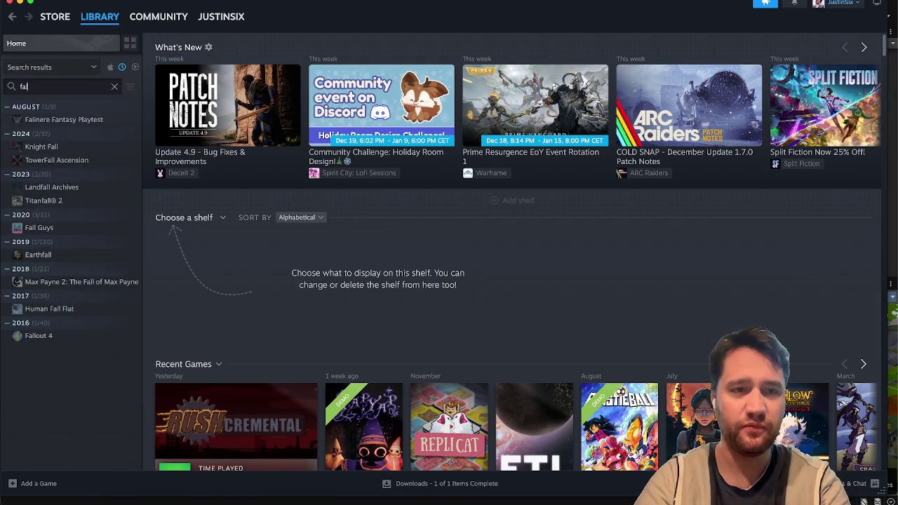
{"action": "type", "text": "lout"}
{"action": "left_click", "coordinate": [38, 120]}
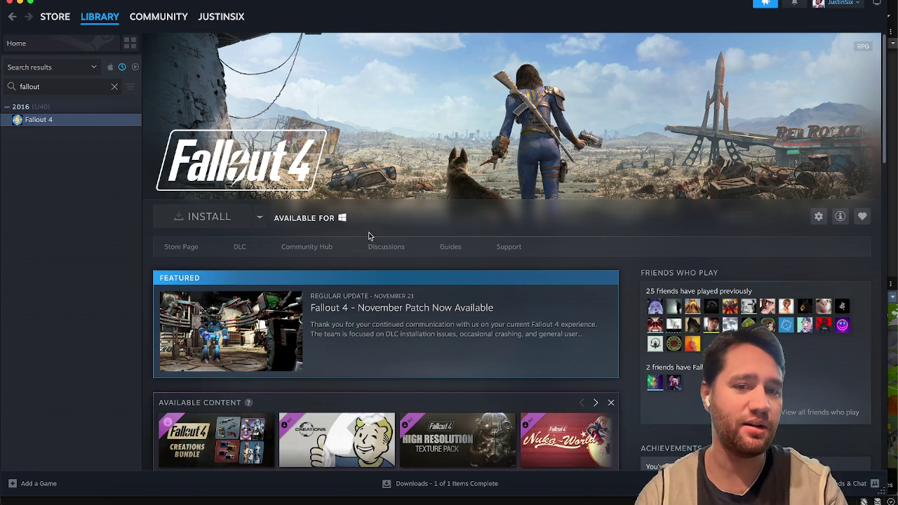
{"action": "scroll", "coordinate": [437, 239], "scroll_direction": "down", "scroll_amount": 15}
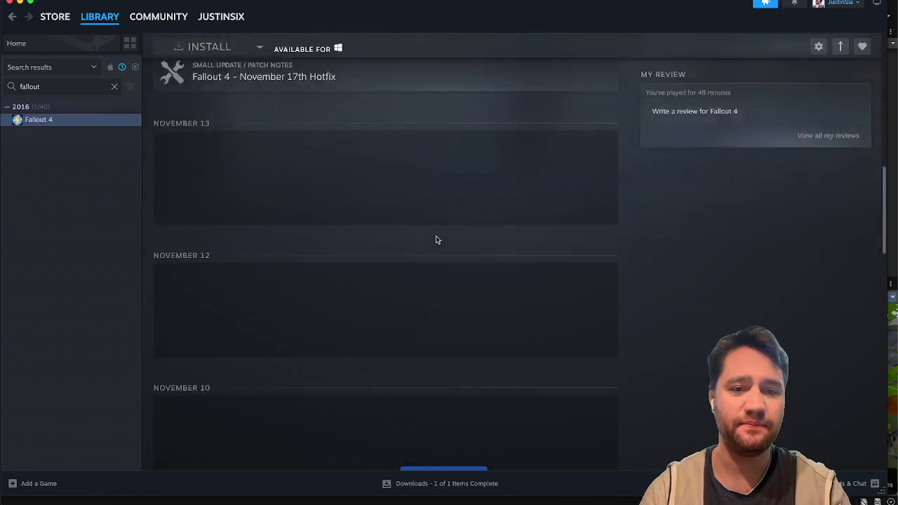
{"action": "scroll", "coordinate": [436, 240], "scroll_direction": "up", "scroll_amount": 13}
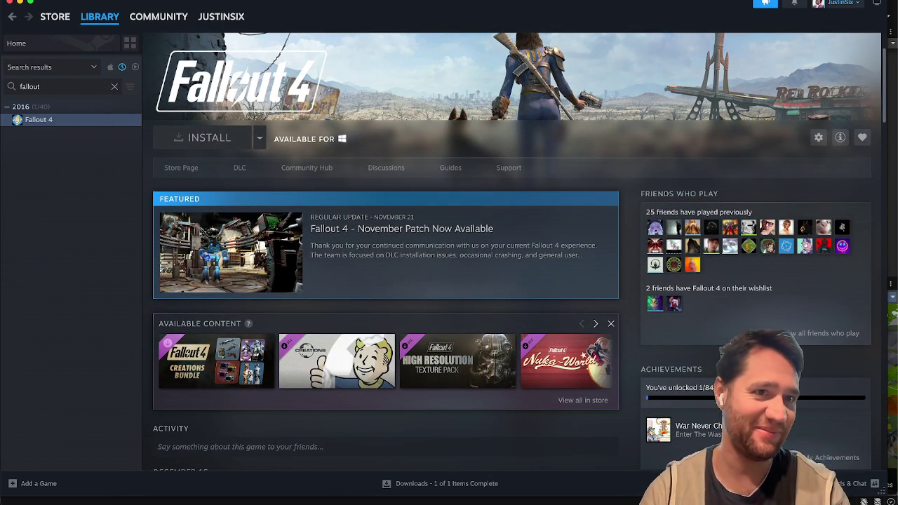
{"action": "left_click", "coordinate": [20, 4]}
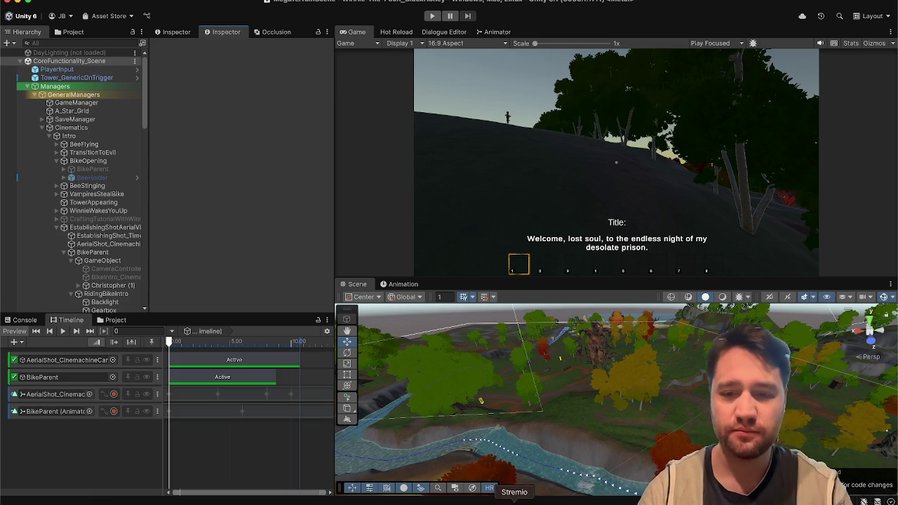
After a quick Spotify detour, select EstablishingShotAerialView and scrub the EstablishingShot_Timeline playhead.
{"action": "left_click", "coordinate": [547, 499]}
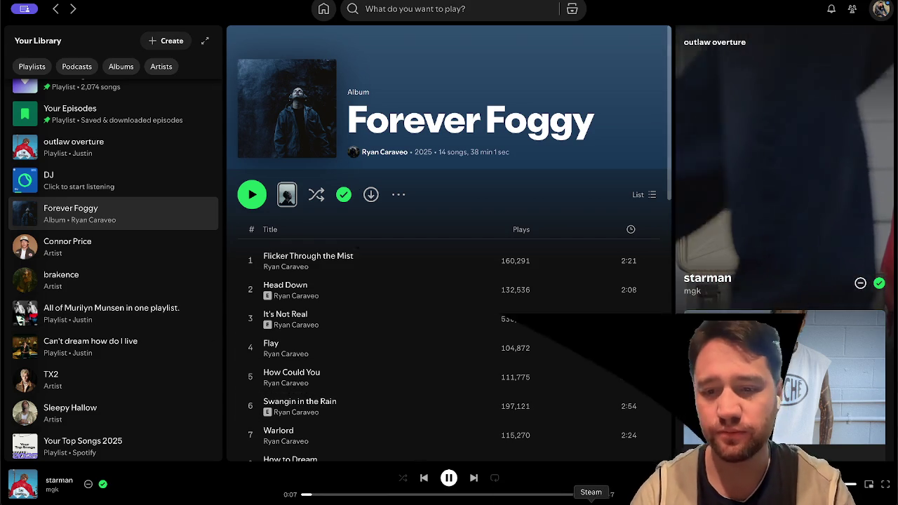
{"action": "left_click", "coordinate": [590, 500]}
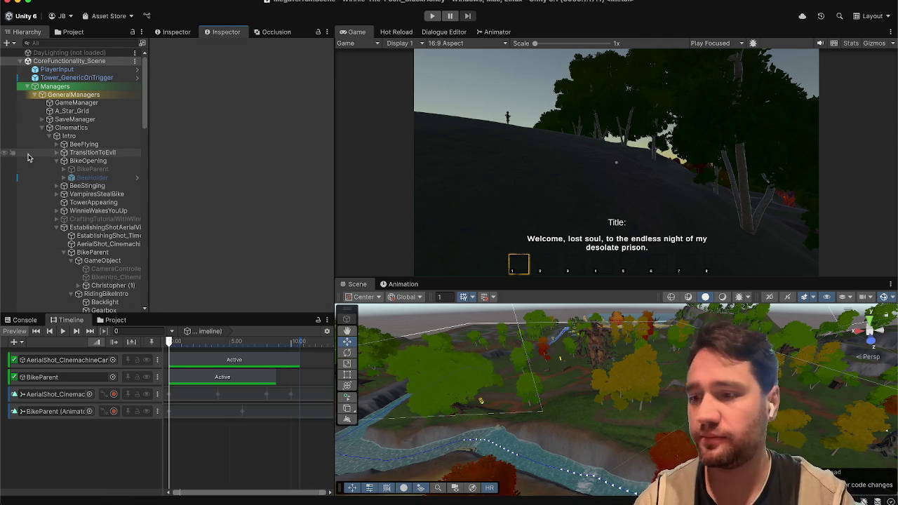
{"action": "scroll", "coordinate": [28, 157], "scroll_direction": "down", "scroll_amount": 3}
{"action": "scroll", "coordinate": [42, 147], "scroll_direction": "up", "scroll_amount": 3}
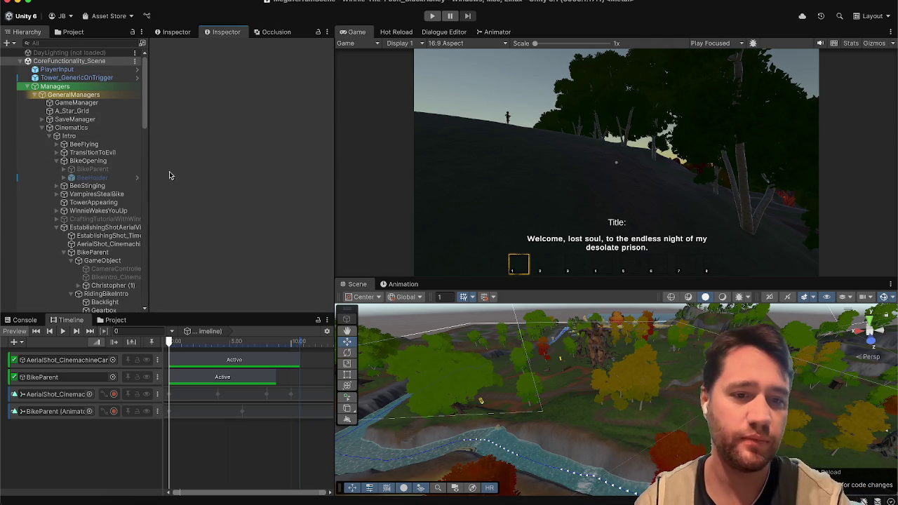
{"action": "left_click", "coordinate": [105, 228]}
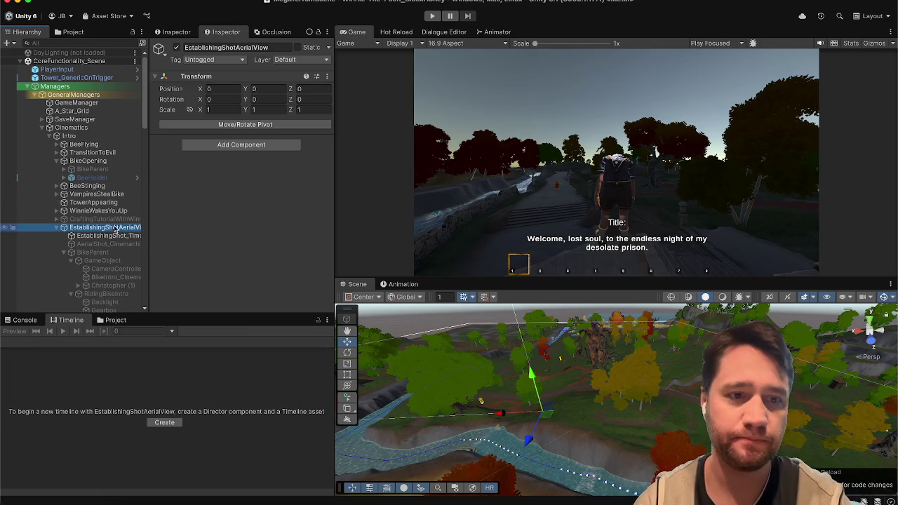
{"action": "left_click", "coordinate": [108, 236]}
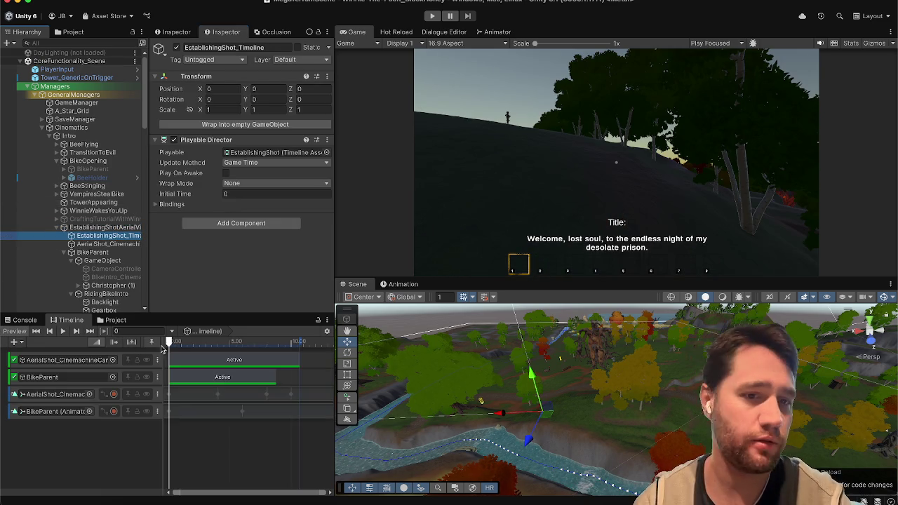
{"action": "mouse_move", "coordinate": [170, 341]}
{"action": "left_mouse_down"}
{"action": "mouse_move", "coordinate": [187, 341]}
{"action": "mouse_move", "coordinate": [169, 341]}
{"action": "left_mouse_up"}
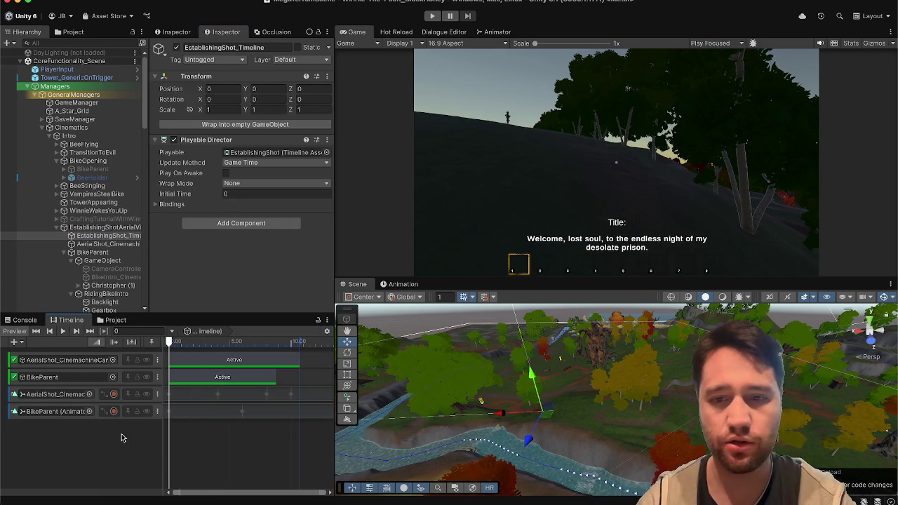
Fly the Scene view in to look down on the note and apple on the table.
{"action": "scroll", "coordinate": [600, 366], "scroll_direction": "up", "scroll_amount": 10}
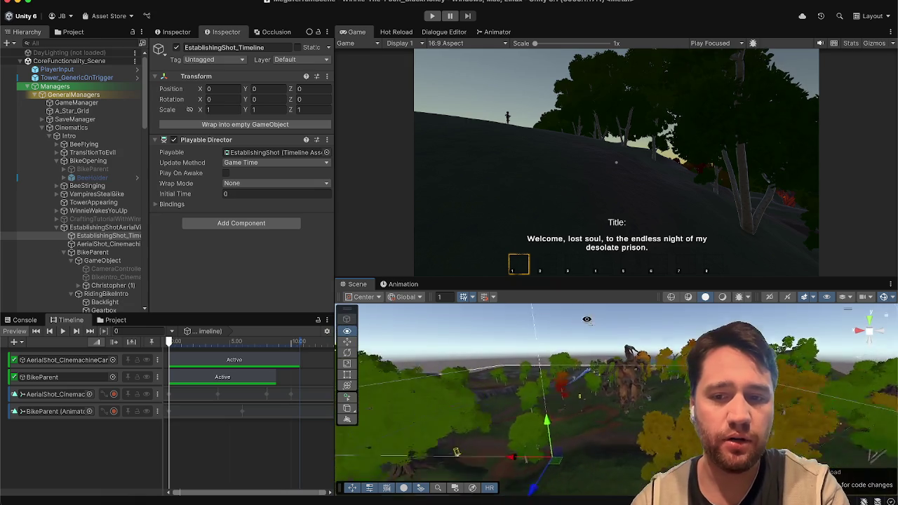
{"action": "scroll", "coordinate": [610, 382], "scroll_direction": "up", "scroll_amount": 10}
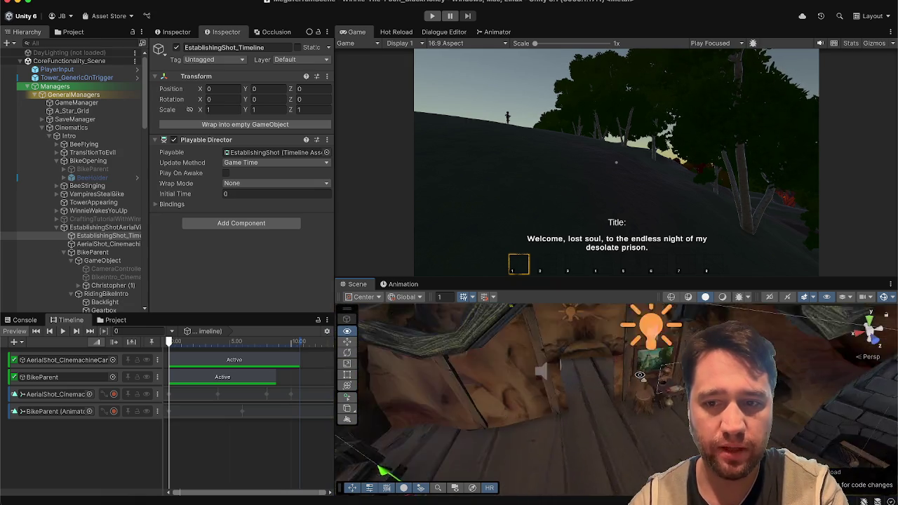
{"action": "left_click_drag", "start_coordinate": [605, 368], "coordinate": [617, 470]}
Trace PigletLetter (1)'s ChainTexture material to the ShacklesPainter_Shackles&Letter texture and enlarge its preview.
{"action": "left_click", "coordinate": [575, 379]}
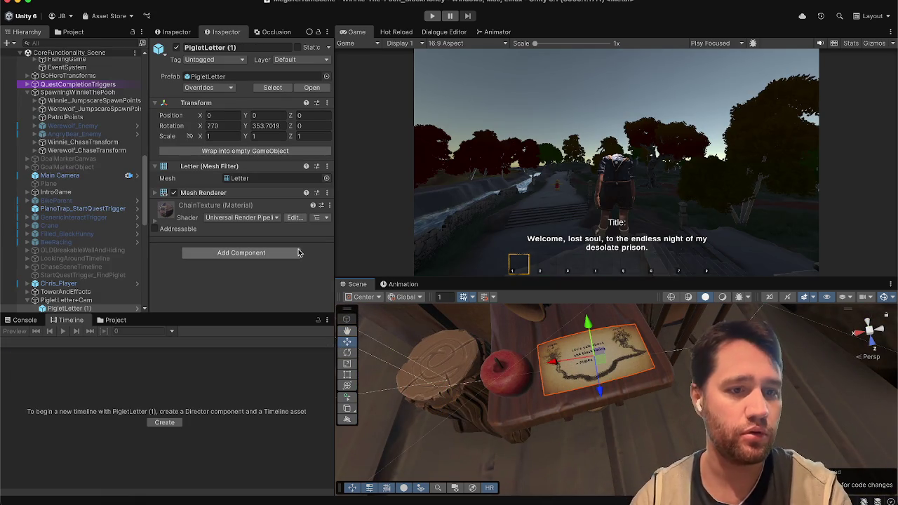
{"action": "scroll", "coordinate": [96, 219], "scroll_direction": "down", "scroll_amount": 3}
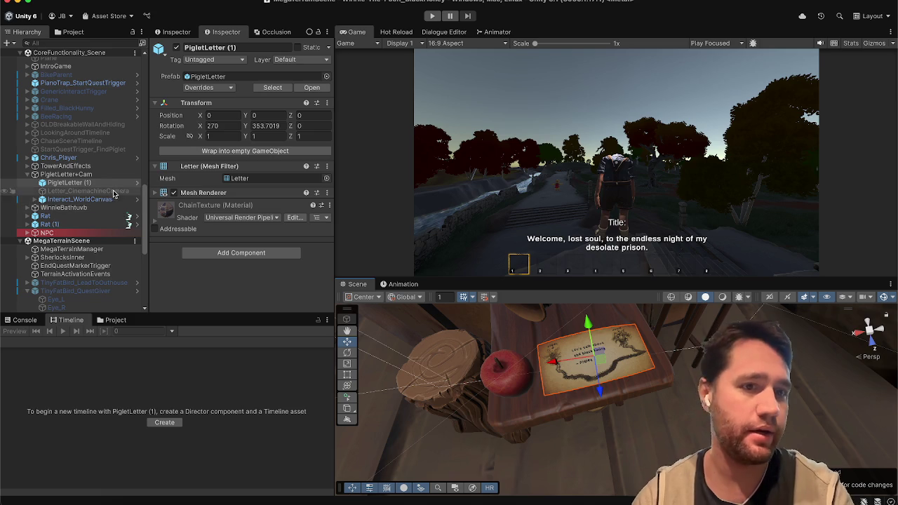
{"action": "left_click", "coordinate": [202, 193]}
{"action": "left_click", "coordinate": [251, 218]}
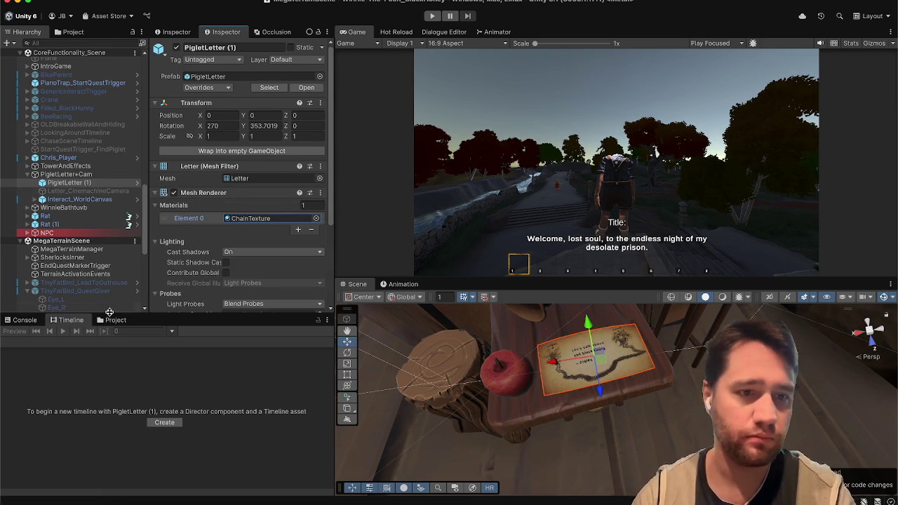
{"action": "left_click", "coordinate": [112, 320]}
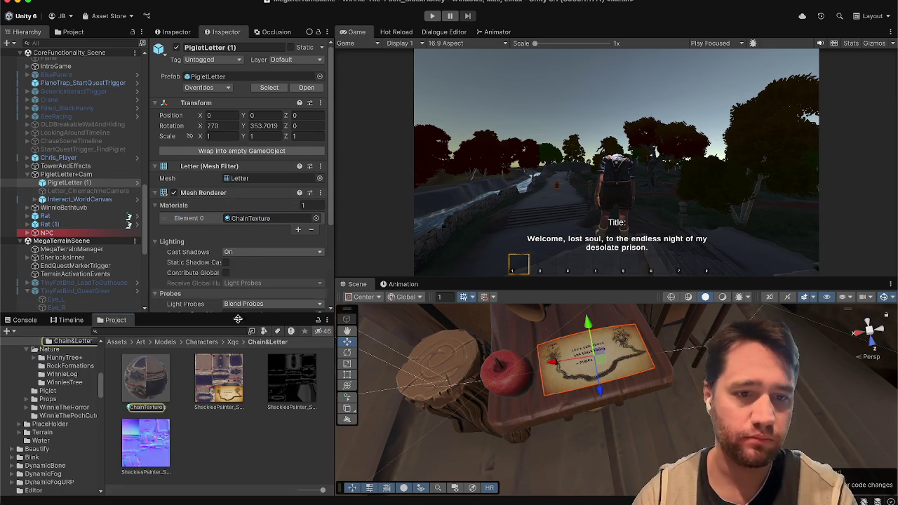
{"action": "left_click", "coordinate": [228, 395]}
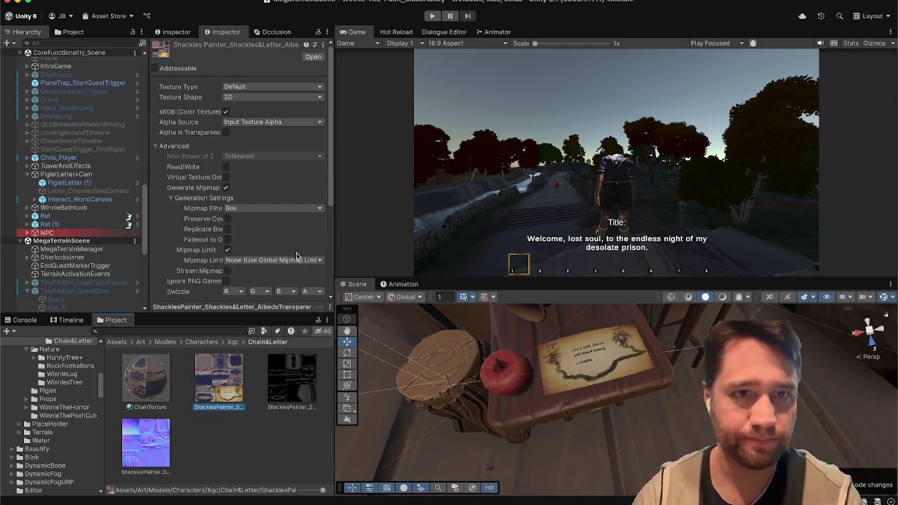
{"action": "left_click", "coordinate": [189, 306]}
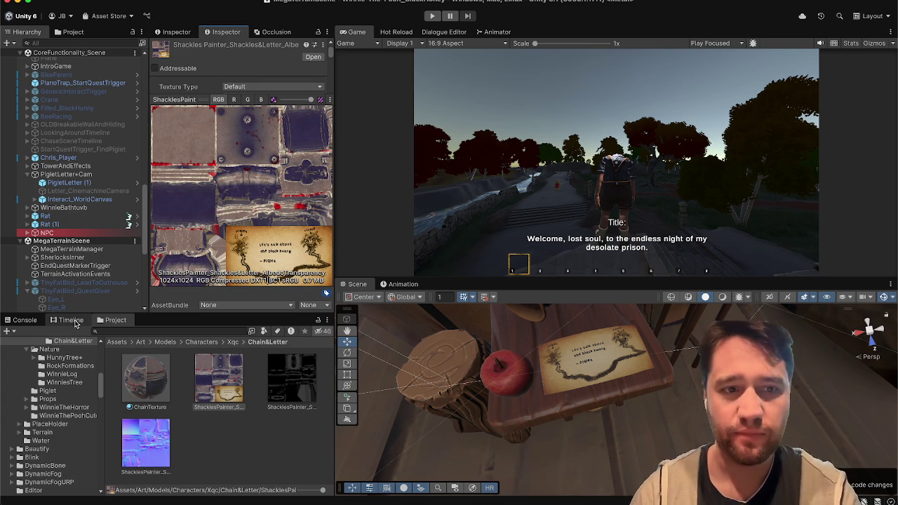
Switch back to the Timeline panel.
{"action": "left_click", "coordinate": [72, 321]}
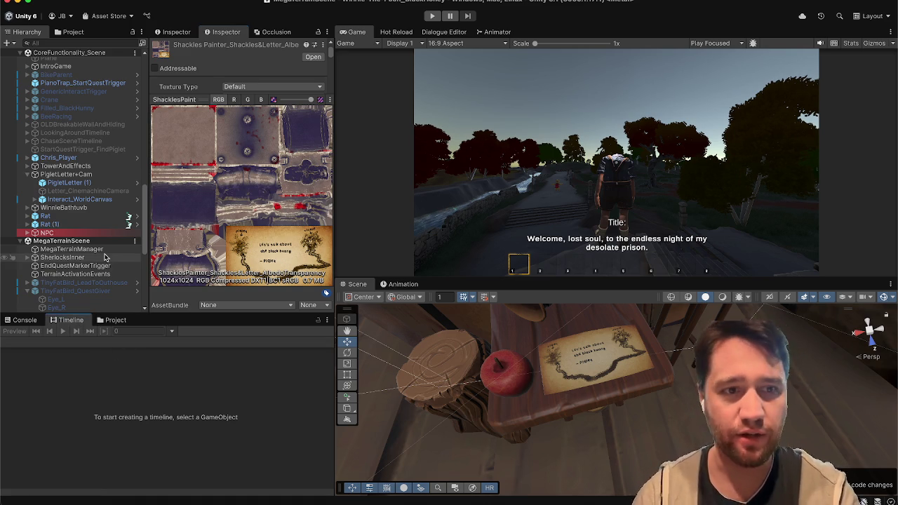
{"action": "scroll", "coordinate": [90, 138], "scroll_direction": "up", "scroll_amount": 10}
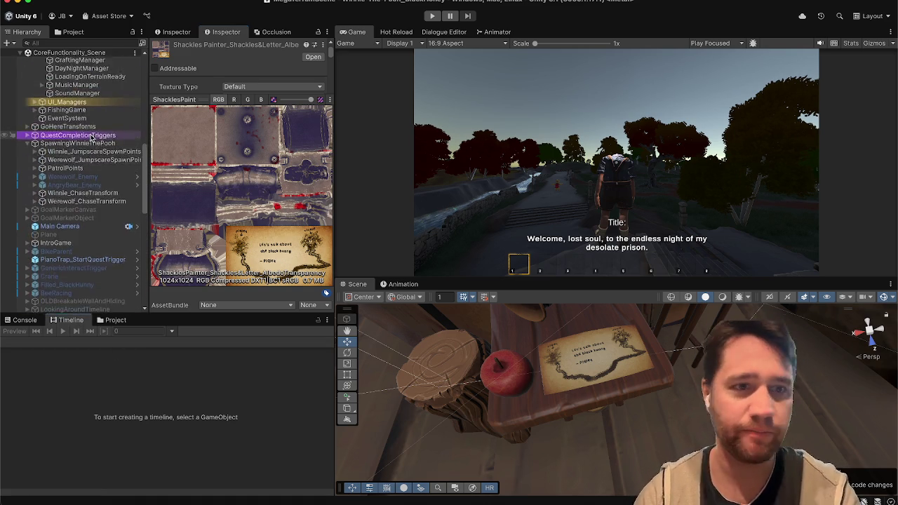
{"action": "scroll", "coordinate": [89, 138], "scroll_direction": "up", "scroll_amount": 3}
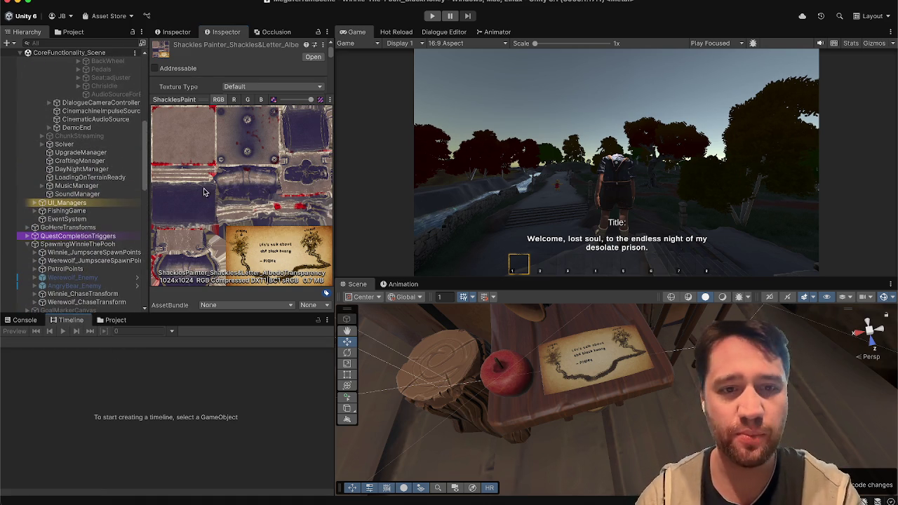
{"action": "scroll", "coordinate": [89, 140], "scroll_direction": "up", "scroll_amount": 15}
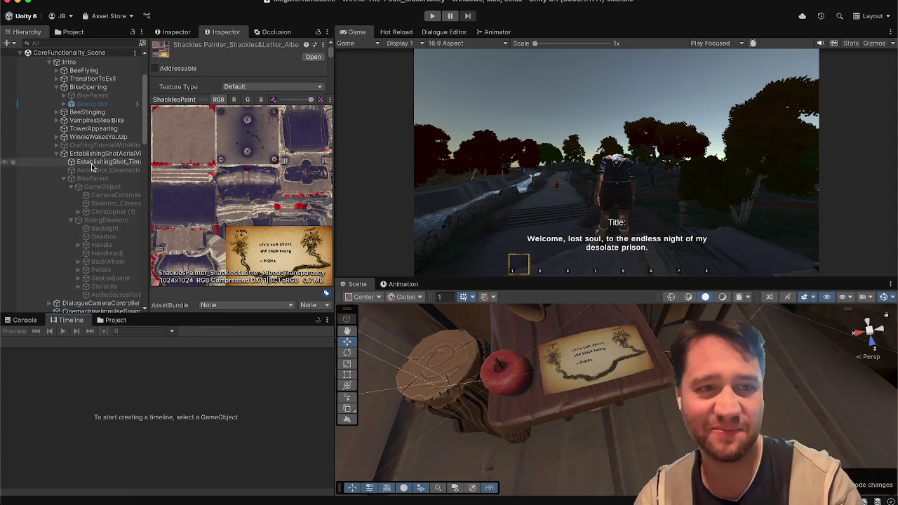
Play the EstablishingShot_Timeline preview in the Timeline window, then stop it.
{"action": "left_click", "coordinate": [93, 162]}
{"action": "left_click", "coordinate": [62, 331]}
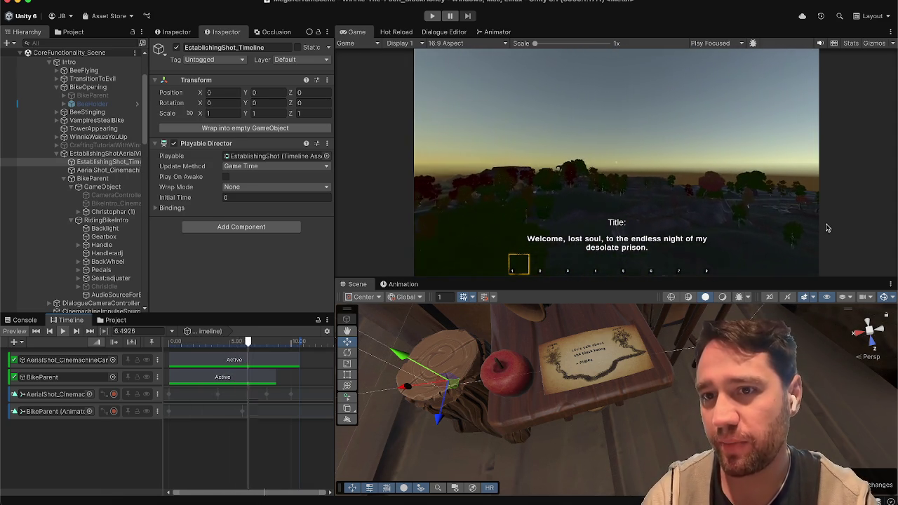
{"action": "left_click", "coordinate": [62, 331]}
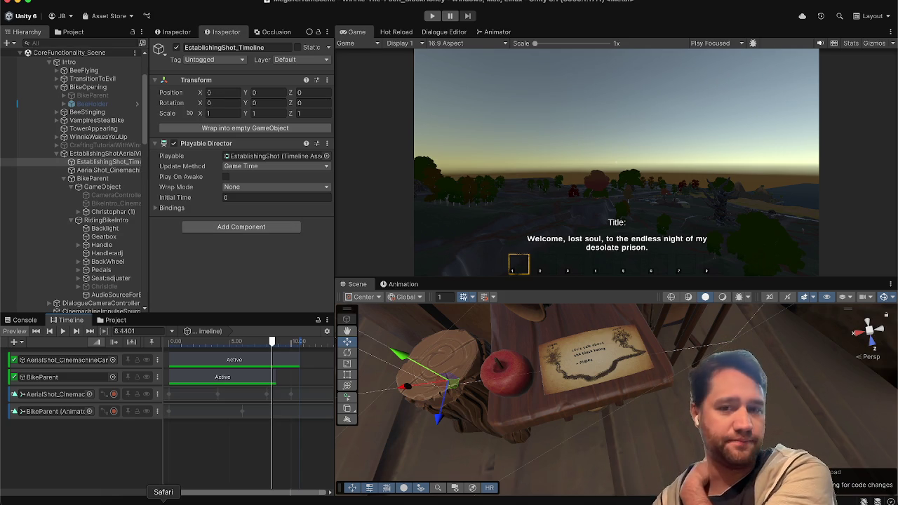
{"action": "scroll", "coordinate": [589, 375], "scroll_direction": "down", "scroll_amount": 2}
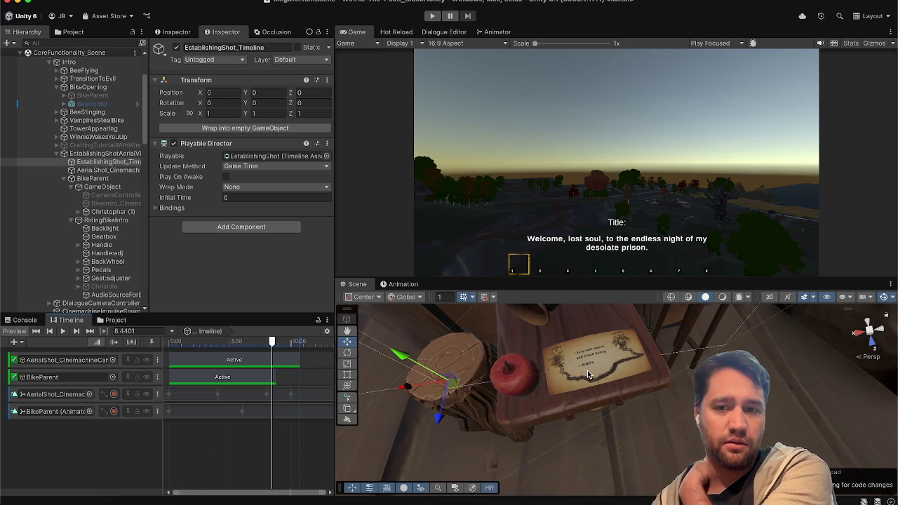
{"action": "scroll", "coordinate": [589, 375], "scroll_direction": "up", "scroll_amount": 5}
Turn down the music player's volume and come back to Unity.
{"action": "left_click", "coordinate": [569, 499]}
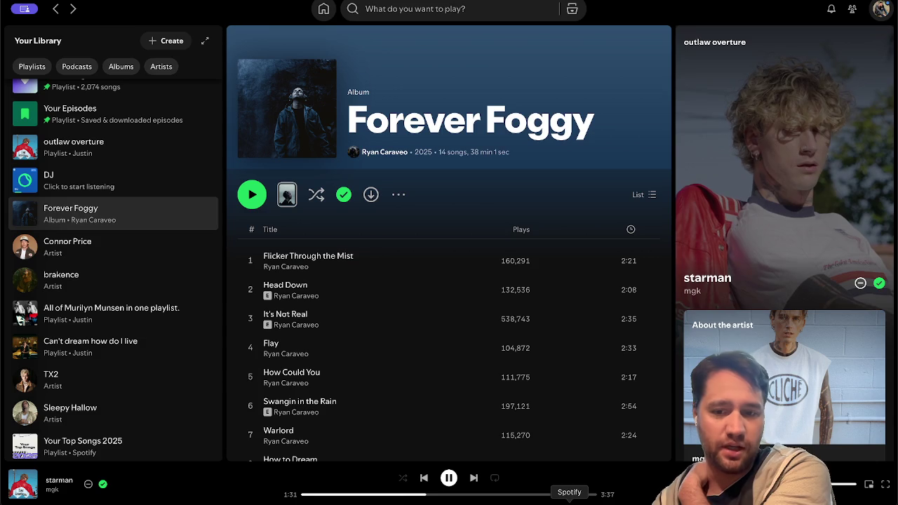
{"action": "key", "text": "XF86AudioLowerVolume"}
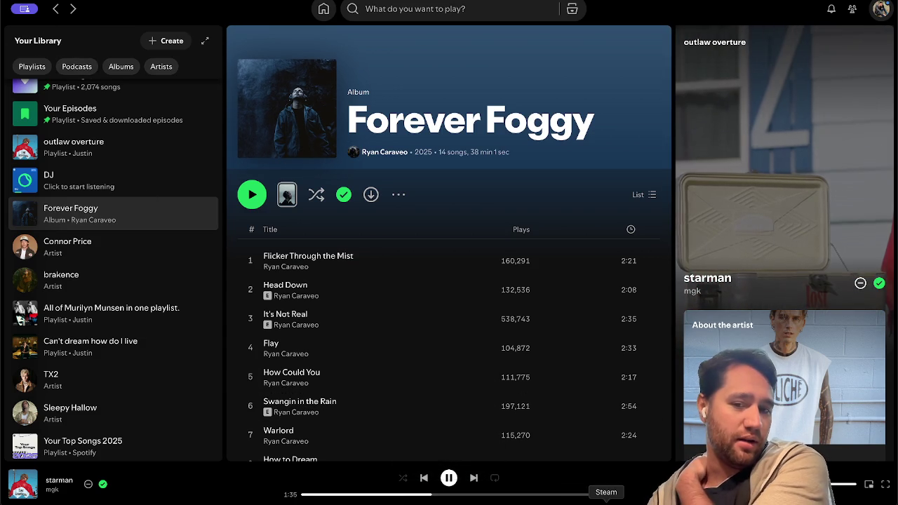
{"action": "left_click", "coordinate": [643, 501]}
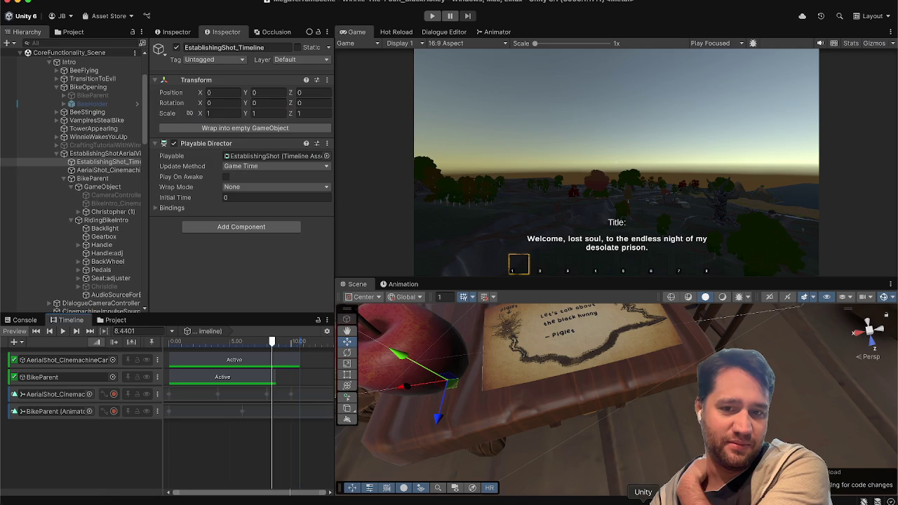
Orbit the Scene view around the table and rewind the timeline near its start.
{"action": "scroll", "coordinate": [543, 424], "scroll_direction": "down", "scroll_amount": 5}
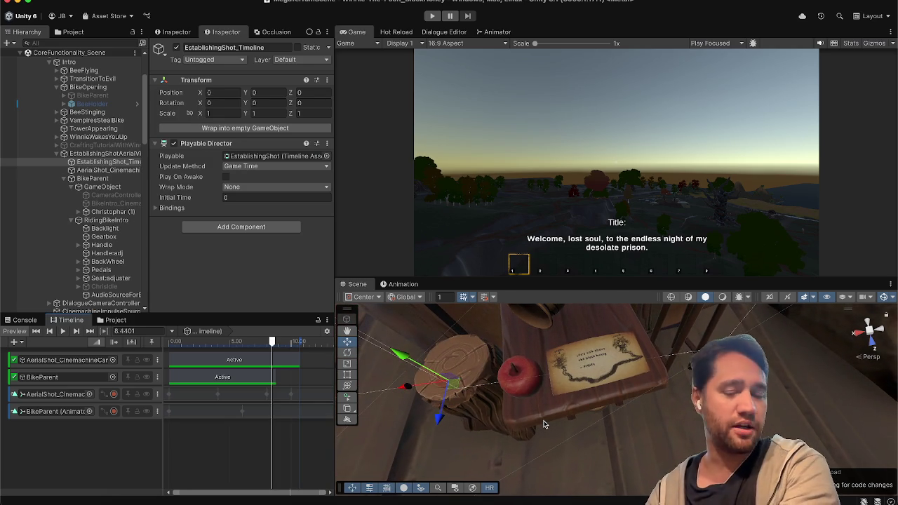
{"action": "scroll", "coordinate": [551, 414], "scroll_direction": "up", "scroll_amount": 1}
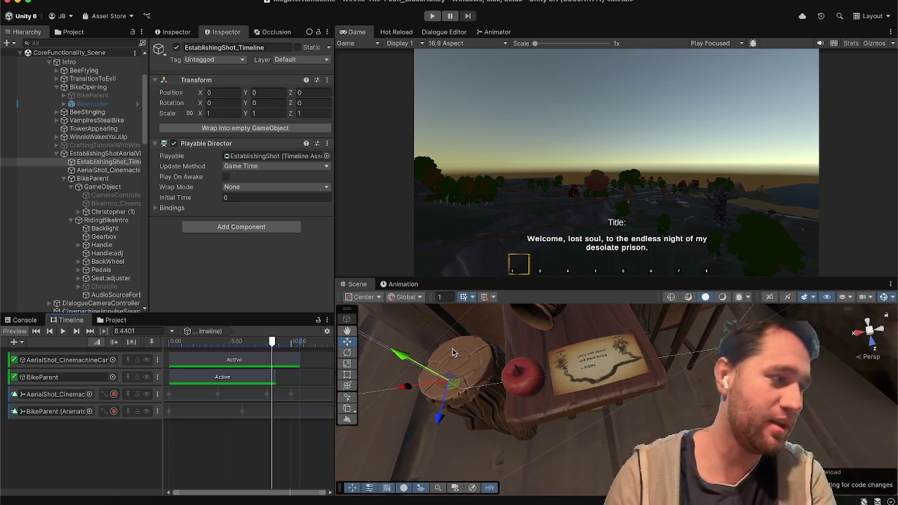
{"action": "left_click_drag", "start_coordinate": [676, 396], "coordinate": [701, 393]}
{"action": "mouse_move", "coordinate": [165, 342]}
{"action": "left_mouse_down"}
{"action": "mouse_move", "coordinate": [207, 358]}
{"action": "mouse_move", "coordinate": [295, 365]}
{"action": "mouse_move", "coordinate": [223, 381]}
{"action": "mouse_move", "coordinate": [122, 374]}
{"action": "left_mouse_up"}
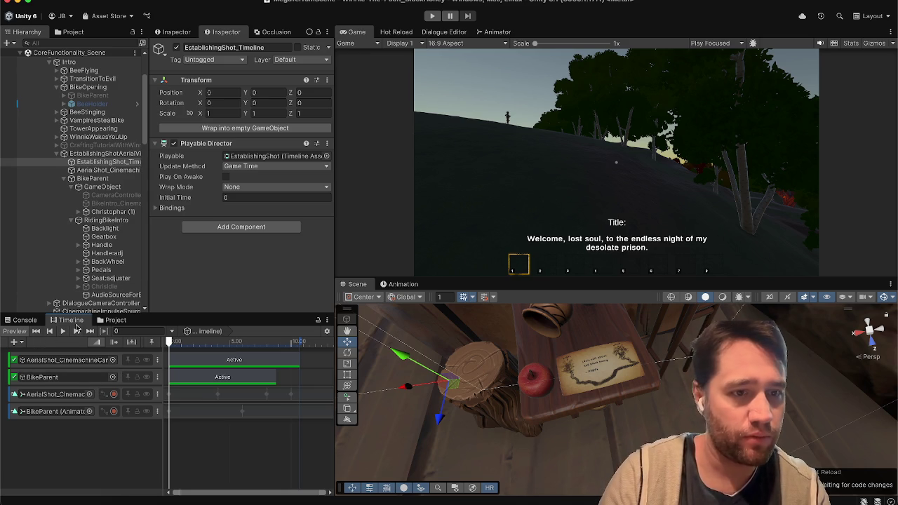
{"action": "right_click", "coordinate": [88, 433]}
{"action": "left_click", "coordinate": [60, 437]}
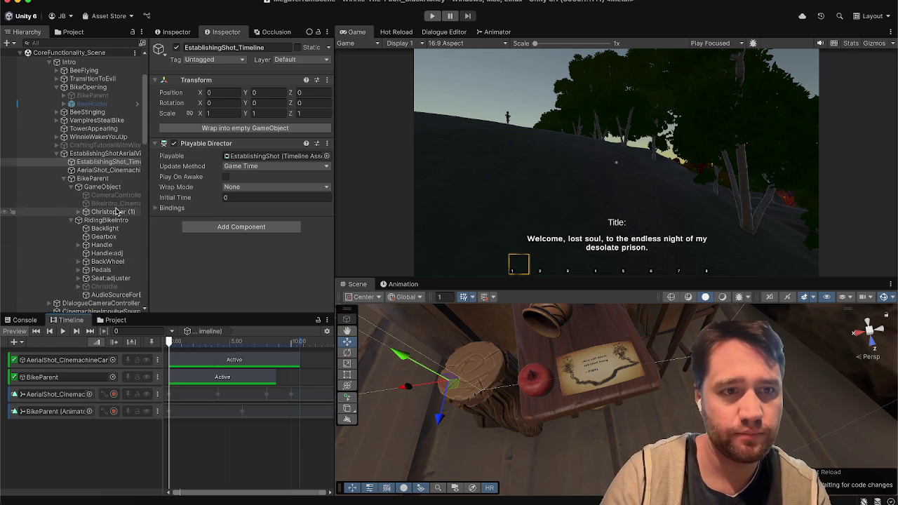
{"action": "left_click", "coordinate": [71, 178]}
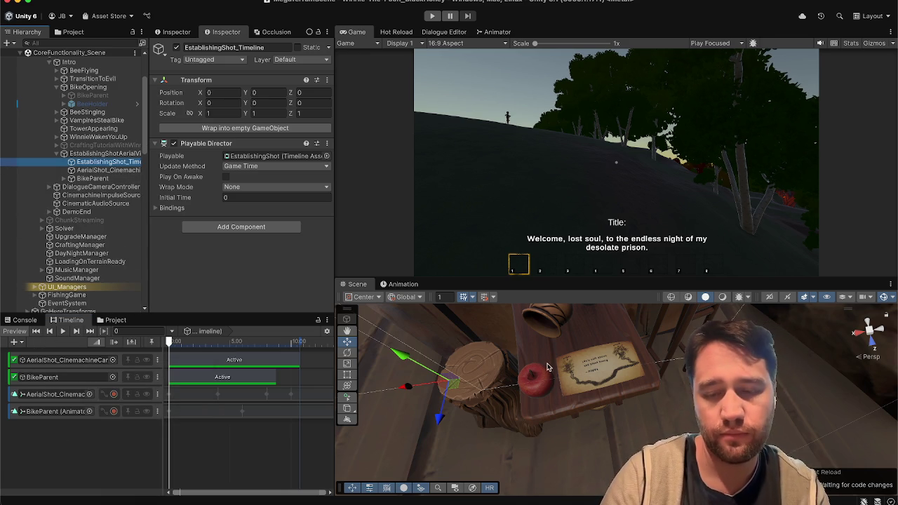
Reselect the PigletLetter (1) note, then switch to the Trello board in the browser.
{"action": "left_click", "coordinate": [601, 371]}
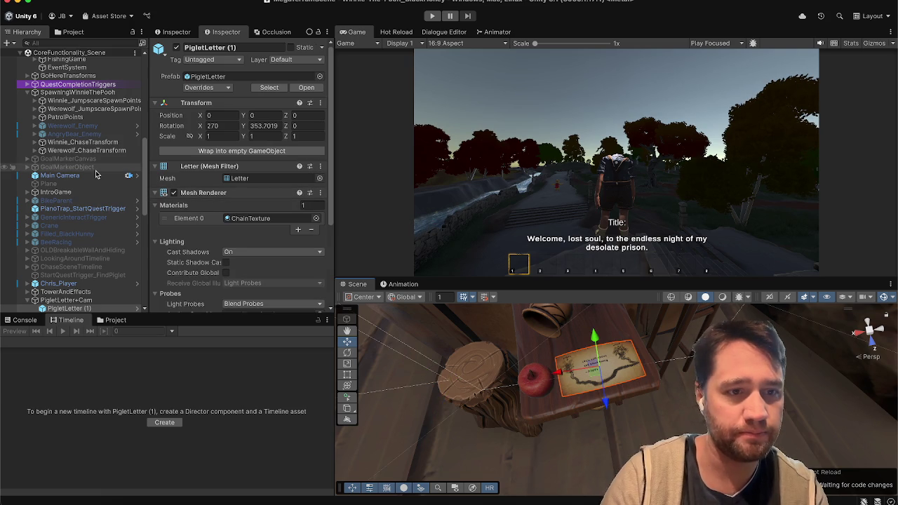
{"action": "scroll", "coordinate": [97, 174], "scroll_direction": "down", "scroll_amount": 10}
{"action": "scroll", "coordinate": [97, 174], "scroll_direction": "up", "scroll_amount": 10}
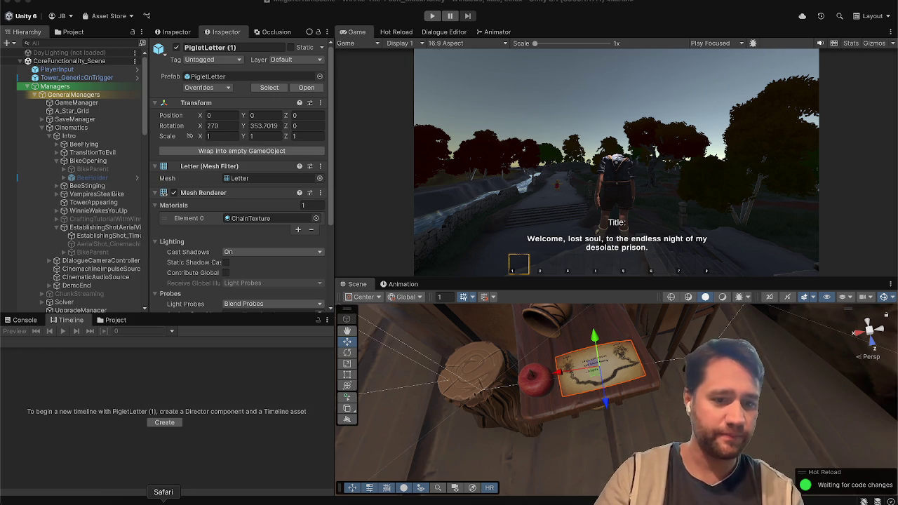
{"action": "left_click", "coordinate": [162, 500]}
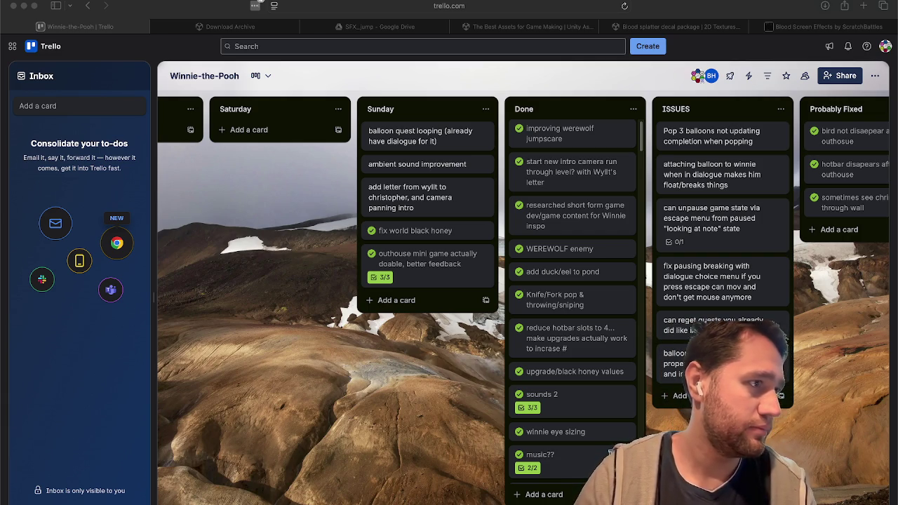
Switch to the Story document, reselect the 'Dear Christopher' letter text, and return to Unity.
{"action": "key", "text": "ctrl+shift+Tab"}
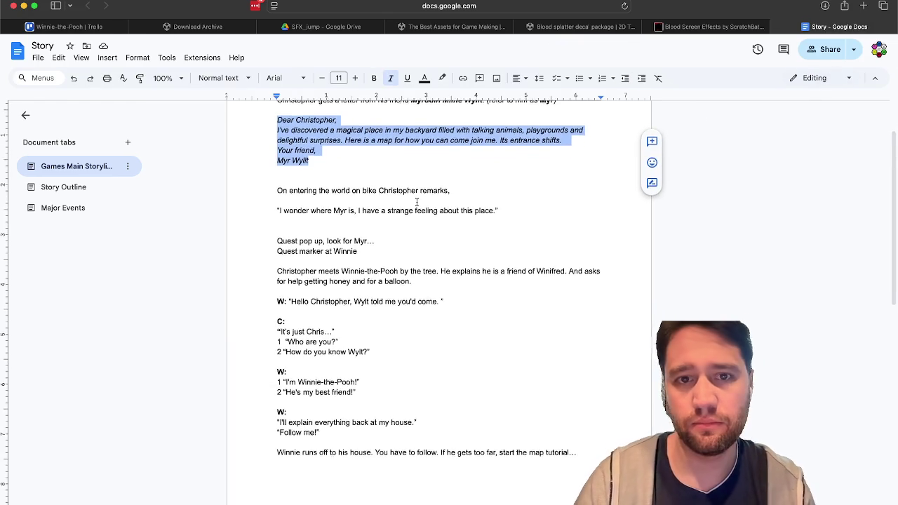
{"action": "scroll", "coordinate": [417, 202], "scroll_direction": "down", "scroll_amount": 1}
{"action": "left_click", "coordinate": [329, 174]}
{"action": "left_click_drag", "start_coordinate": [332, 158], "coordinate": [270, 117]}
{"action": "key", "text": "super+c"}
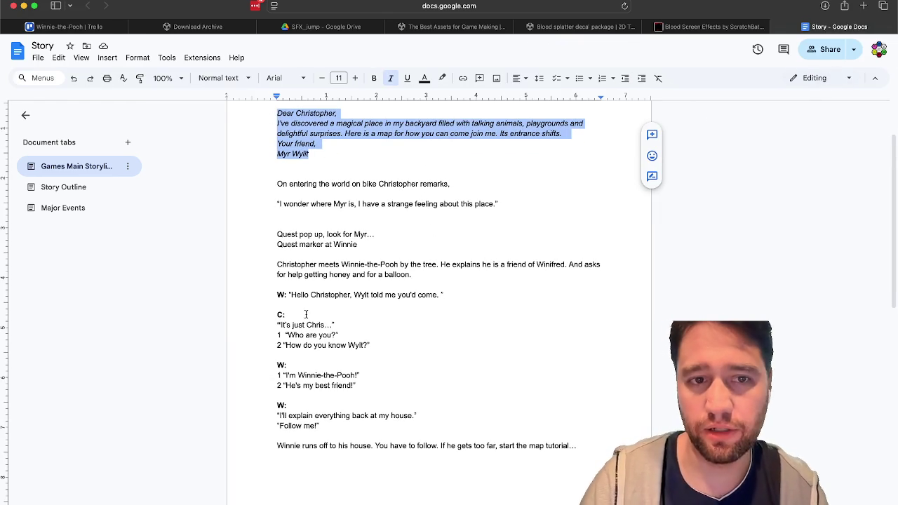
{"action": "left_click", "coordinate": [460, 498]}
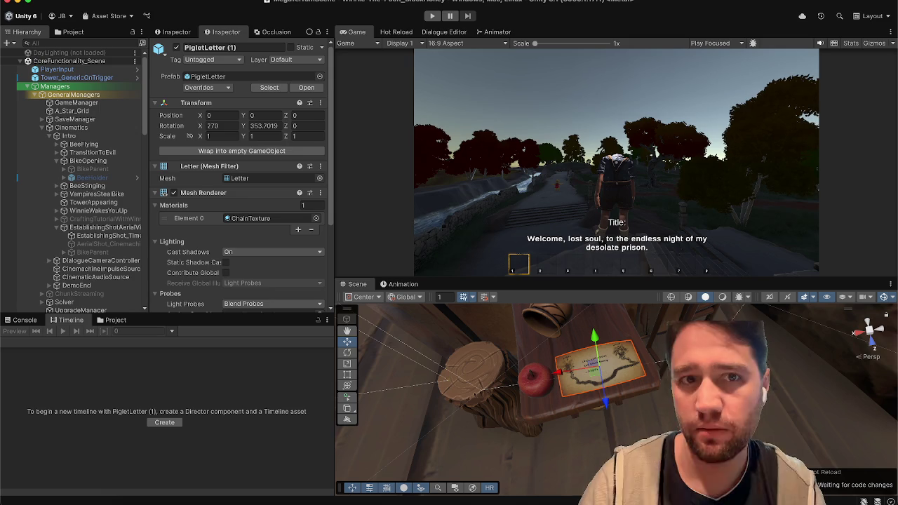
Add a UI Text - TextMeshPro element under EstablishingShotAerialView, creating a new Canvas.
{"action": "scroll", "coordinate": [110, 124], "scroll_direction": "down", "scroll_amount": 3}
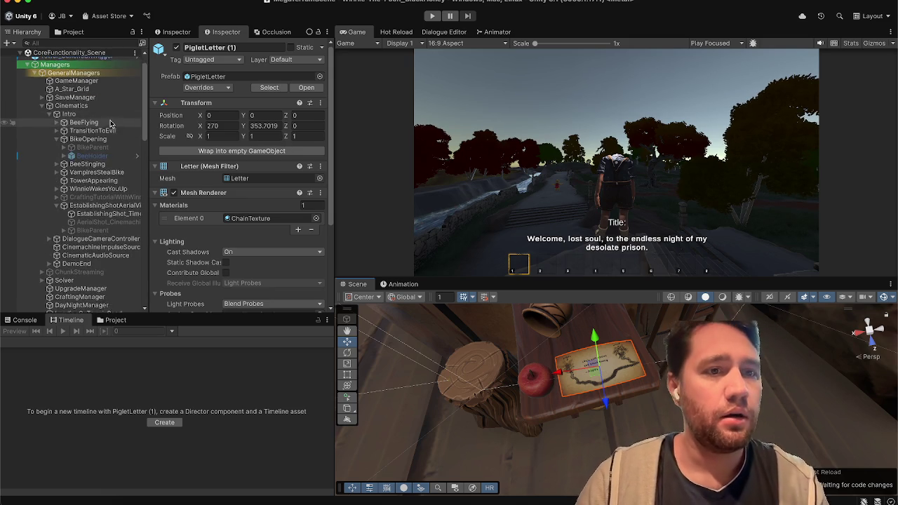
{"action": "scroll", "coordinate": [111, 124], "scroll_direction": "down", "scroll_amount": 3}
{"action": "scroll", "coordinate": [106, 176], "scroll_direction": "up", "scroll_amount": 5}
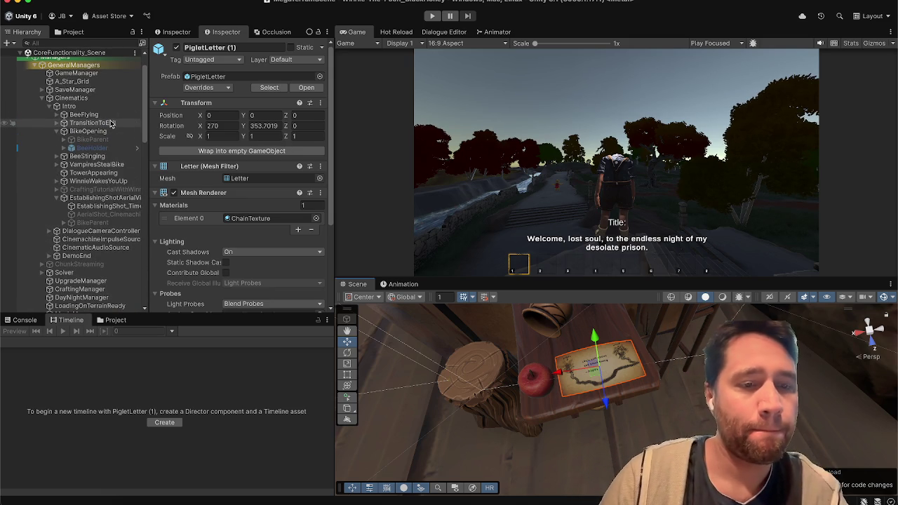
{"action": "left_click", "coordinate": [92, 197]}
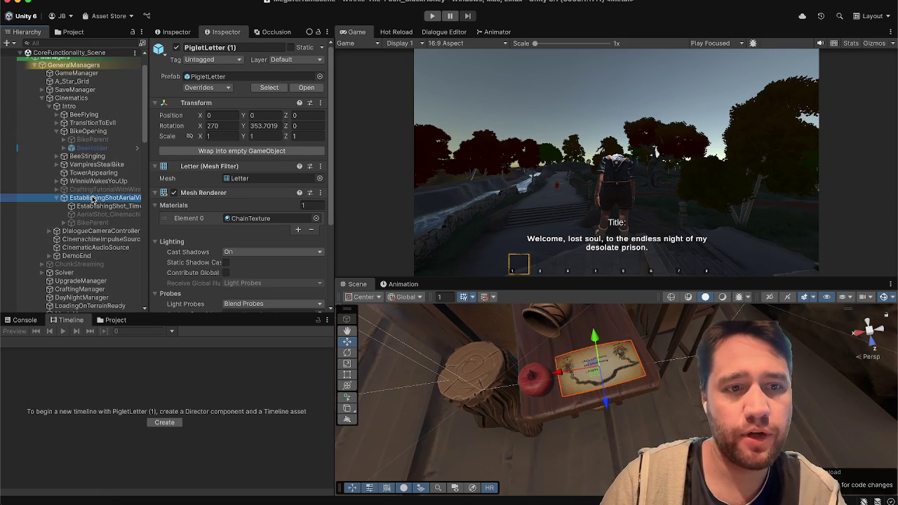
{"action": "right_click", "coordinate": [90, 200]}
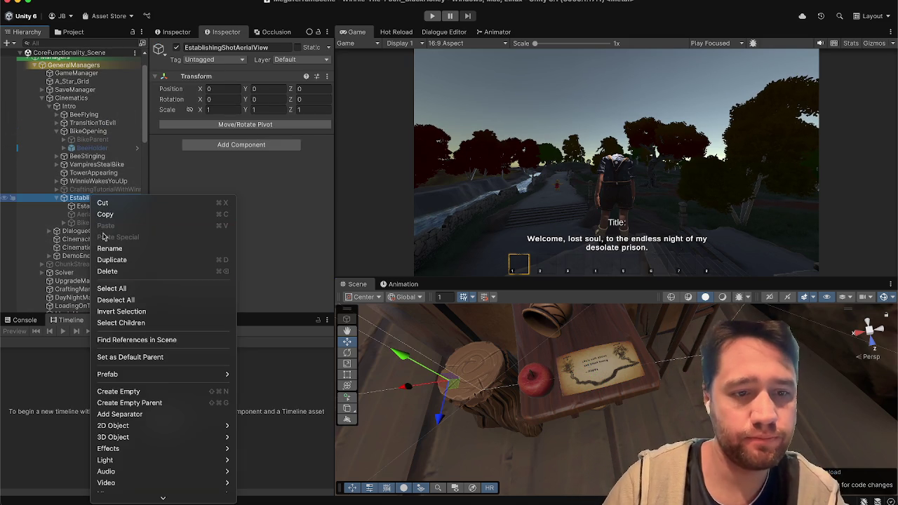
{"action": "scroll", "coordinate": [118, 486], "scroll_direction": "down", "scroll_amount": 5}
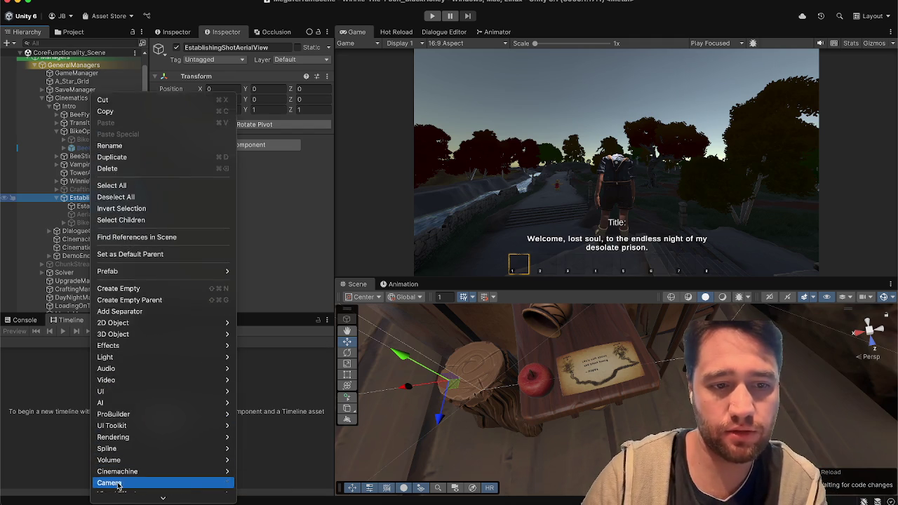
{"action": "mouse_move", "coordinate": [124, 383]}
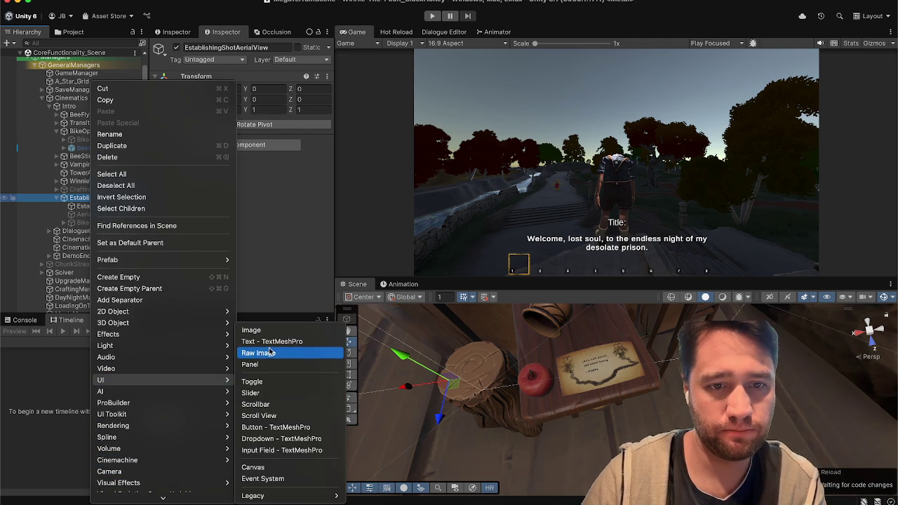
{"action": "key", "text": "Escape"}
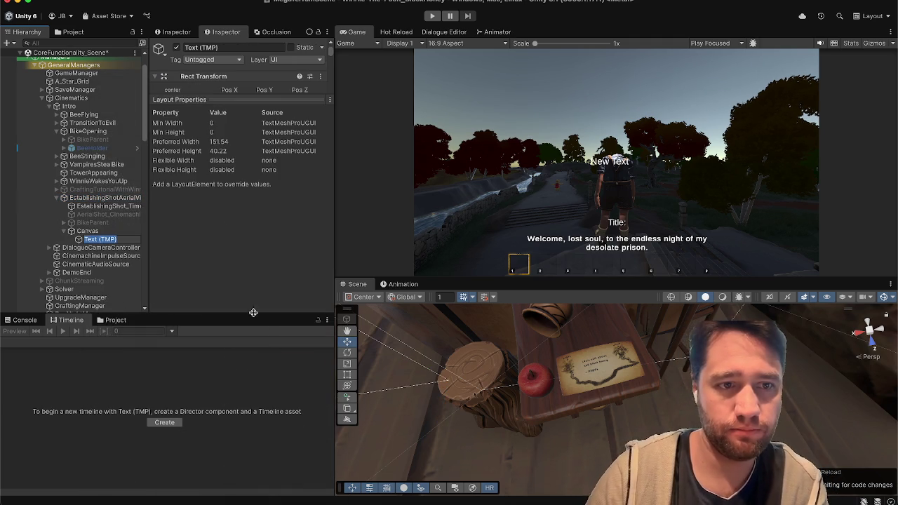
Replace the placeholder 'New Text' in the Text Input field with the pasted letter.
{"action": "left_click_drag", "start_coordinate": [92, 222], "coordinate": [110, 239]}
{"action": "left_click", "coordinate": [110, 239]}
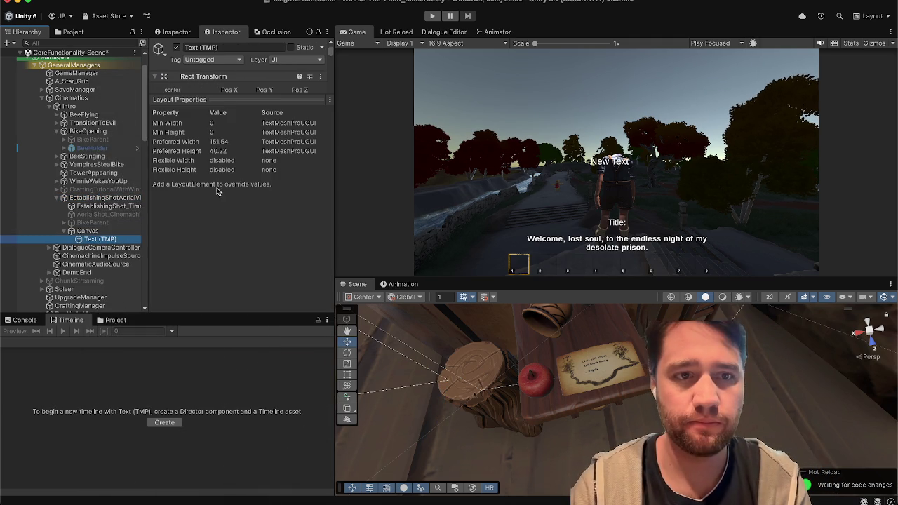
{"action": "left_click", "coordinate": [216, 281]}
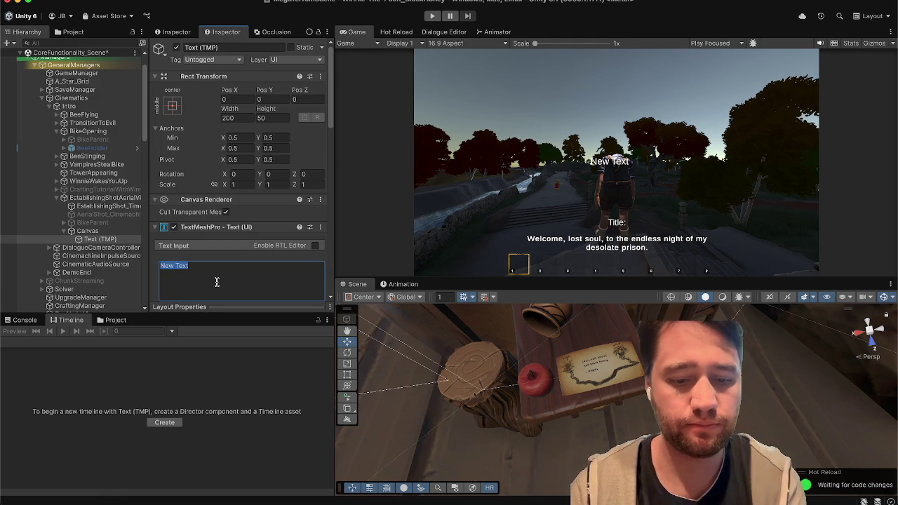
{"action": "key", "text": "super+v"}
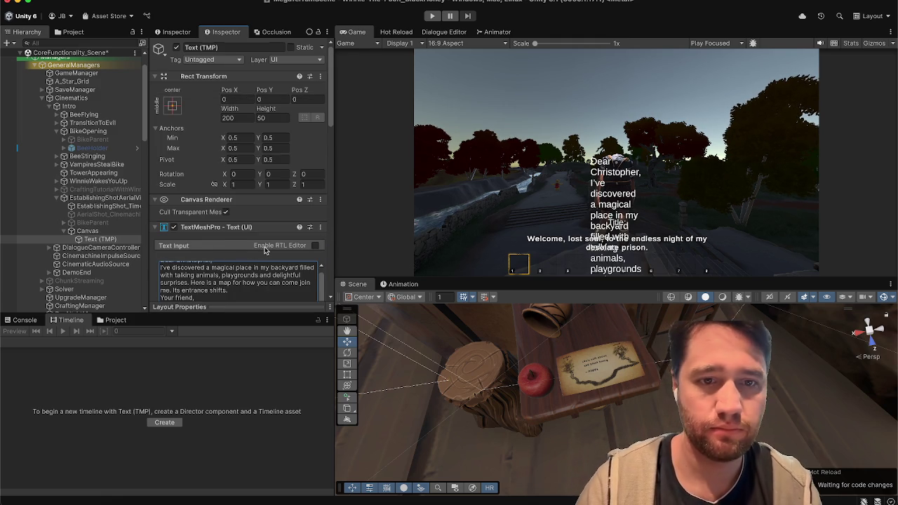
{"action": "scroll", "coordinate": [253, 251], "scroll_direction": "down", "scroll_amount": 2}
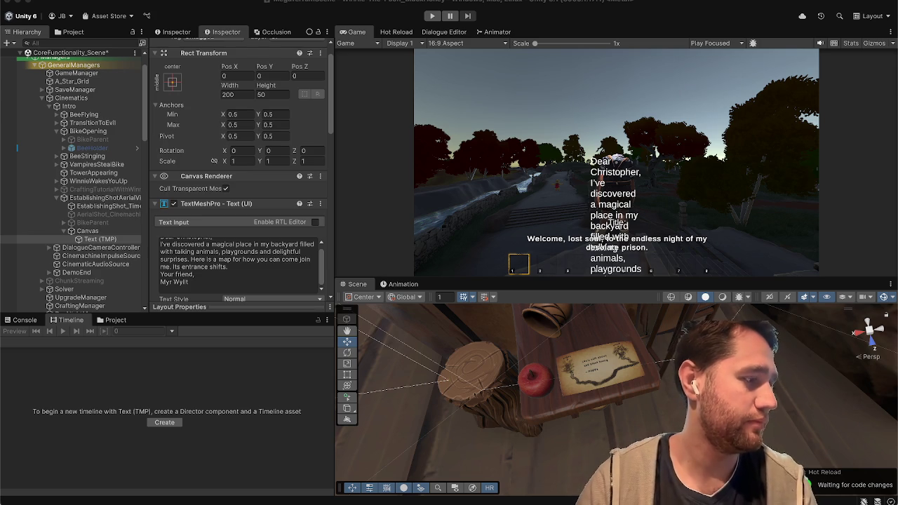
{"action": "left_click", "coordinate": [225, 264]}
{"action": "left_click", "coordinate": [213, 266]}
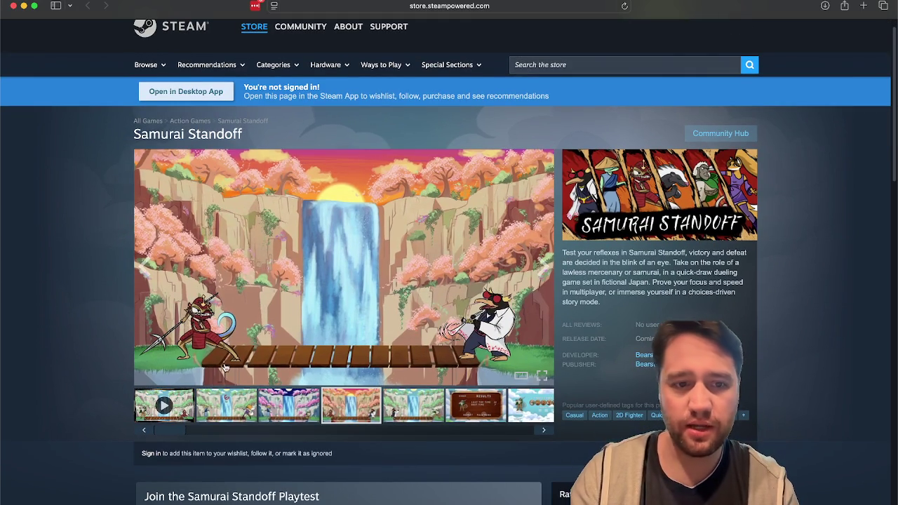
Browse the Samurai Standoff screenshots and play its trailer with sound on.
{"action": "left_click", "coordinate": [261, 406]}
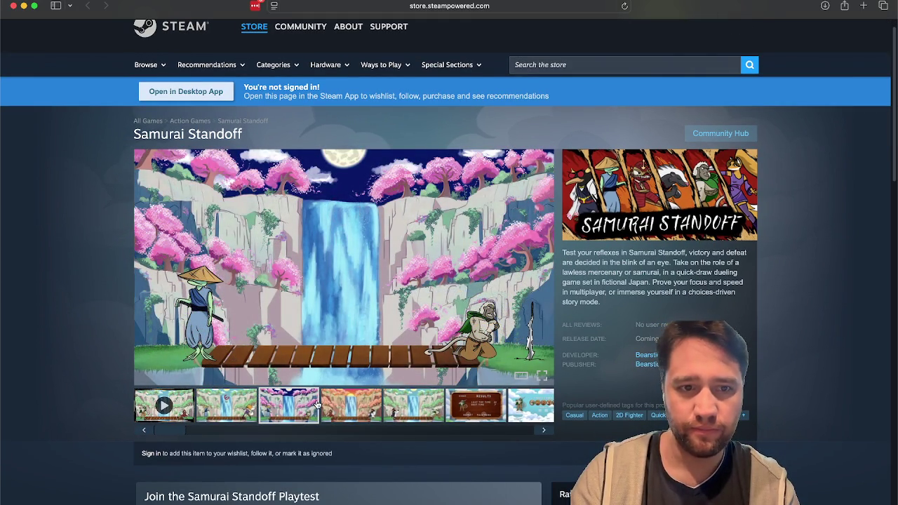
{"action": "left_click", "coordinate": [397, 410]}
{"action": "scroll", "coordinate": [397, 411], "scroll_direction": "down", "scroll_amount": 6}
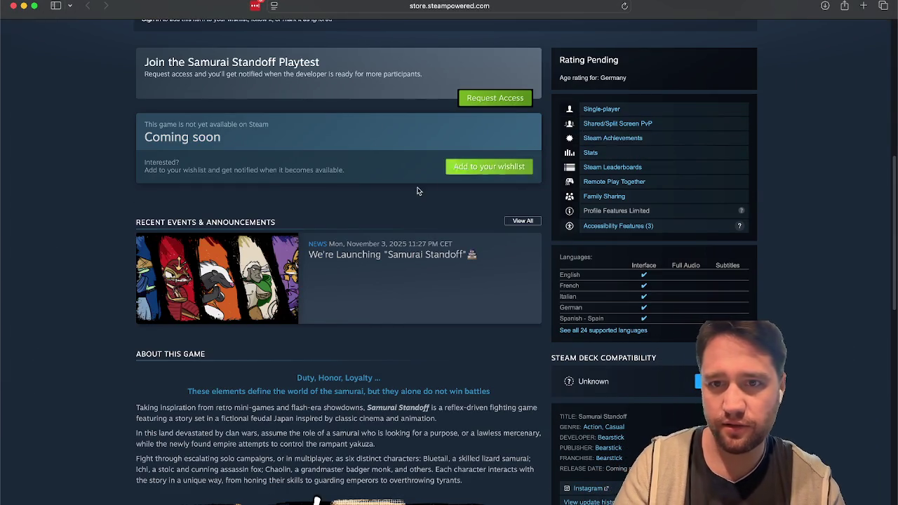
{"action": "scroll", "coordinate": [416, 186], "scroll_direction": "up", "scroll_amount": 6}
{"action": "left_click", "coordinate": [154, 430]}
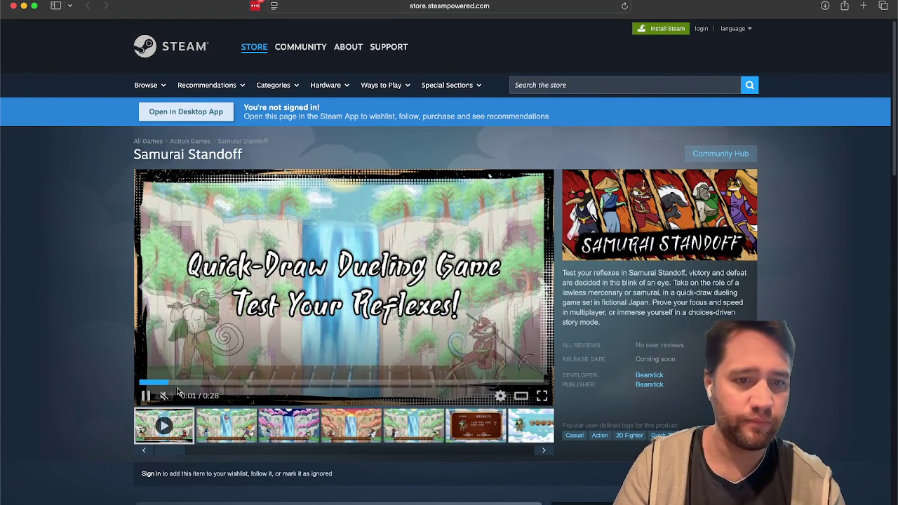
{"action": "left_click", "coordinate": [184, 397]}
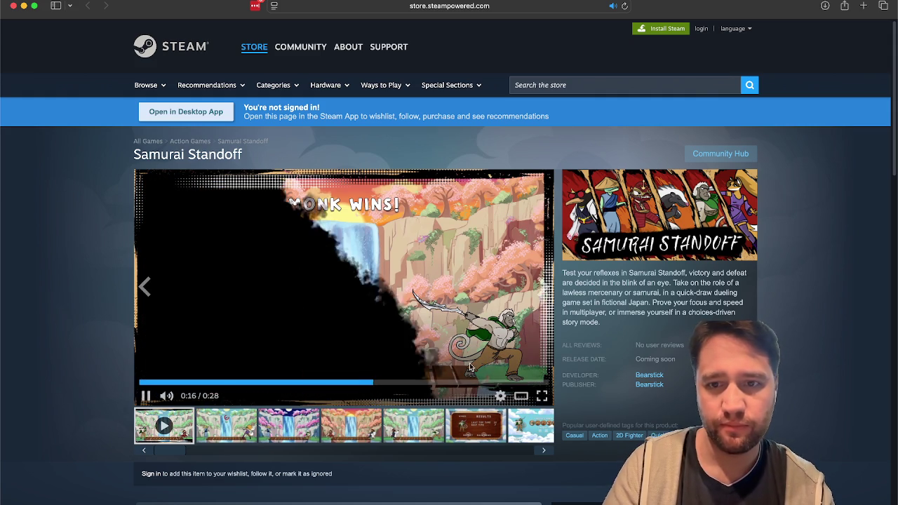
Open Bearstick's UNDERNEATH page, browse its screenshots, go back, and close the store window.
{"action": "left_click", "coordinate": [646, 374]}
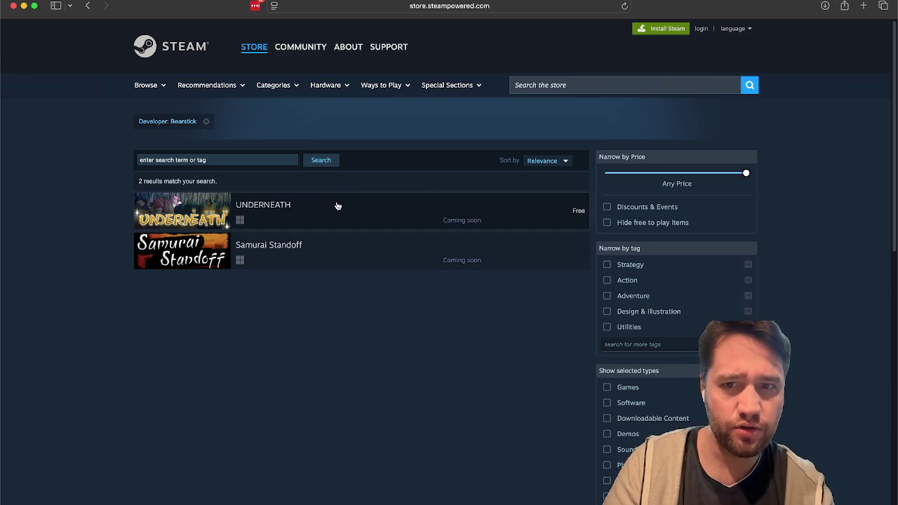
{"action": "left_click", "coordinate": [337, 205]}
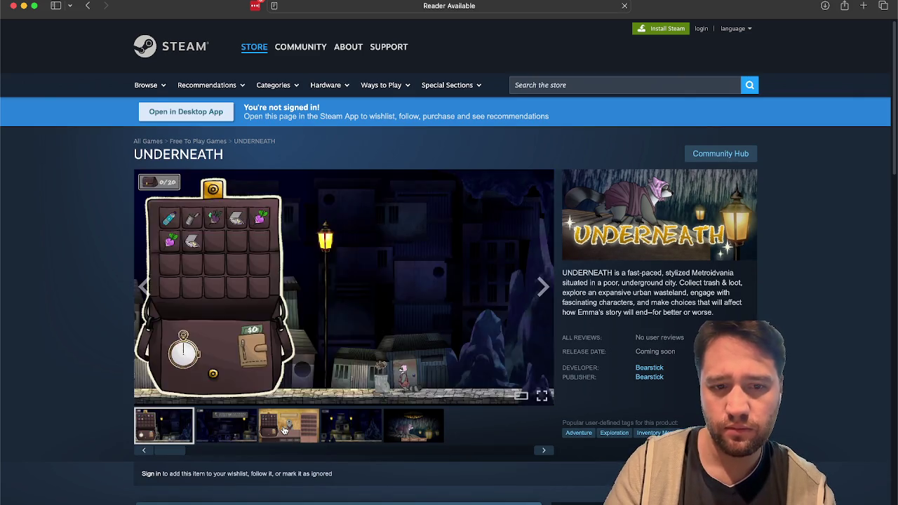
{"action": "left_click", "coordinate": [285, 430]}
{"action": "left_click", "coordinate": [344, 428]}
{"action": "left_click", "coordinate": [392, 431]}
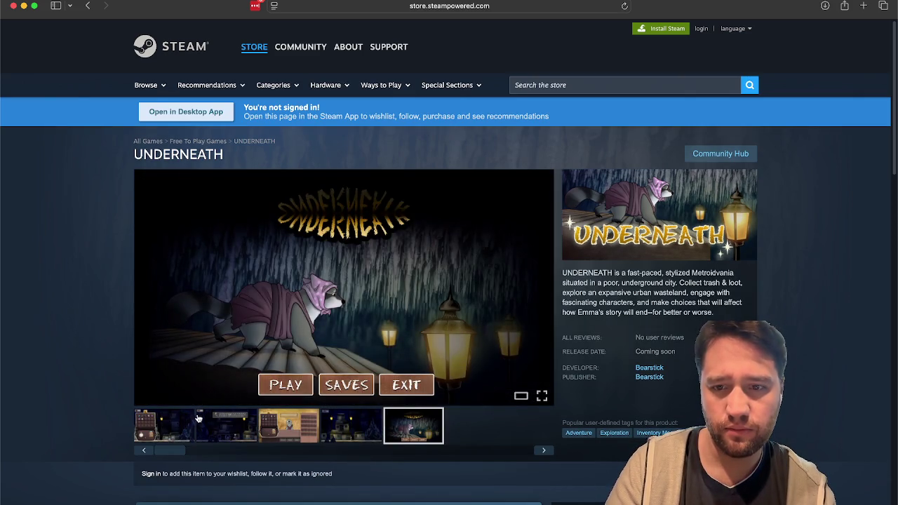
{"action": "left_click", "coordinate": [193, 420]}
{"action": "left_click", "coordinate": [225, 425]}
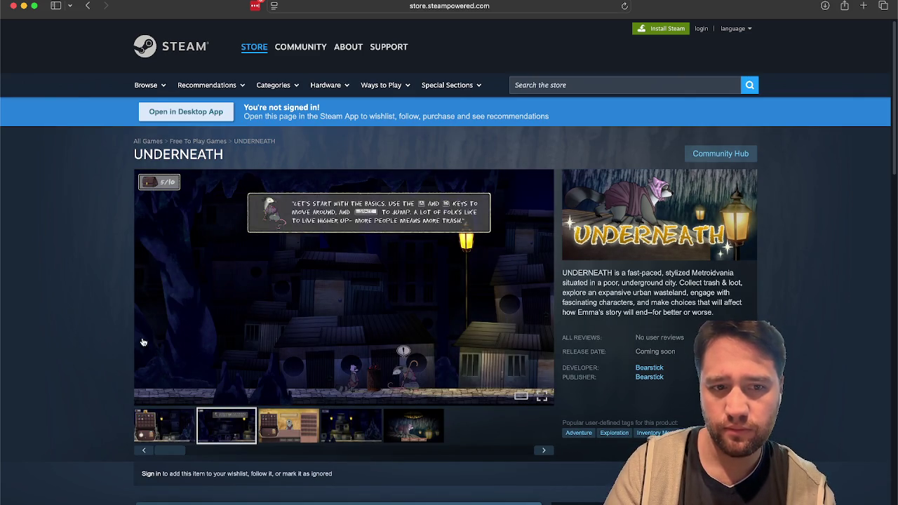
{"action": "left_click", "coordinate": [88, 6]}
{"action": "left_click", "coordinate": [12, 6]}
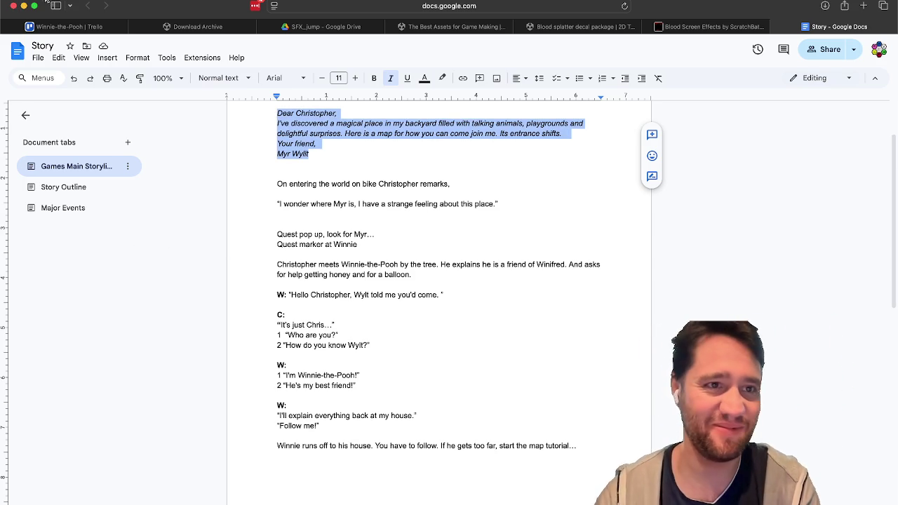
Switch to the Trello tab and minimize both browser windows to bring Unity forward.
{"action": "left_click", "coordinate": [32, 25]}
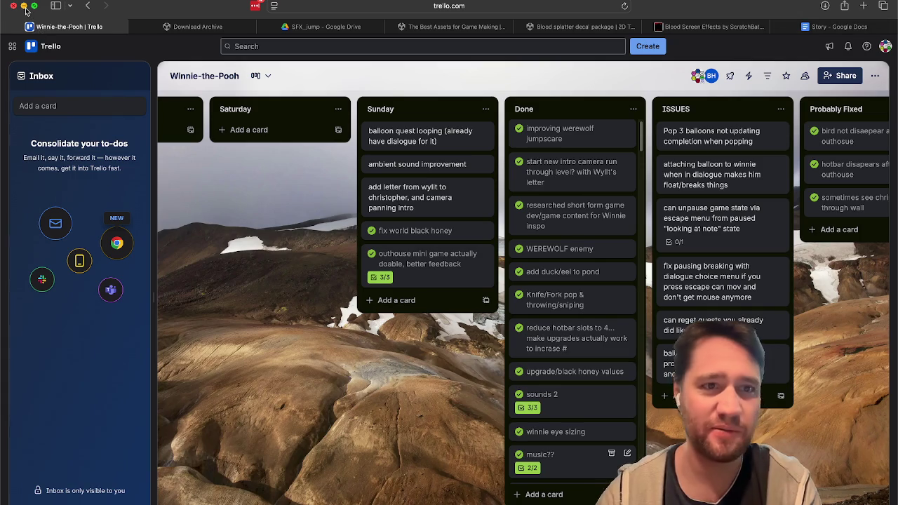
{"action": "left_click", "coordinate": [24, 7]}
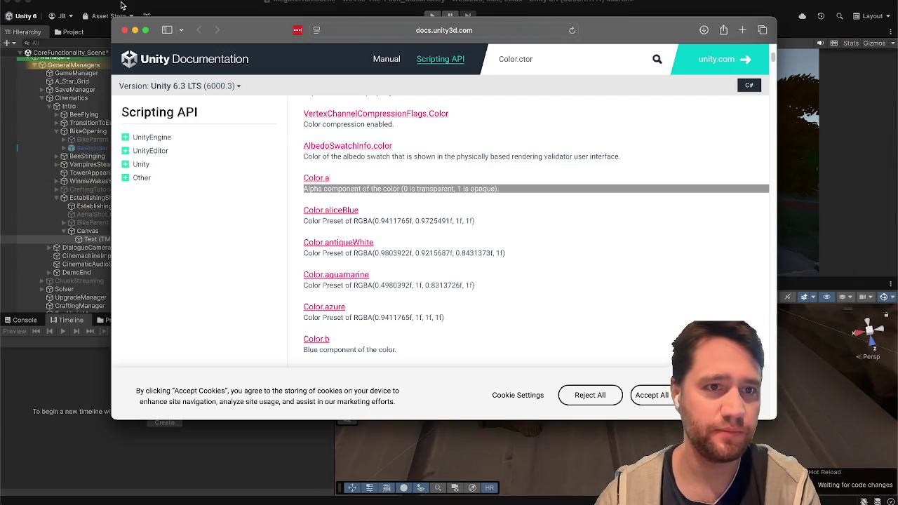
{"action": "left_click", "coordinate": [135, 30]}
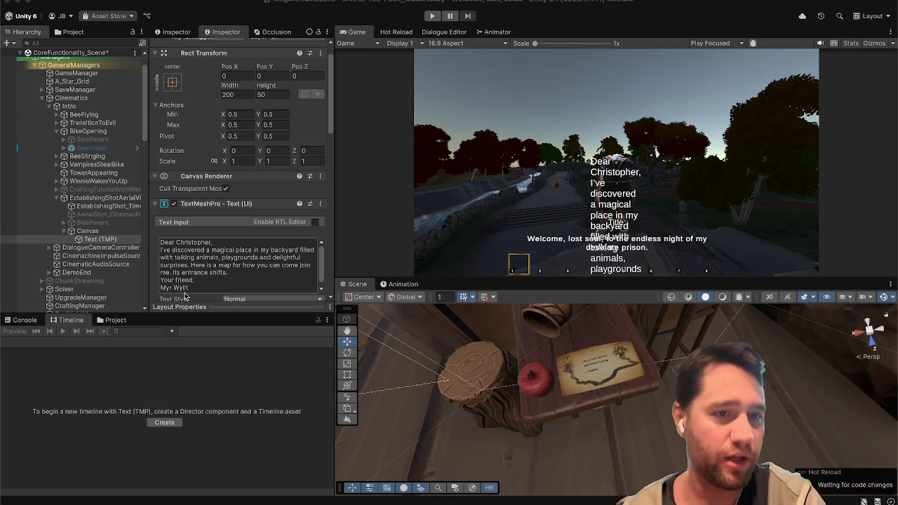
Set the letter text's alignment to Center and Middle.
{"action": "scroll", "coordinate": [120, 245], "scroll_direction": "down", "scroll_amount": 2}
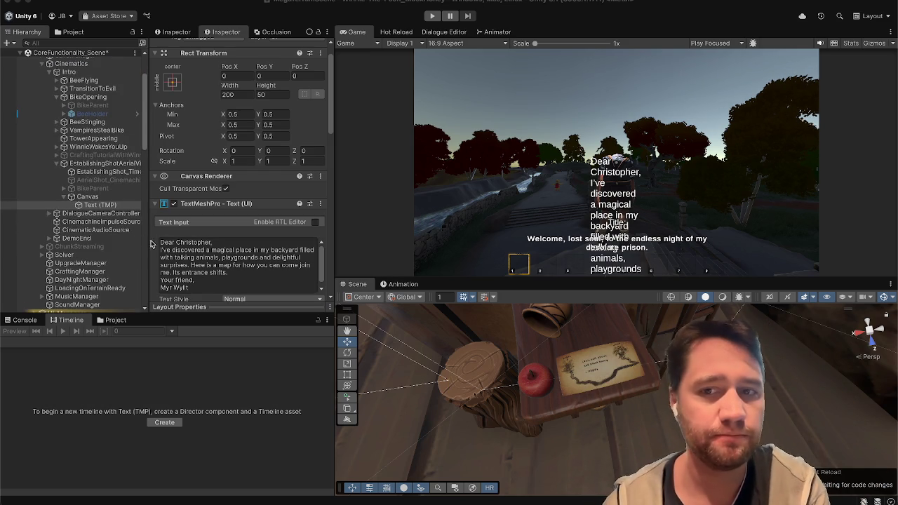
{"action": "left_click", "coordinate": [163, 247]}
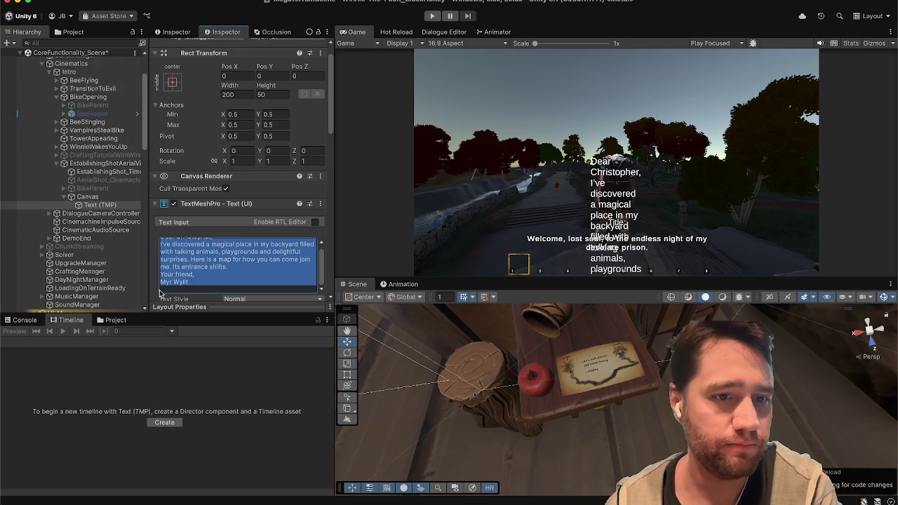
{"action": "scroll", "coordinate": [197, 226], "scroll_direction": "down", "scroll_amount": 1}
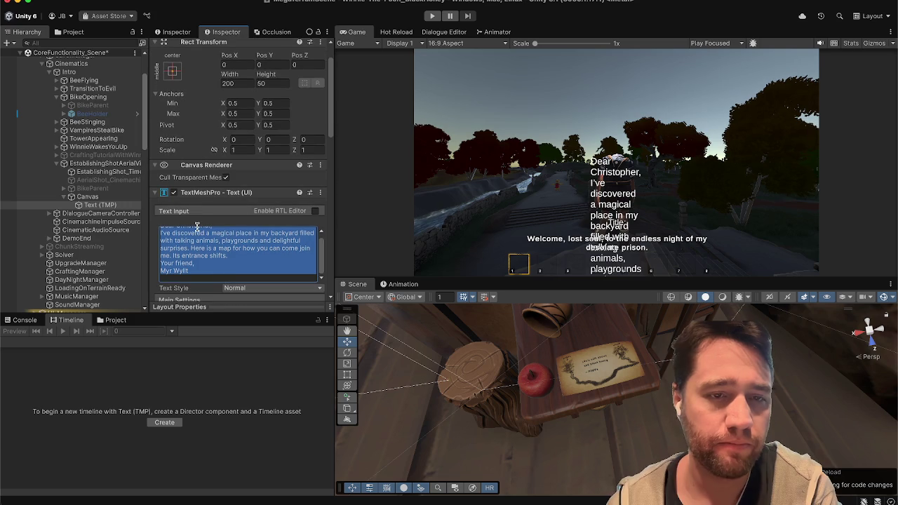
{"action": "left_click_drag", "start_coordinate": [334, 169], "coordinate": [329, 196]}
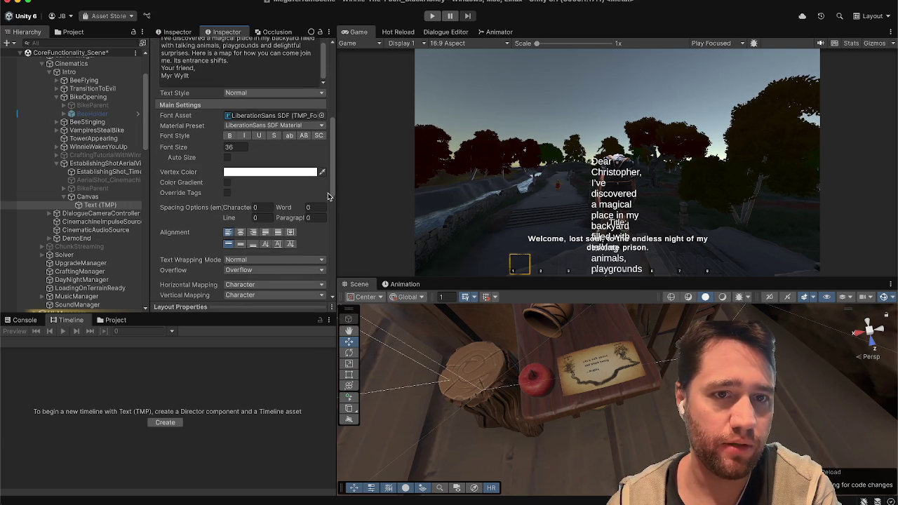
{"action": "left_click", "coordinate": [240, 231]}
{"action": "left_click", "coordinate": [239, 244]}
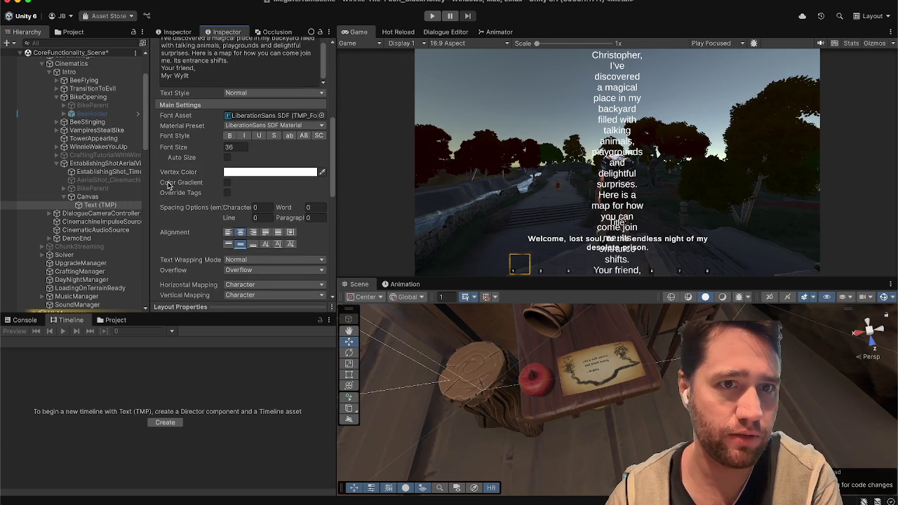
Add a blank line after 'Dear Christopher,' and switch the Scene view to 2D.
{"action": "scroll", "coordinate": [168, 184], "scroll_direction": "up", "scroll_amount": 5}
{"action": "left_click", "coordinate": [224, 122]}
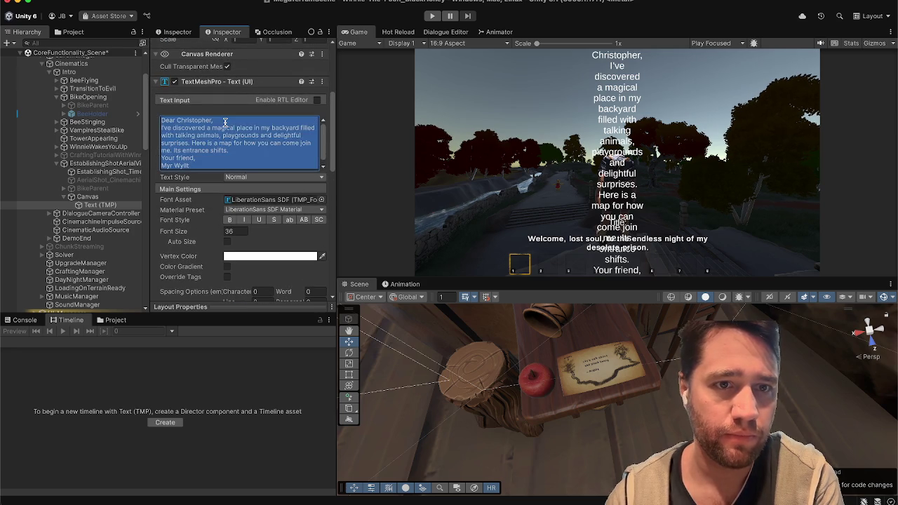
{"action": "left_click", "coordinate": [225, 122]}
{"action": "key", "text": "Return"}
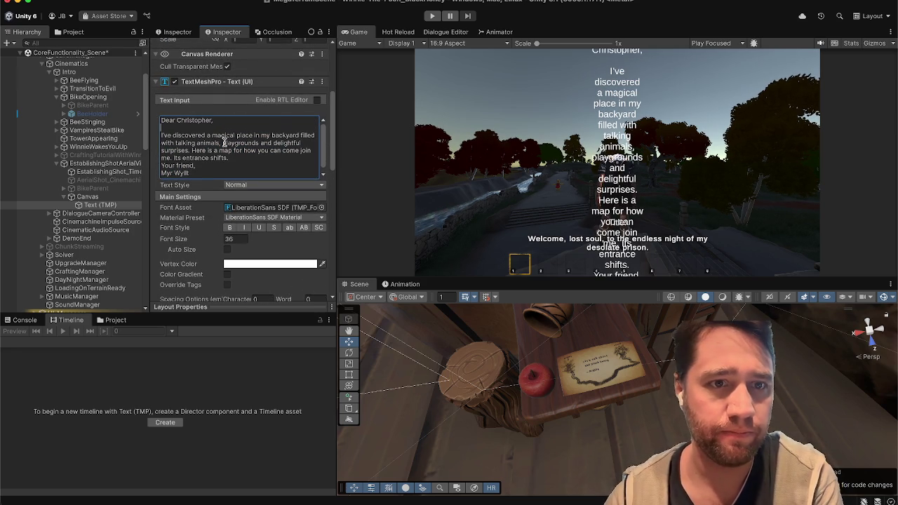
{"action": "scroll", "coordinate": [223, 147], "scroll_direction": "down", "scroll_amount": 1}
{"action": "key", "text": "ctrl+a"}
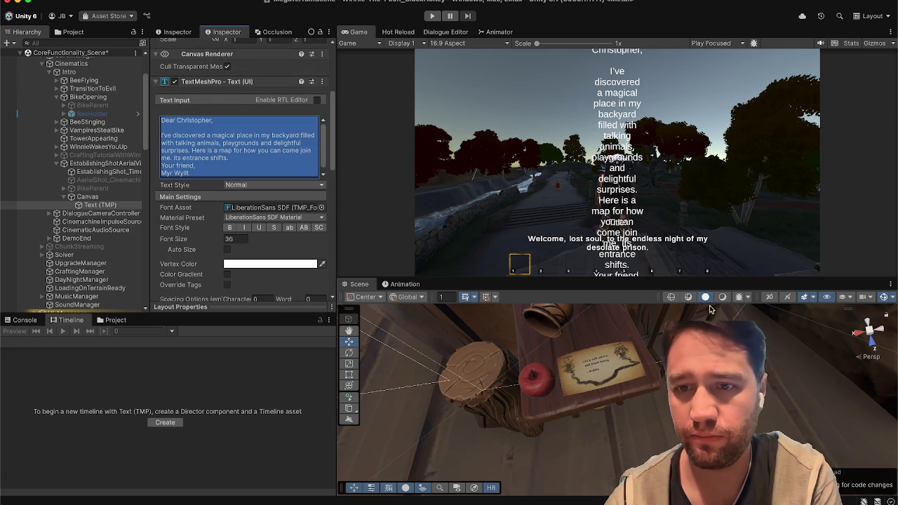
{"action": "left_click", "coordinate": [771, 297]}
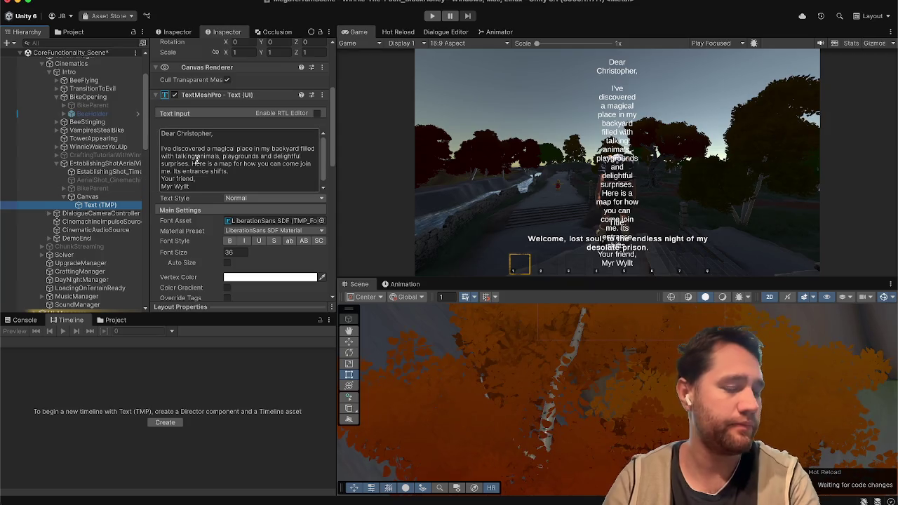
Resize the Text (TMP) rect to about 650×300 and shift it left and down.
{"action": "key", "text": "f"}
{"action": "scroll", "coordinate": [470, 337], "scroll_direction": "down", "scroll_amount": 5}
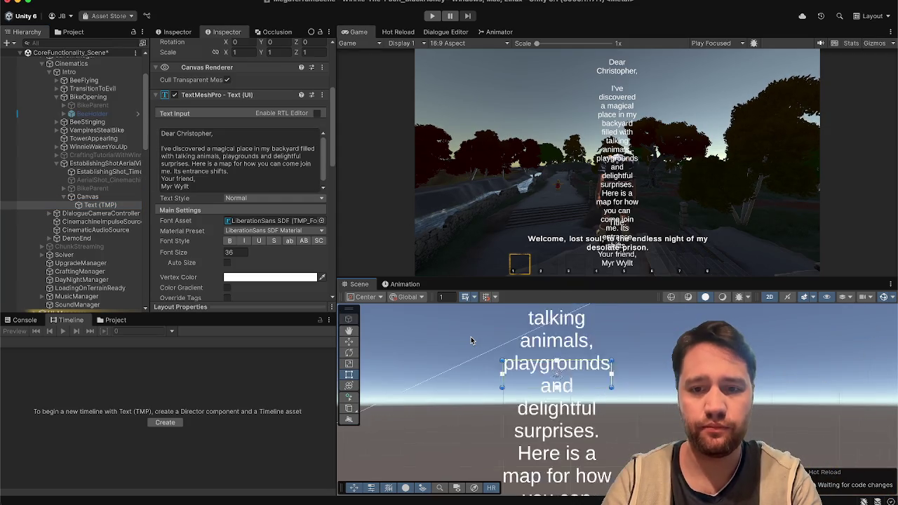
{"action": "scroll", "coordinate": [471, 340], "scroll_direction": "down", "scroll_amount": 5}
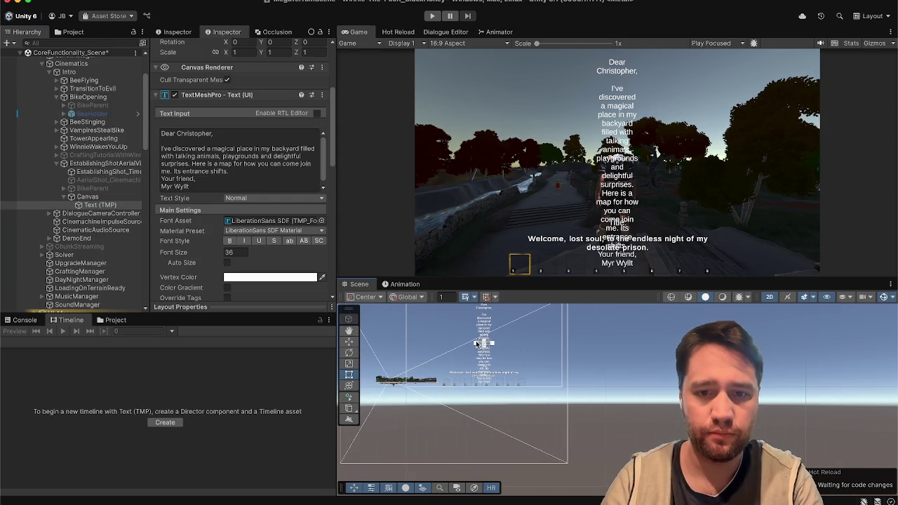
{"action": "scroll", "coordinate": [476, 340], "scroll_direction": "up", "scroll_amount": 2}
{"action": "mouse_move", "coordinate": [471, 312]}
{"action": "left_mouse_down"}
{"action": "mouse_move", "coordinate": [421, 308]}
{"action": "mouse_move", "coordinate": [443, 310]}
{"action": "mouse_move", "coordinate": [376, 327]}
{"action": "left_mouse_up"}
{"action": "left_click_drag", "start_coordinate": [425, 340], "coordinate": [423, 371]}
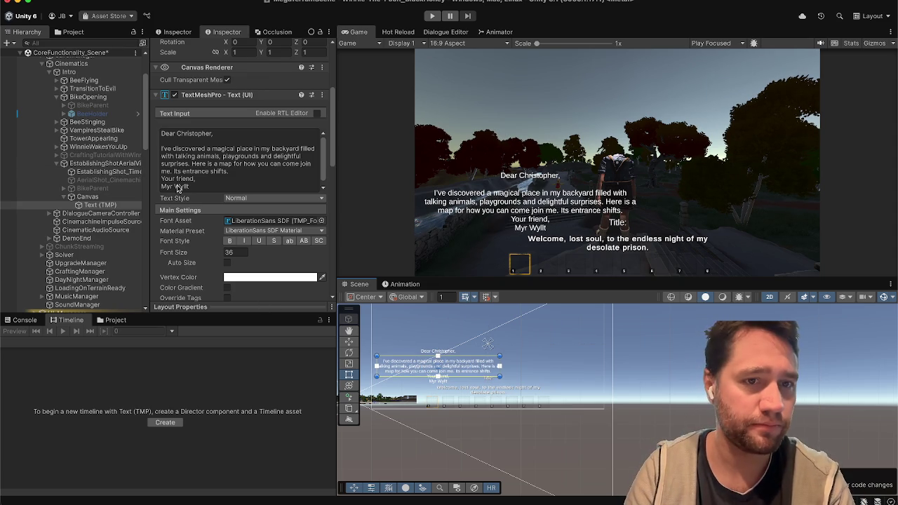
Make the letter text colour black.
{"action": "left_click", "coordinate": [235, 278]}
{"action": "left_click_drag", "start_coordinate": [272, 299], "coordinate": [209, 399]}
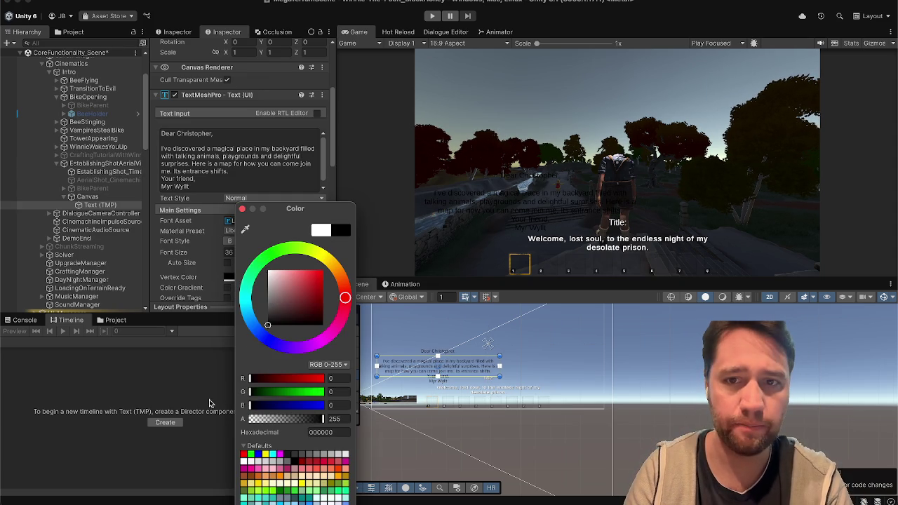
{"action": "left_click", "coordinate": [241, 209]}
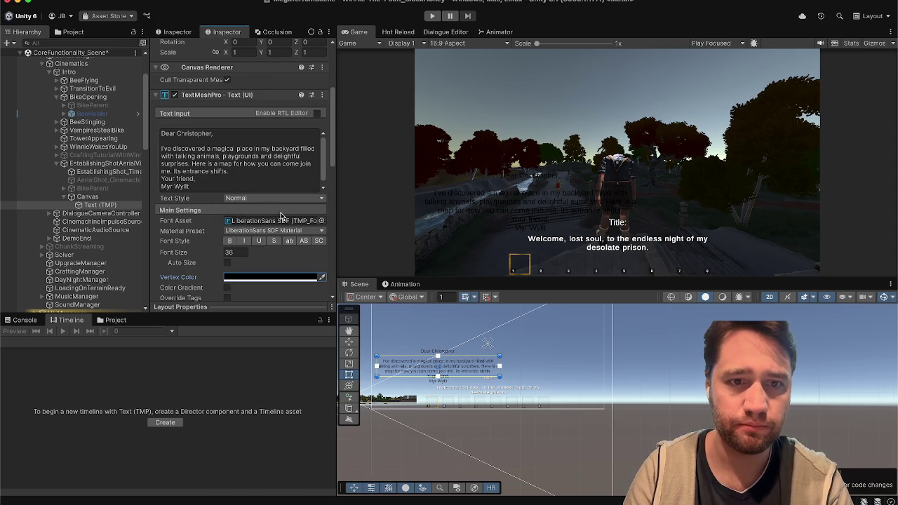
Preview Oswald Bold, Roboto-Bold and several LondrinaSolid fonts on the letter.
{"action": "left_click", "coordinate": [320, 220]}
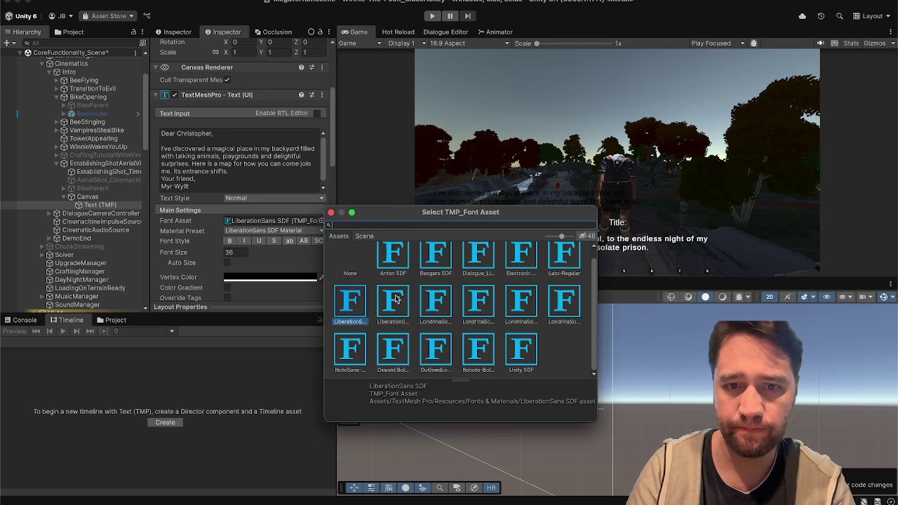
{"action": "left_click", "coordinate": [393, 351]}
{"action": "left_click", "coordinate": [438, 353]}
{"action": "left_click", "coordinate": [491, 353]}
{"action": "scroll", "coordinate": [520, 345], "scroll_direction": "up", "scroll_amount": 1}
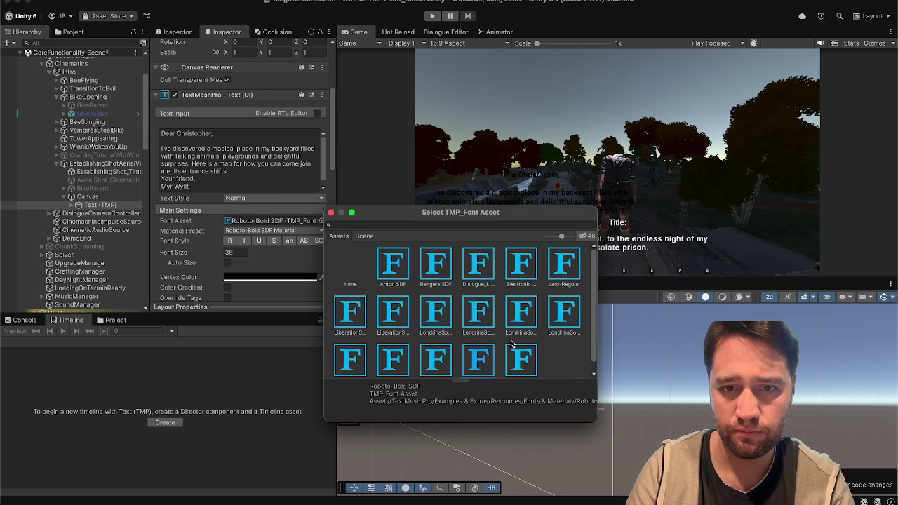
{"action": "left_click", "coordinate": [440, 317]}
{"action": "left_click", "coordinate": [466, 317]}
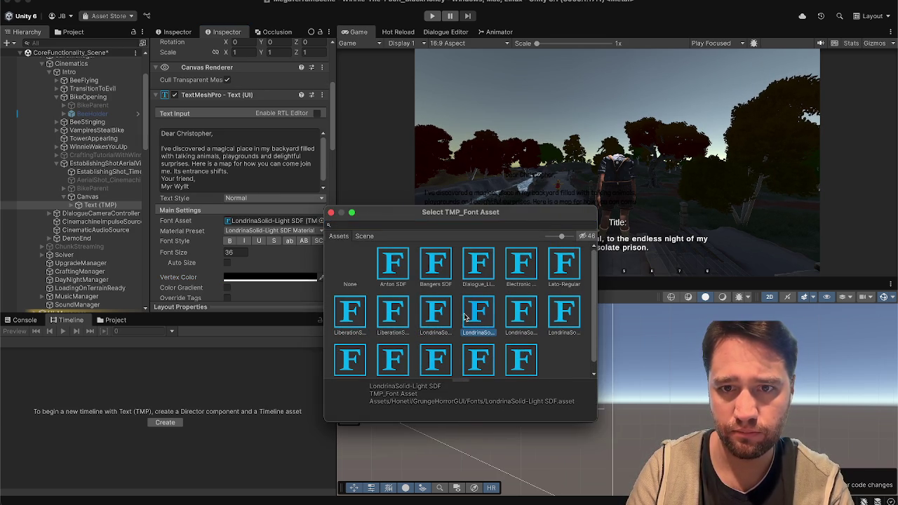
{"action": "left_click", "coordinate": [521, 311]}
{"action": "left_click", "coordinate": [444, 317]}
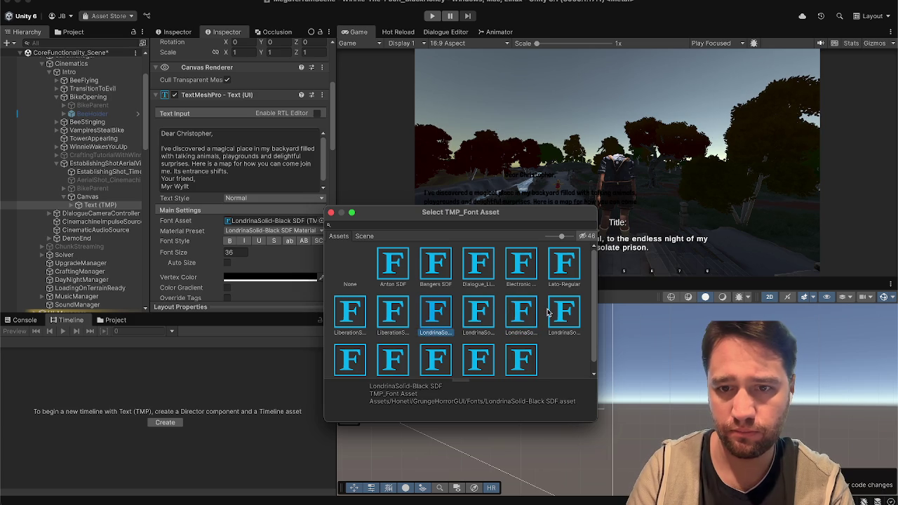
Compare LondrinaSolid weights and apply LondrinaSolid-Light SDF to the letter text.
{"action": "left_click", "coordinate": [555, 312]}
{"action": "key", "text": "Left"}
{"action": "key", "text": "Left"}
{"action": "key", "text": "Left"}
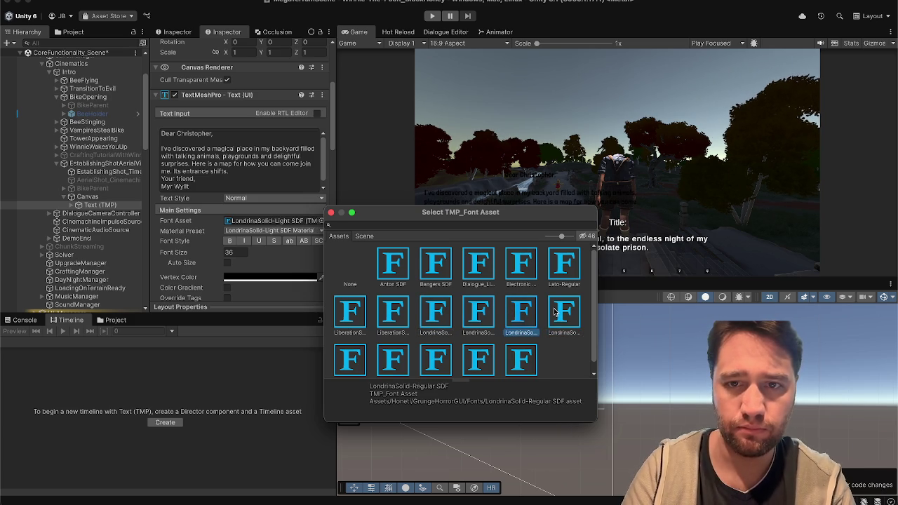
{"action": "key", "text": "Right"}
{"action": "key", "text": "Left"}
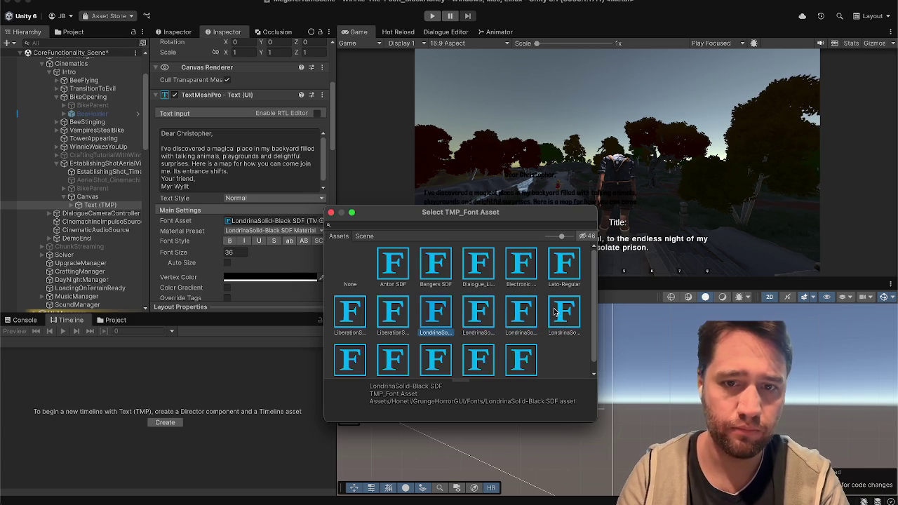
{"action": "left_click", "coordinate": [490, 307]}
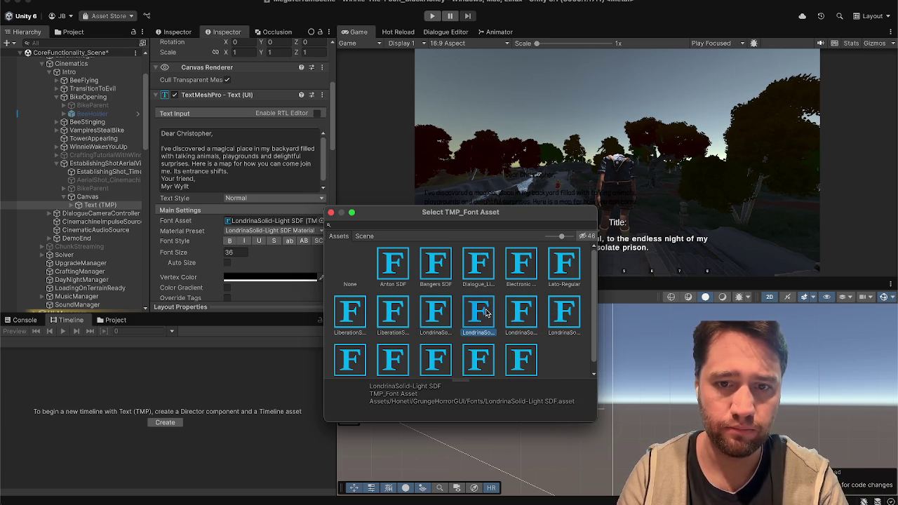
{"action": "double_click", "coordinate": [485, 312]}
{"action": "scroll", "coordinate": [216, 246], "scroll_direction": "down", "scroll_amount": 10}
{"action": "scroll", "coordinate": [216, 246], "scroll_direction": "up", "scroll_amount": 10}
Duplicate the LondrinaSolid-Light SDF font asset and rename it Outline_LondrinaSolid-Light SDF 1.
{"action": "scroll", "coordinate": [216, 246], "scroll_direction": "up", "scroll_amount": 2}
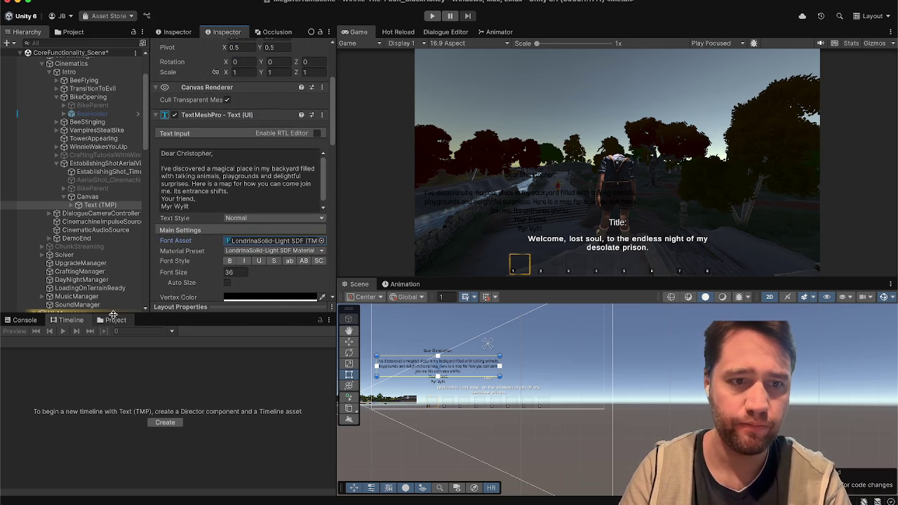
{"action": "left_click", "coordinate": [115, 320]}
{"action": "left_click", "coordinate": [271, 241]}
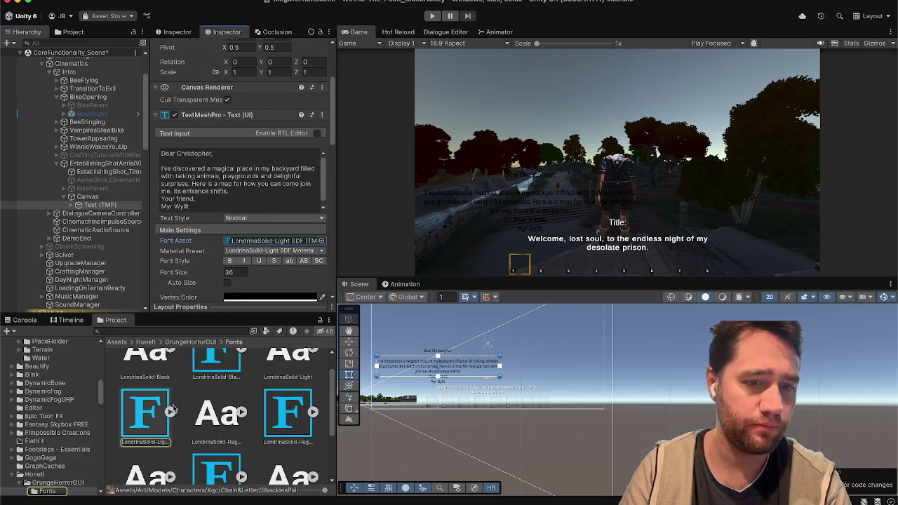
{"action": "left_click", "coordinate": [145, 413]}
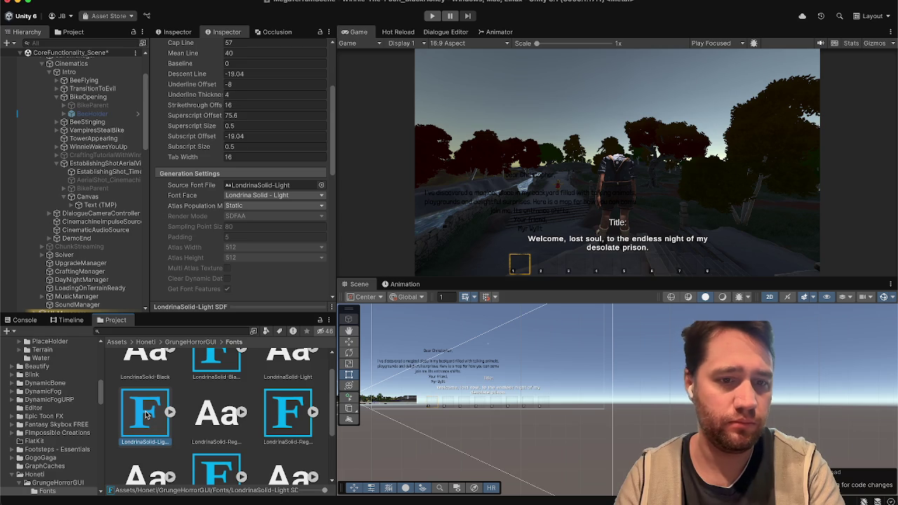
{"action": "key", "text": "ctrl+d"}
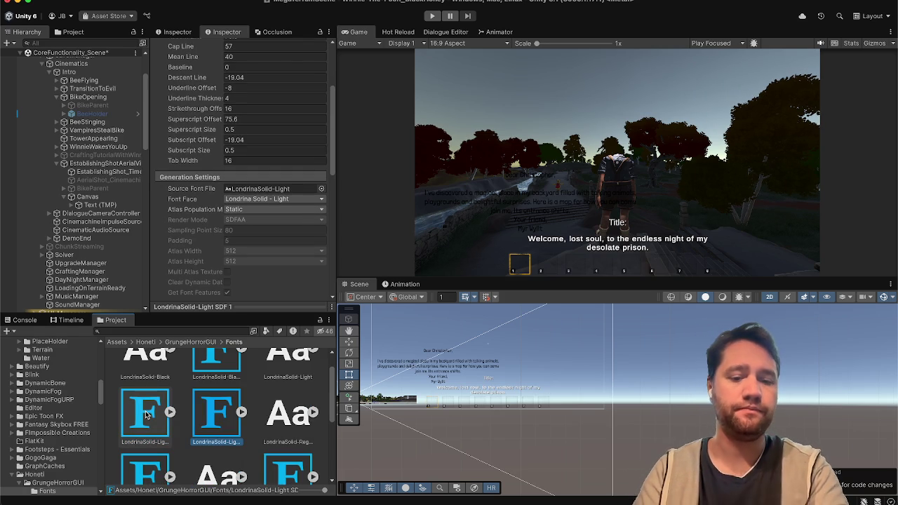
{"action": "right_click", "coordinate": [211, 425]}
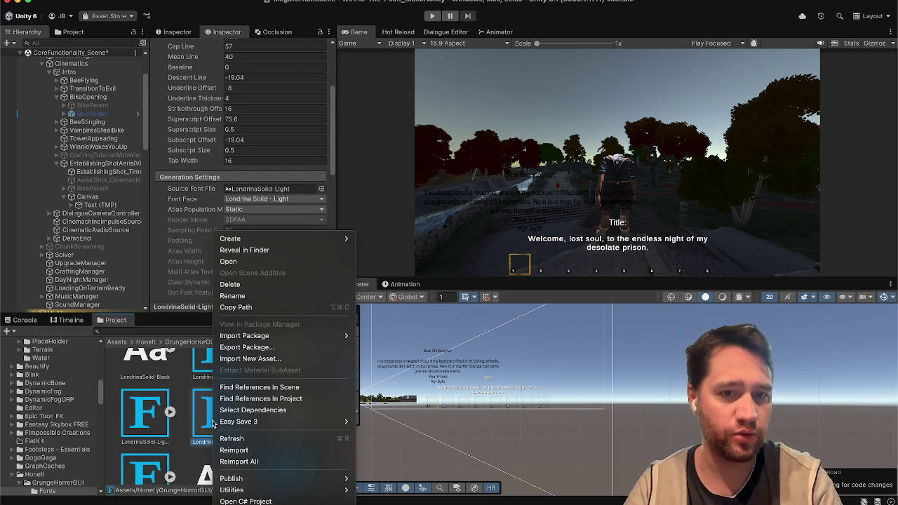
{"action": "left_click", "coordinate": [248, 297]}
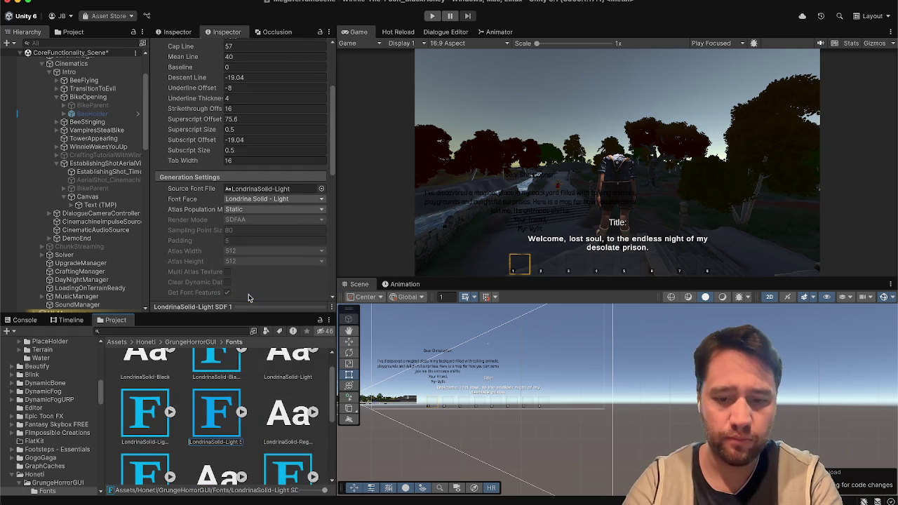
{"action": "type", "text": "ine_"}
{"action": "key", "text": "Return"}
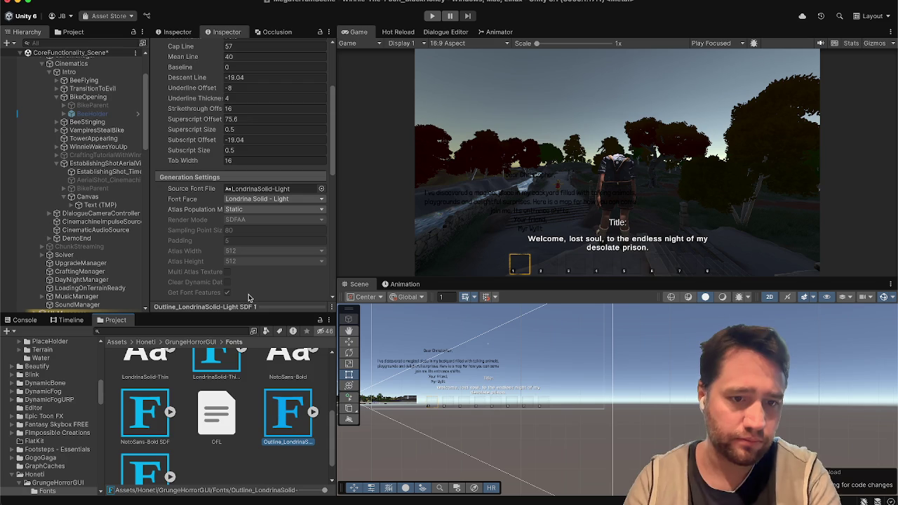
Assign the Outline_LondrinaSolid-Light SDF 1 font to the Text (TMP) Font Asset field.
{"action": "left_click", "coordinate": [100, 204]}
{"action": "scroll", "coordinate": [187, 242], "scroll_direction": "down", "scroll_amount": 5}
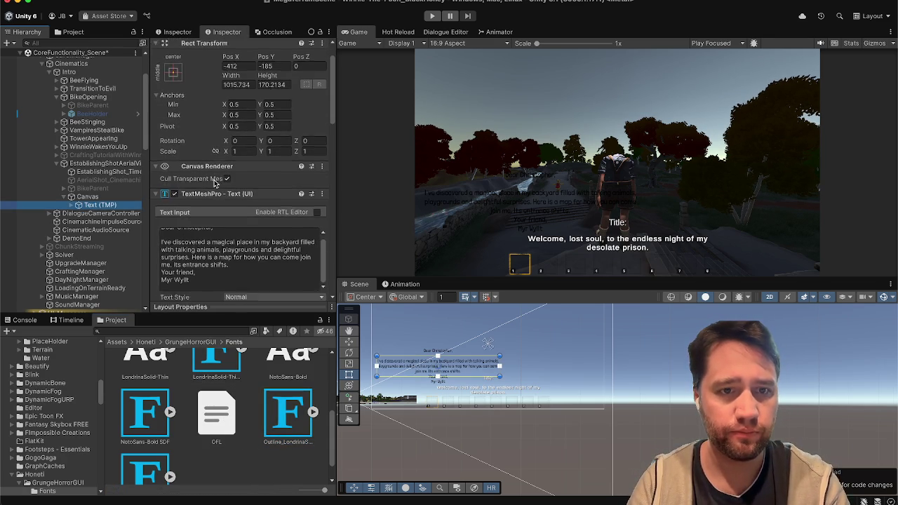
{"action": "left_click_drag", "start_coordinate": [282, 405], "coordinate": [254, 240]}
{"action": "scroll", "coordinate": [254, 250], "scroll_direction": "down", "scroll_amount": 15}
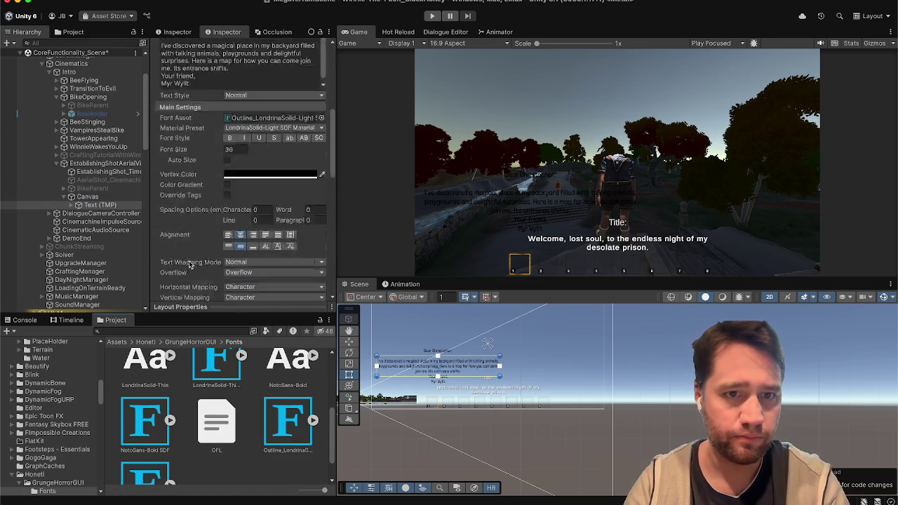
Set the letter's outline colour to white.
{"action": "scroll", "coordinate": [208, 157], "scroll_direction": "up", "scroll_amount": 5}
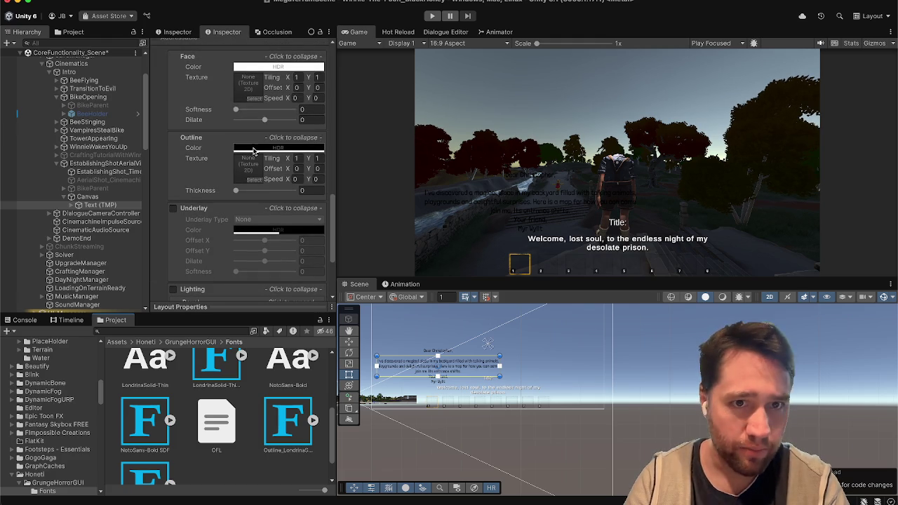
{"action": "left_click", "coordinate": [297, 149]}
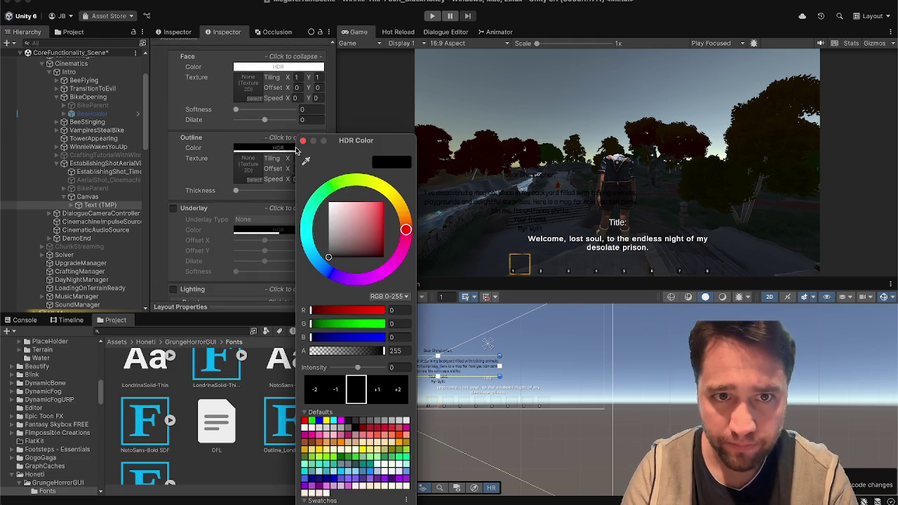
{"action": "left_click_drag", "start_coordinate": [337, 222], "coordinate": [330, 204]}
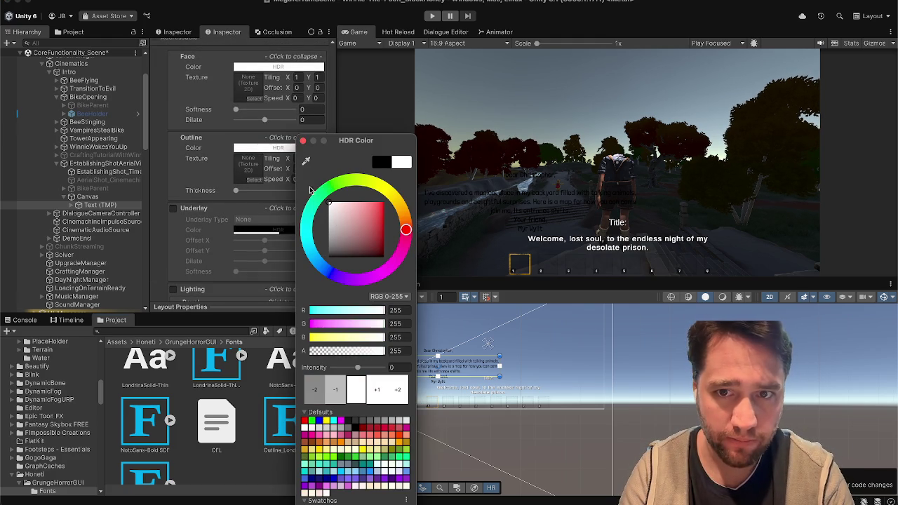
{"action": "left_click", "coordinate": [303, 141]}
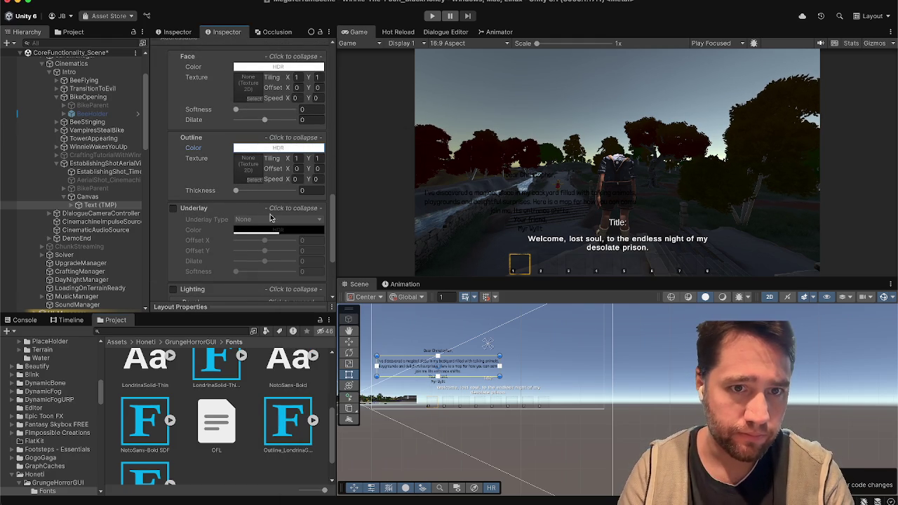
Adjust the outline thickness, trying 0.1 and settling on 0.0101.
{"action": "left_click", "coordinate": [310, 190]}
{"action": "left_click_drag", "start_coordinate": [309, 190], "coordinate": [294, 198]}
{"action": "type", "text": "0.1"}
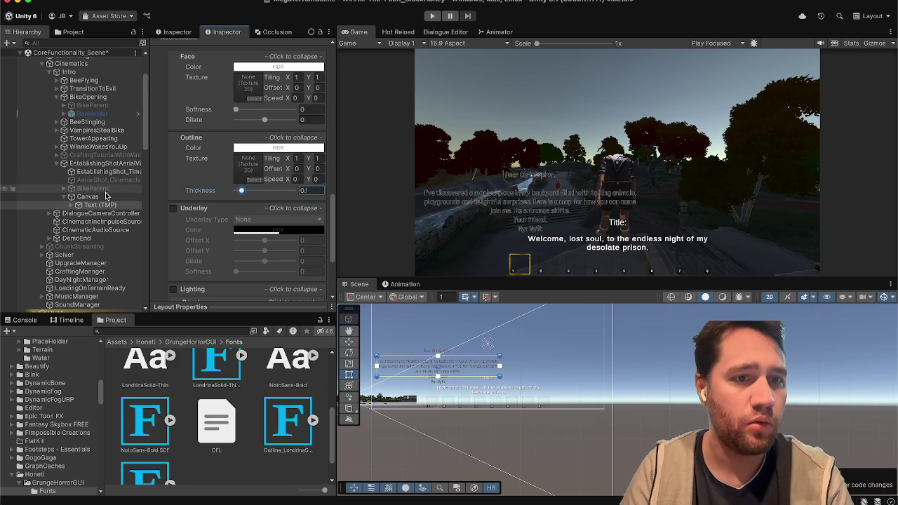
{"action": "left_click", "coordinate": [291, 194]}
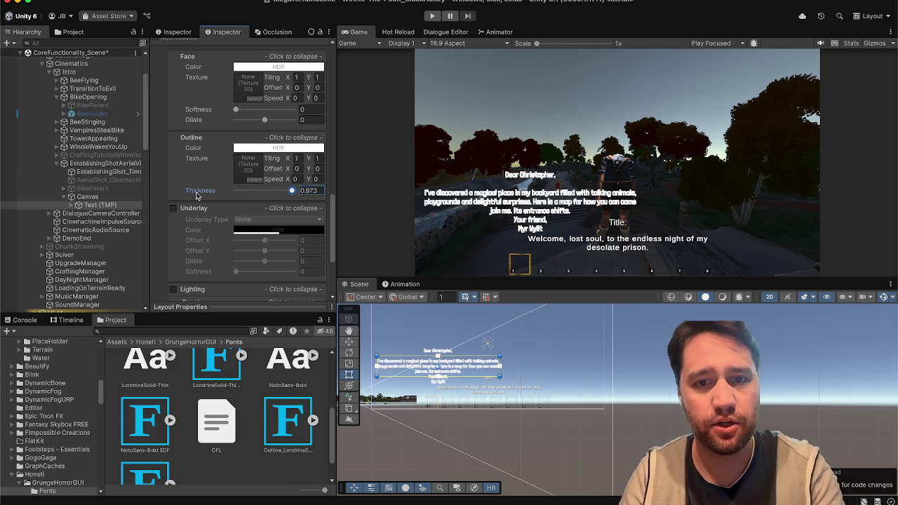
{"action": "left_click", "coordinate": [312, 191]}
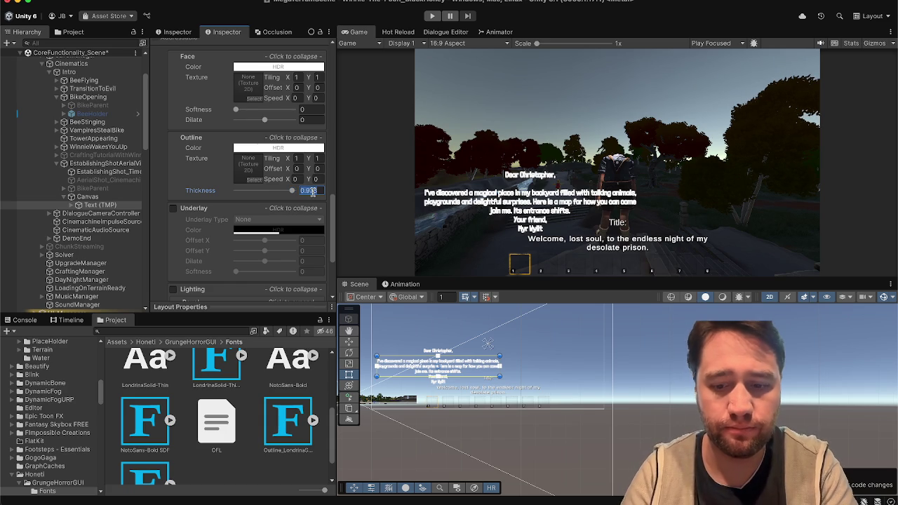
{"action": "type", "text": "0.01"}
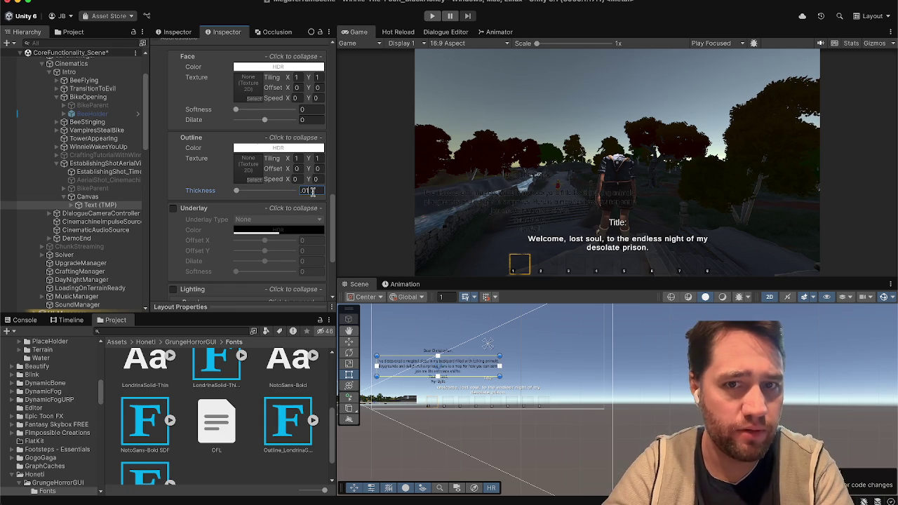
{"action": "type", "text": "01"}
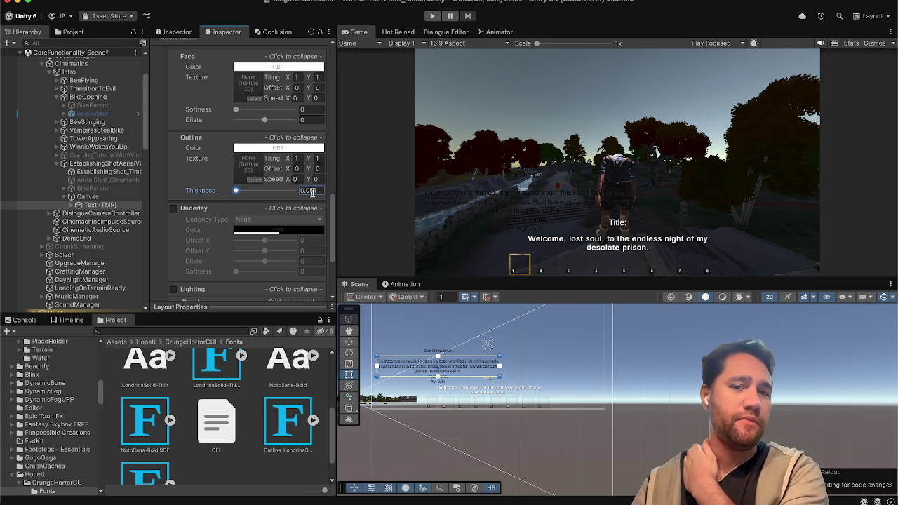
{"action": "scroll", "coordinate": [281, 203], "scroll_direction": "up", "scroll_amount": 15}
{"action": "scroll", "coordinate": [232, 213], "scroll_direction": "down", "scroll_amount": 5}
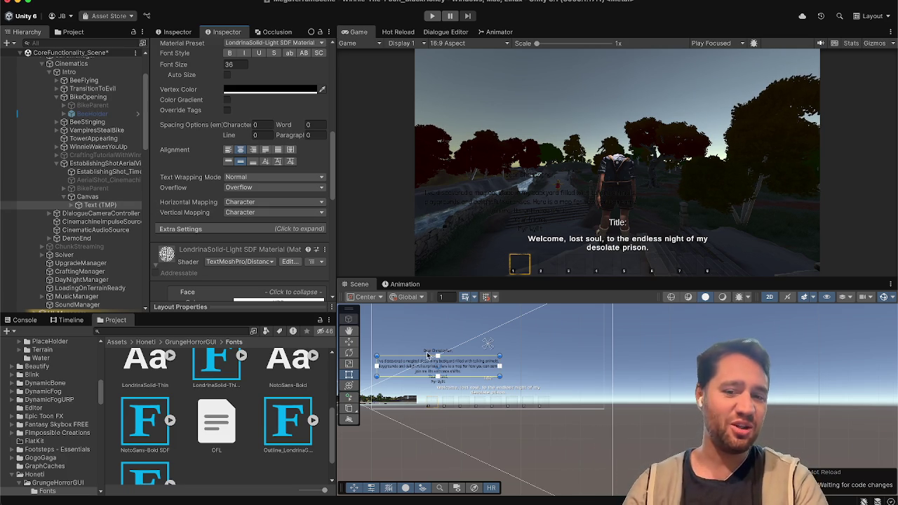
Inspect the Canvas and Text (TMP) objects, then select EstablishingShot_Timeline.
{"action": "left_click", "coordinate": [83, 198]}
{"action": "left_click", "coordinate": [91, 204]}
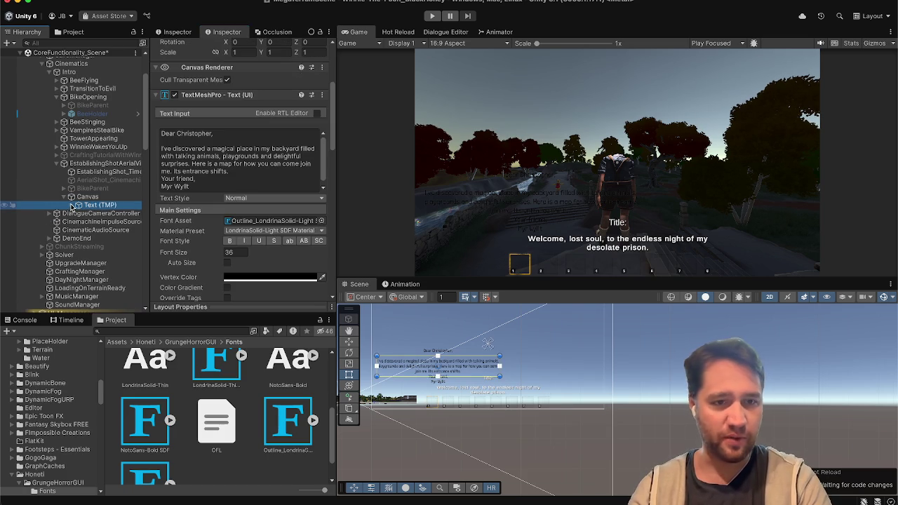
{"action": "left_click", "coordinate": [87, 198]}
{"action": "left_click", "coordinate": [92, 205]}
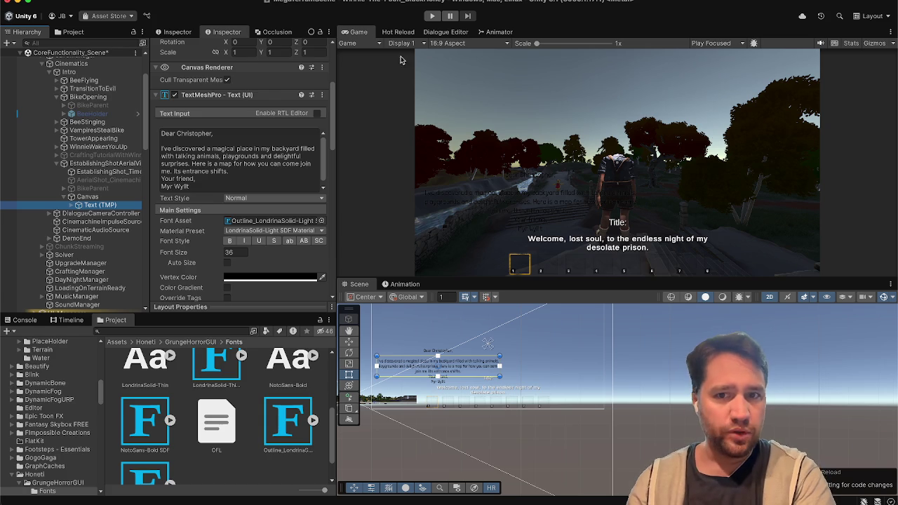
{"action": "scroll", "coordinate": [98, 176], "scroll_direction": "up", "scroll_amount": 2}
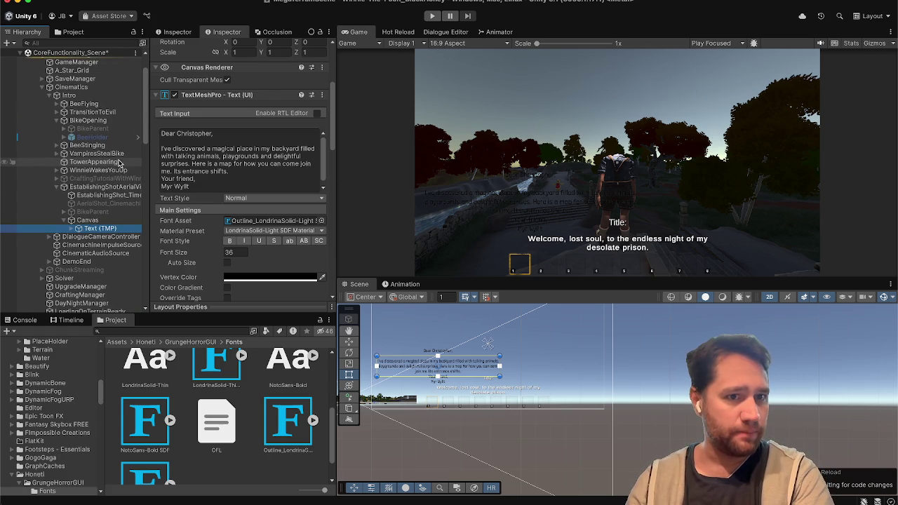
{"action": "left_click", "coordinate": [96, 196]}
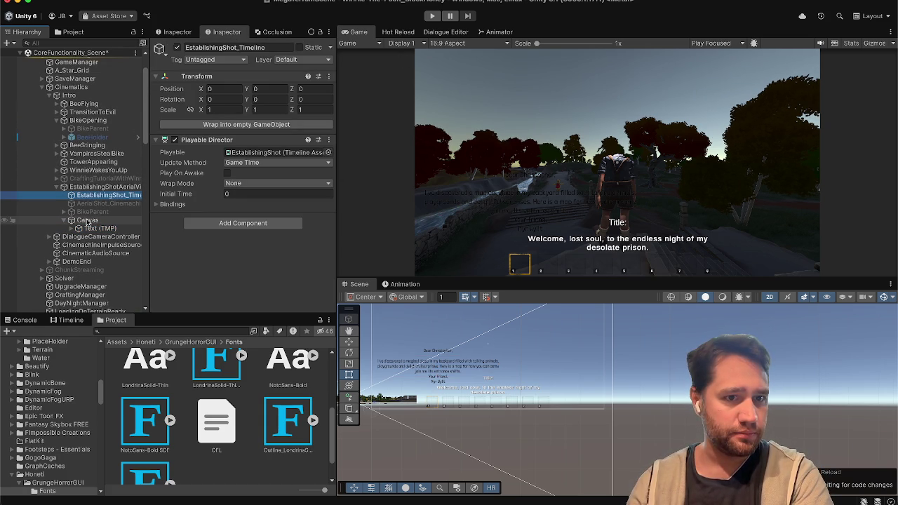
Drag the Canvas into the Timeline window as an Activation Track.
{"action": "left_click", "coordinate": [70, 320]}
{"action": "scroll", "coordinate": [88, 231], "scroll_direction": "down", "scroll_amount": 1}
{"action": "left_click_drag", "start_coordinate": [87, 211], "coordinate": [52, 457]}
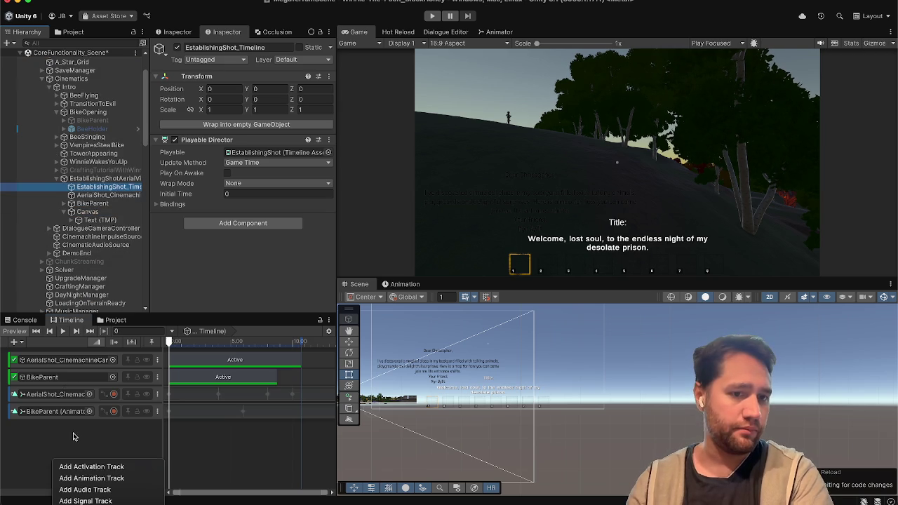
{"action": "left_click", "coordinate": [81, 468]}
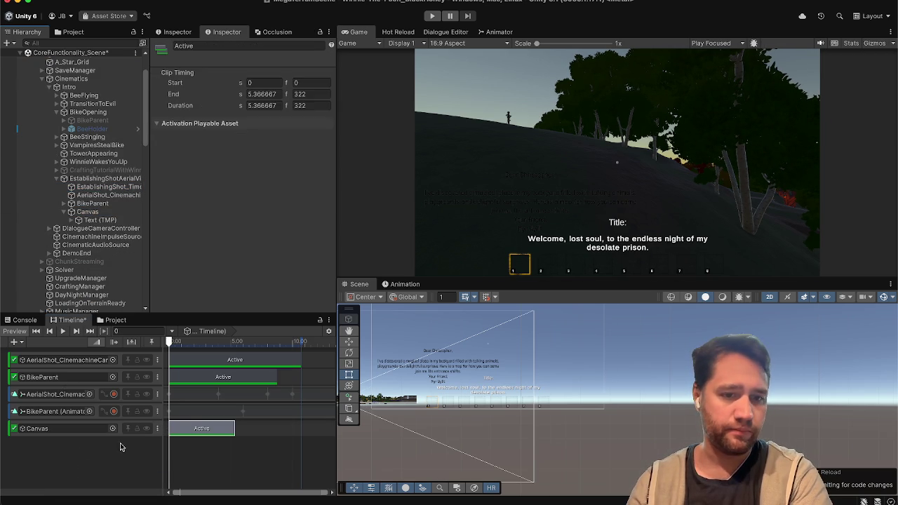
Scrub the EstablishingShot timeline preview, then select EstablishingShotAerialView.
{"action": "left_click", "coordinate": [98, 213]}
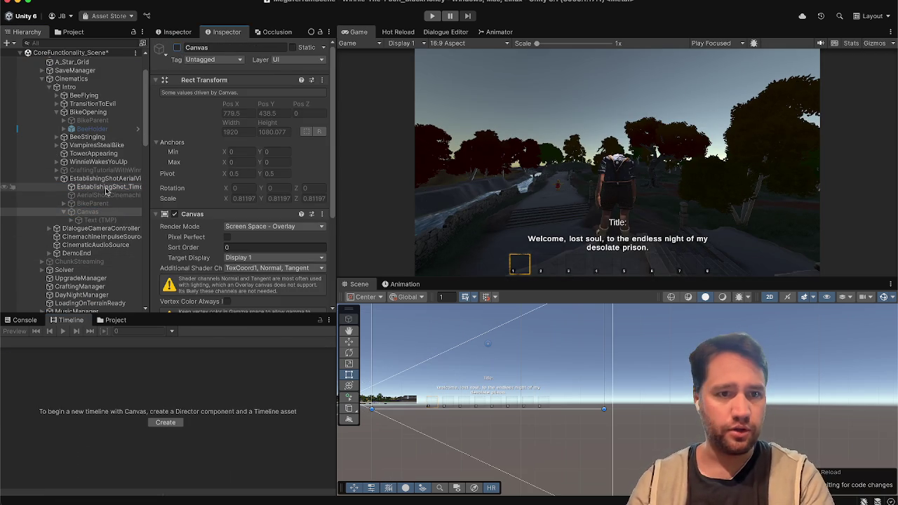
{"action": "left_click", "coordinate": [102, 188]}
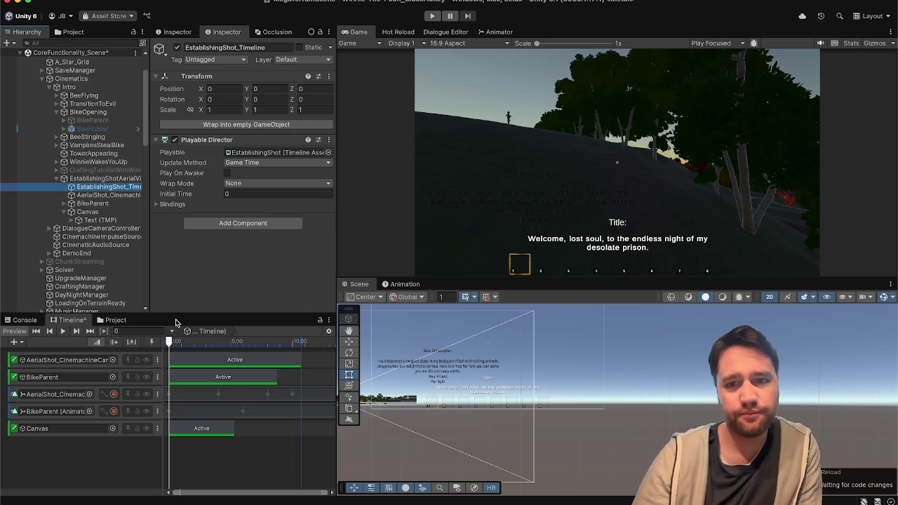
{"action": "mouse_move", "coordinate": [168, 342]}
{"action": "left_mouse_down"}
{"action": "mouse_move", "coordinate": [305, 354]}
{"action": "mouse_move", "coordinate": [127, 348]}
{"action": "left_mouse_up"}
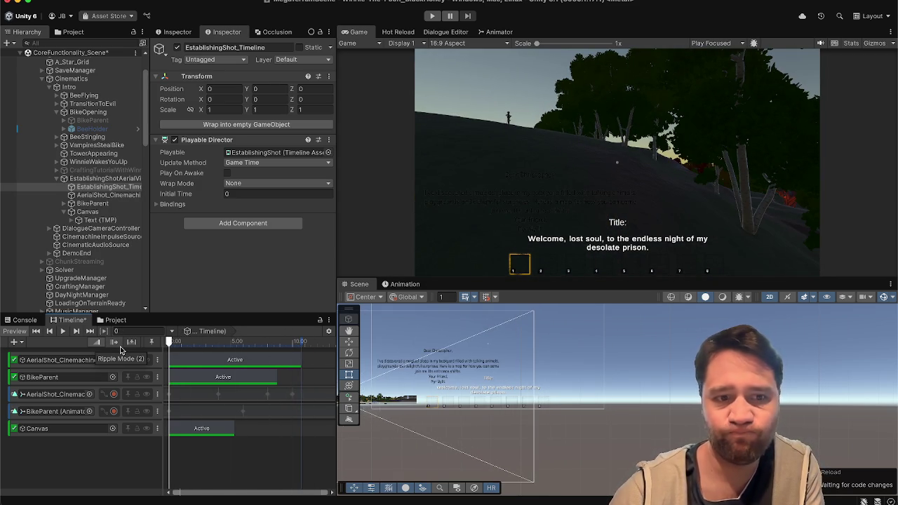
{"action": "left_click", "coordinate": [99, 179]}
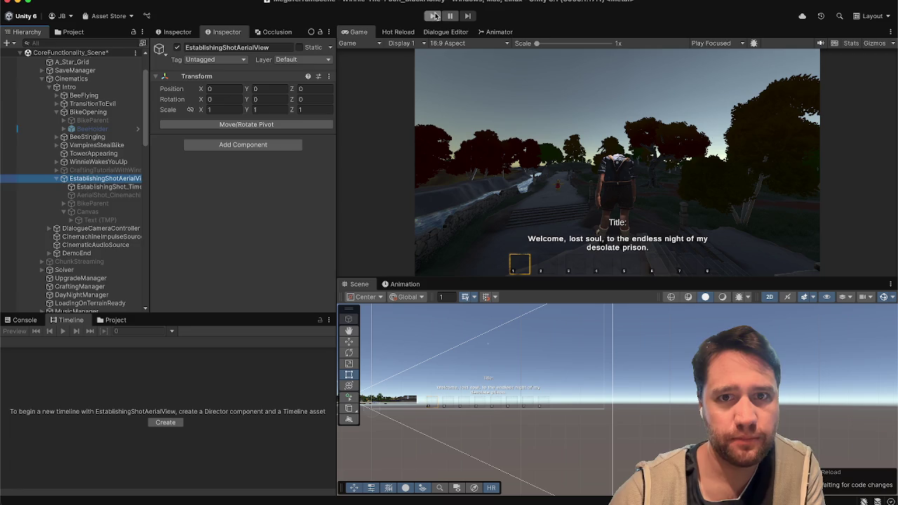
Run the game, play the EstablishingShot_Timeline preview with the letter overlay, then stop.
{"action": "left_click", "coordinate": [434, 15]}
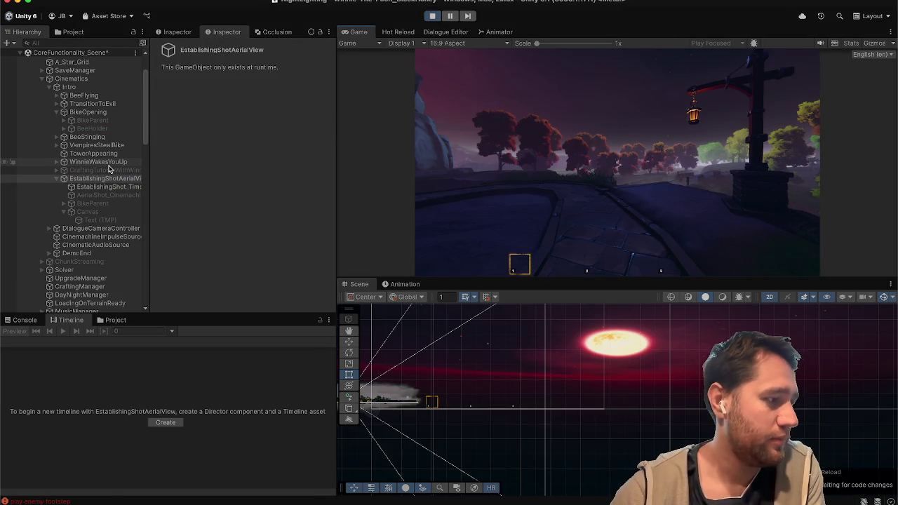
{"action": "left_click", "coordinate": [106, 194]}
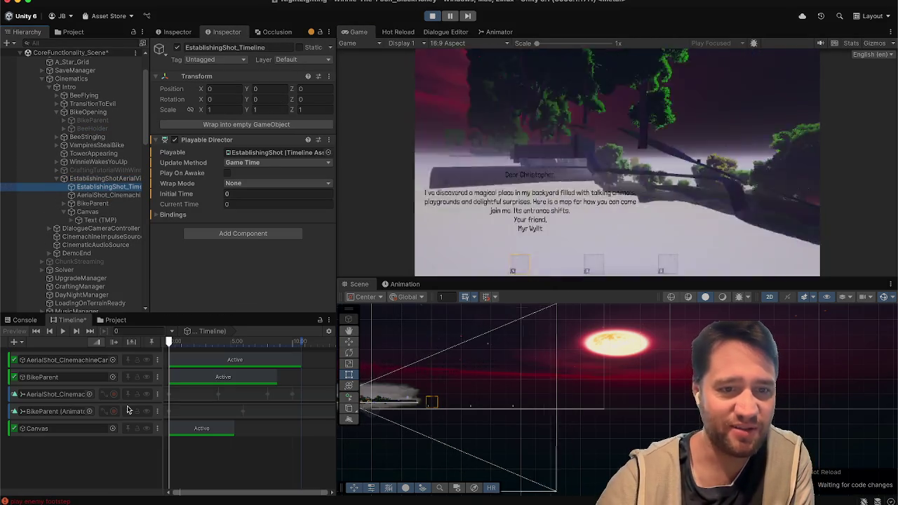
{"action": "left_click", "coordinate": [67, 331]}
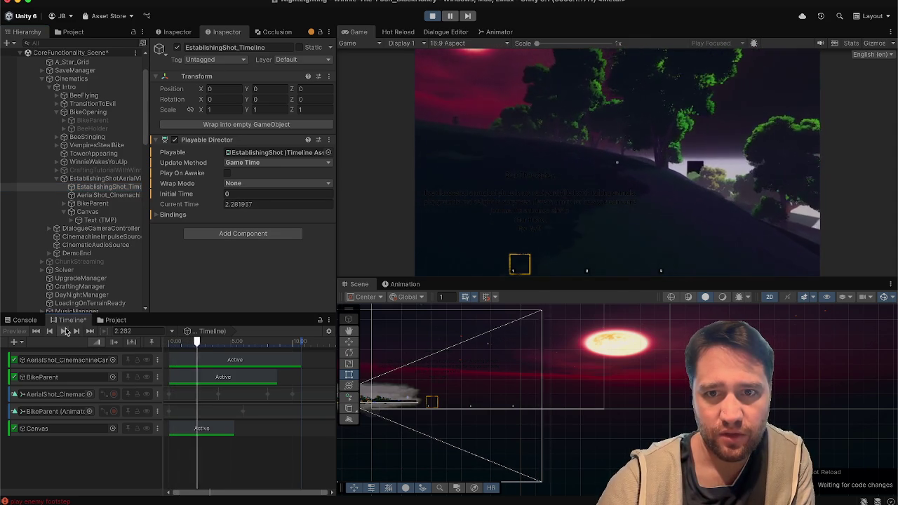
{"action": "left_click", "coordinate": [432, 15]}
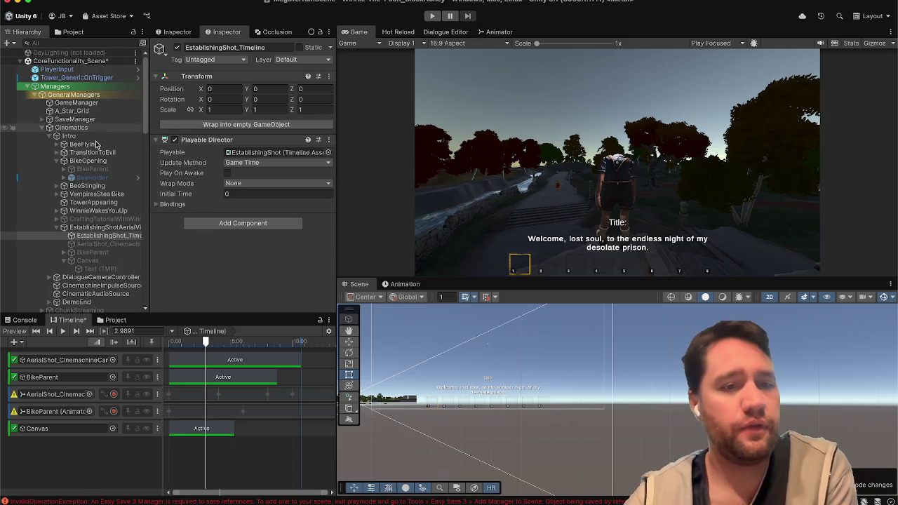
Set DayNightManager's Starting Time Of Day to Day and Starting Day Scene to Day Lighting.
{"action": "scroll", "coordinate": [90, 238], "scroll_direction": "down", "scroll_amount": 5}
{"action": "left_click", "coordinate": [85, 259]}
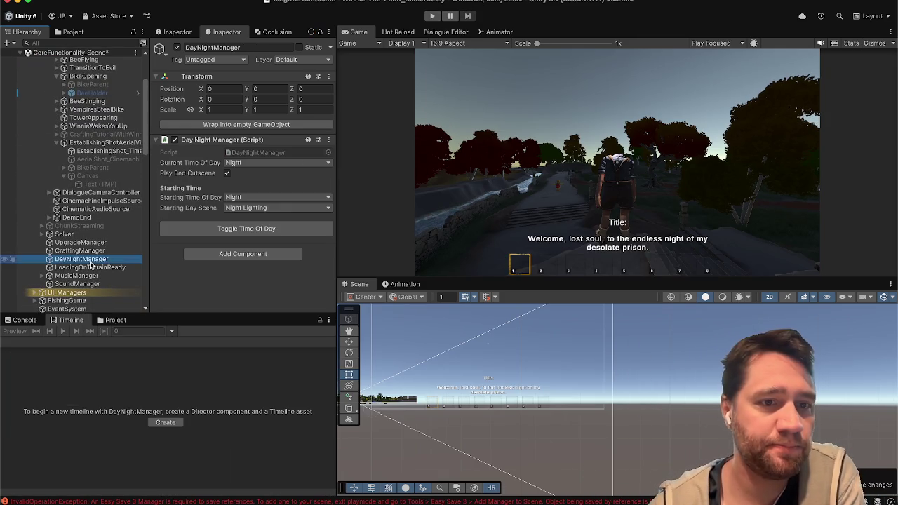
{"action": "left_click", "coordinate": [227, 198]}
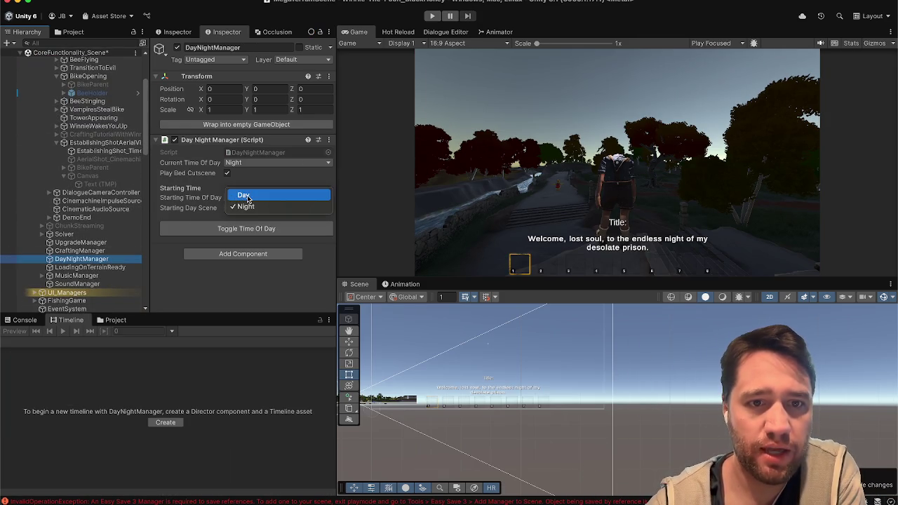
{"action": "left_click", "coordinate": [241, 195]}
{"action": "left_click", "coordinate": [245, 208]}
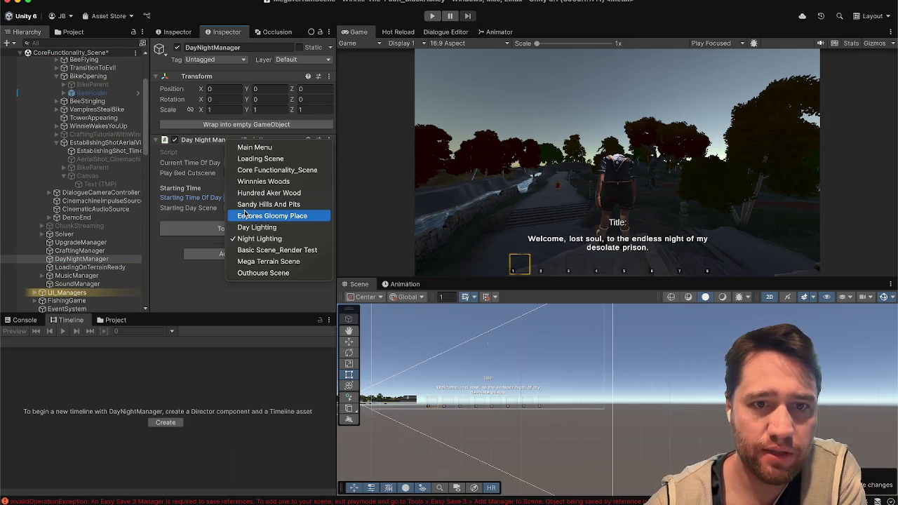
{"action": "left_click", "coordinate": [279, 225]}
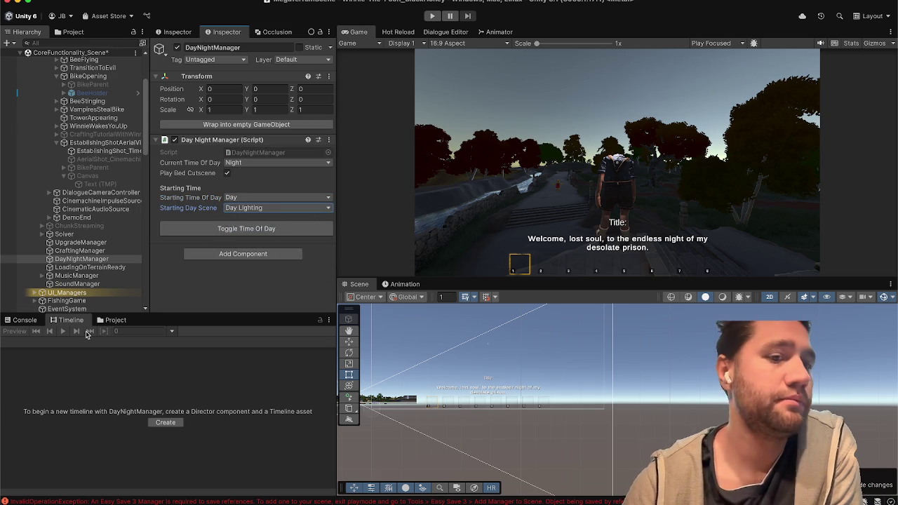
Clear the Console, enter Play mode and select the establishing shot timeline.
{"action": "left_click", "coordinate": [11, 322]}
{"action": "left_click", "coordinate": [10, 331]}
{"action": "left_click", "coordinate": [70, 320]}
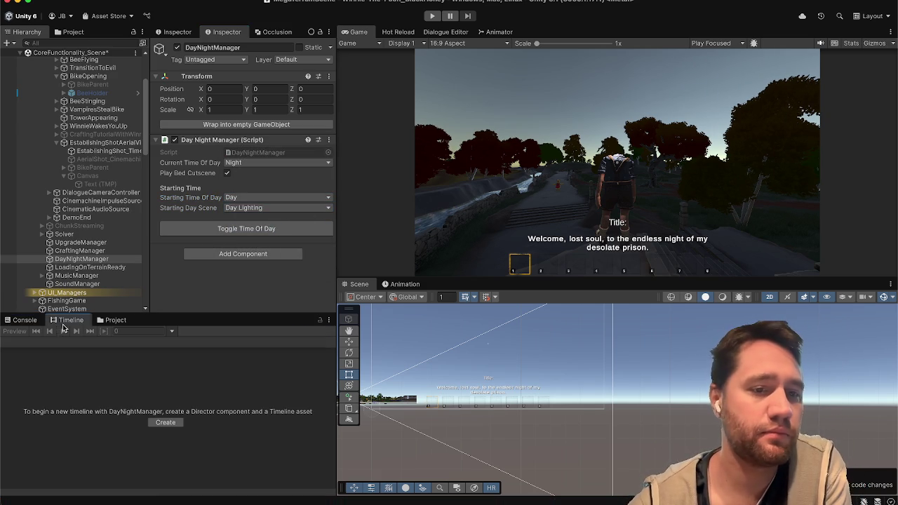
{"action": "left_click", "coordinate": [435, 17]}
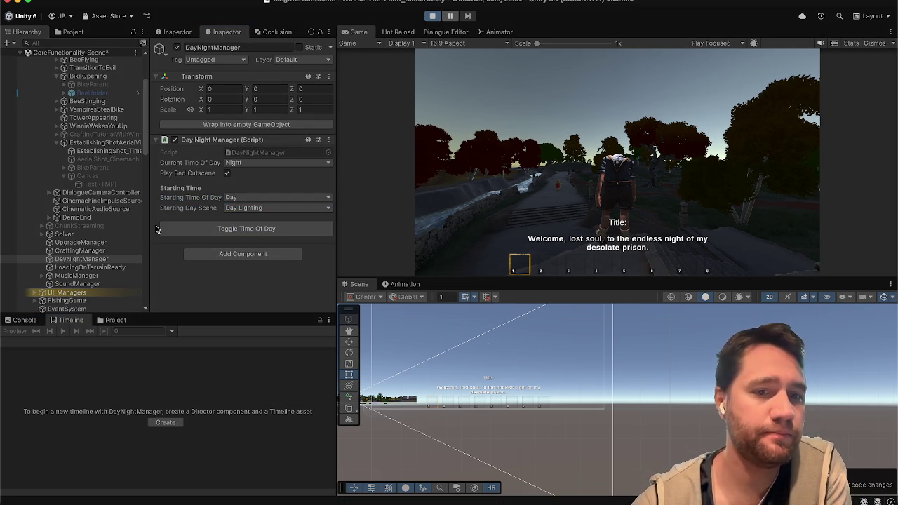
{"action": "left_click", "coordinate": [163, 229]}
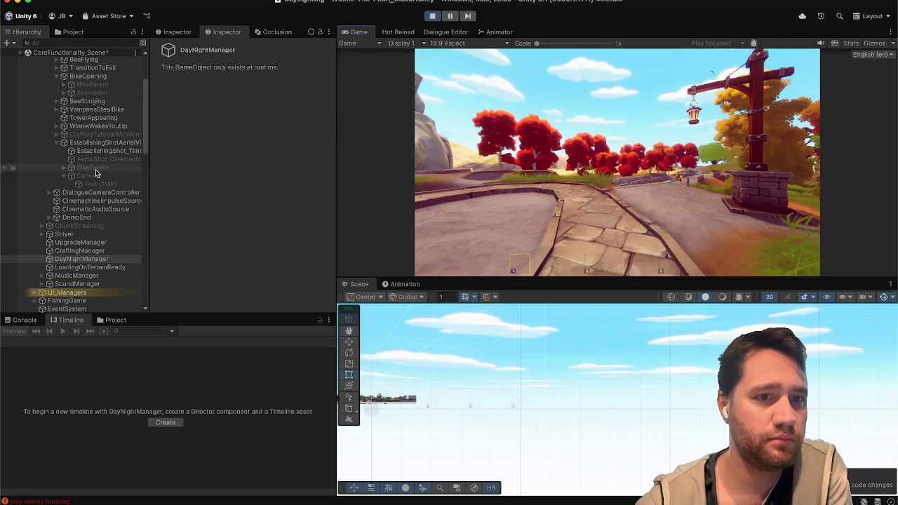
{"action": "left_click", "coordinate": [105, 151]}
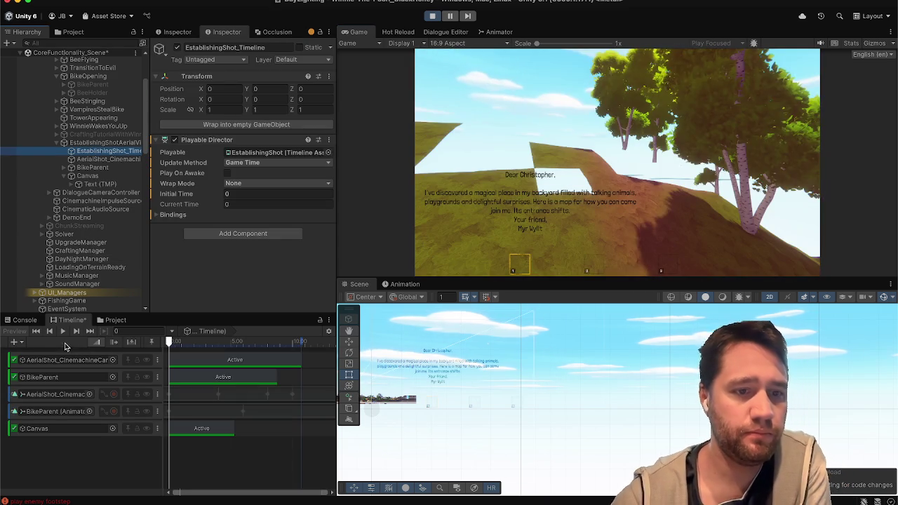
Extend the Canvas Active clip from 5.37 s to end at 10.73 s, then replay.
{"action": "left_click", "coordinate": [63, 333]}
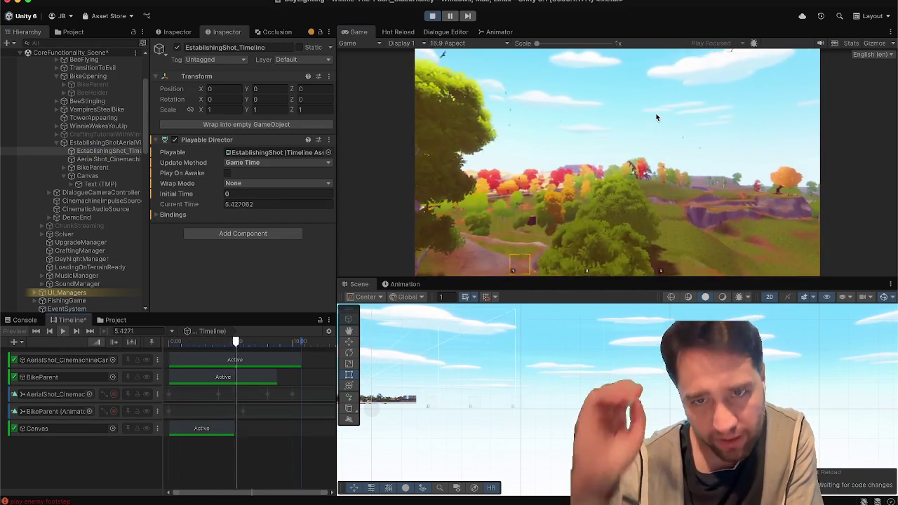
{"action": "left_click", "coordinate": [263, 343]}
{"action": "left_click", "coordinate": [212, 434]}
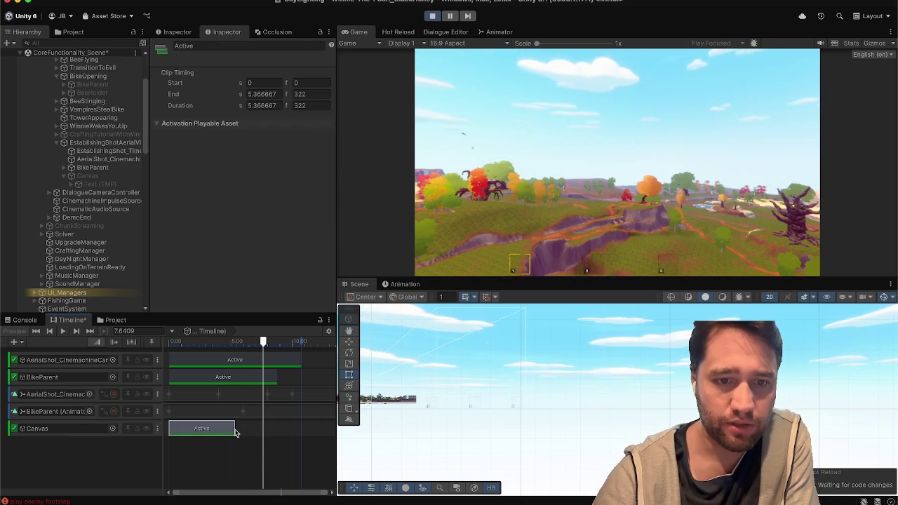
{"action": "left_click_drag", "start_coordinate": [234, 428], "coordinate": [301, 429]}
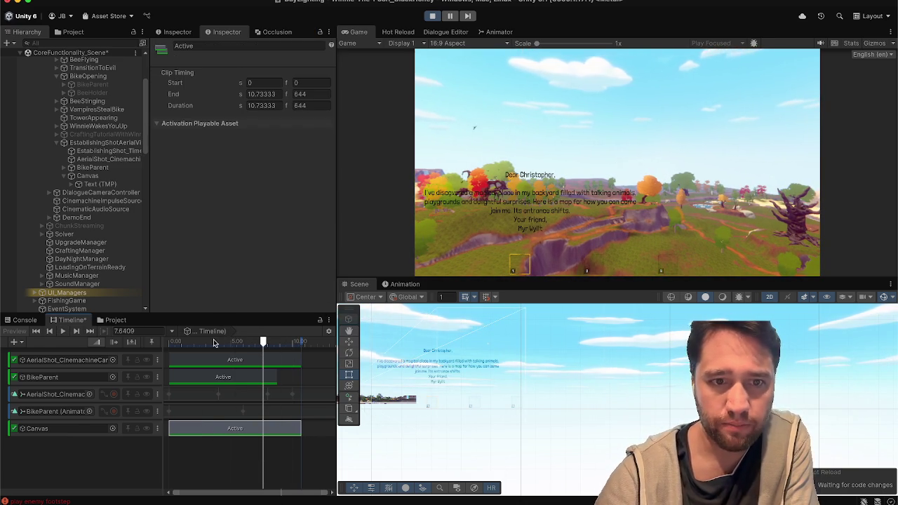
{"action": "left_click", "coordinate": [170, 342]}
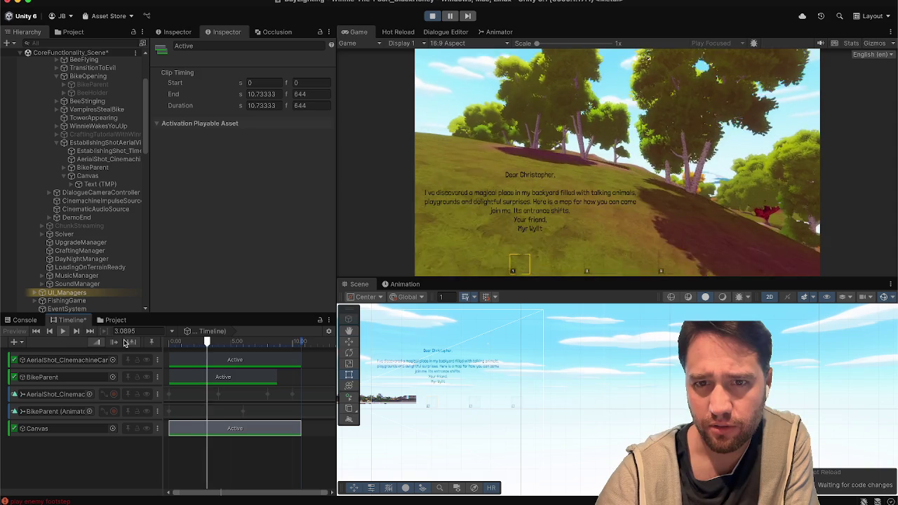
Delete the blank line after the greeting in the Text (TMP) input.
{"action": "left_click", "coordinate": [99, 185]}
{"action": "scroll", "coordinate": [206, 203], "scroll_direction": "down", "scroll_amount": 3}
{"action": "left_click", "coordinate": [191, 206]}
{"action": "left_click", "coordinate": [192, 205]}
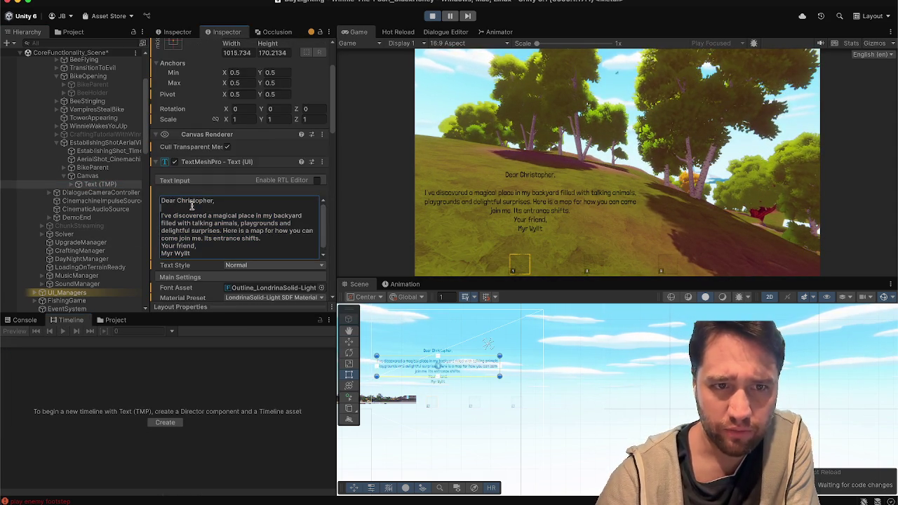
{"action": "key", "text": "BackSpace"}
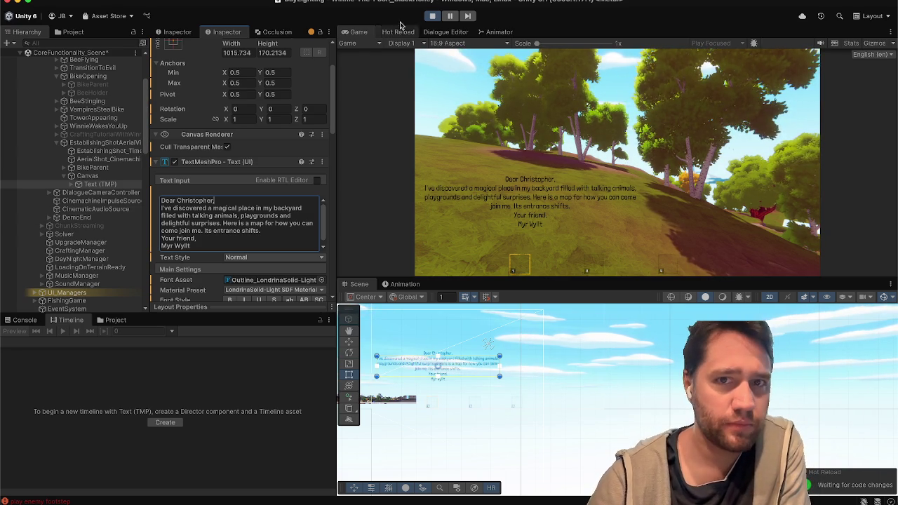
Exit Play mode and place the cursor in the letter's second line.
{"action": "left_click", "coordinate": [430, 16]}
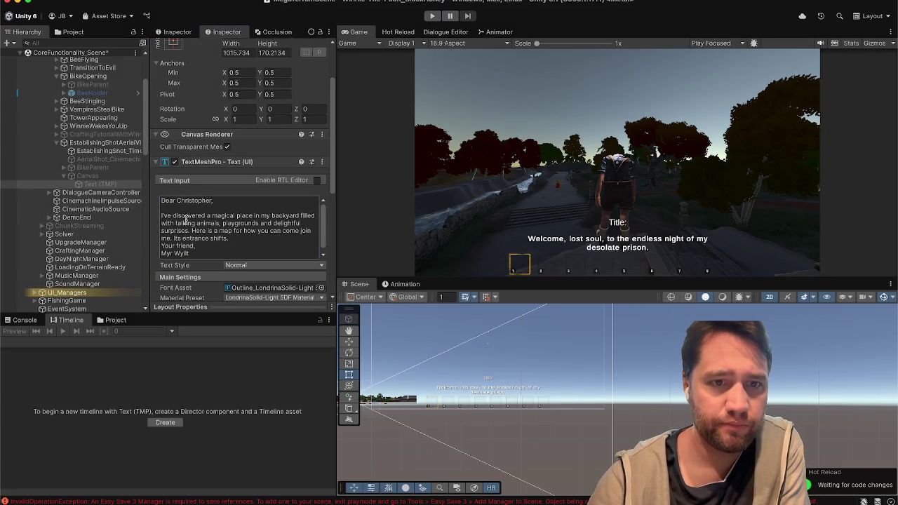
{"action": "left_click", "coordinate": [188, 208]}
{"action": "left_click", "coordinate": [187, 208]}
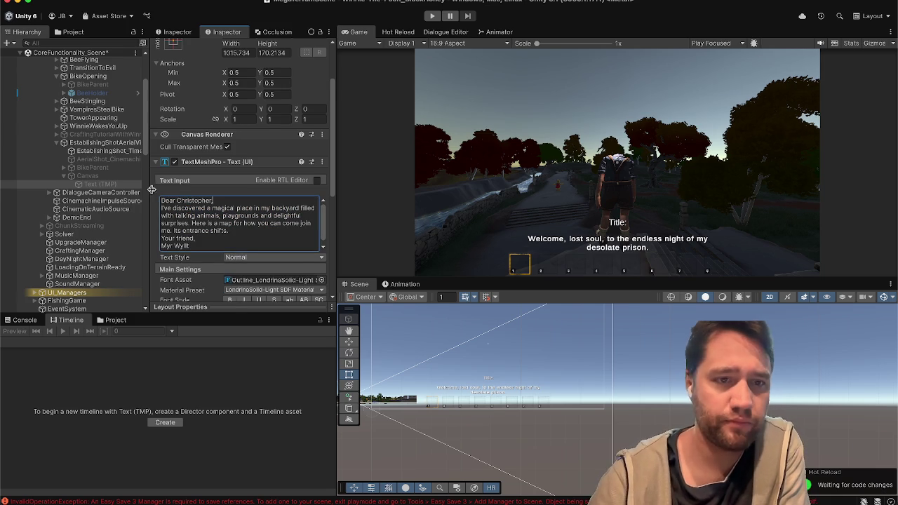
Clear the logged errors in the Console and return to the Timeline view.
{"action": "left_click", "coordinate": [122, 177]}
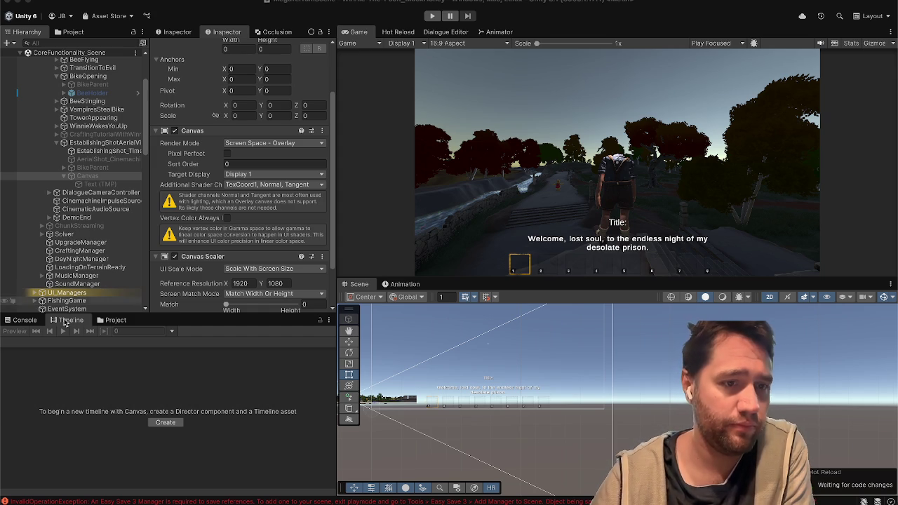
{"action": "left_click", "coordinate": [24, 320]}
{"action": "left_click", "coordinate": [10, 331]}
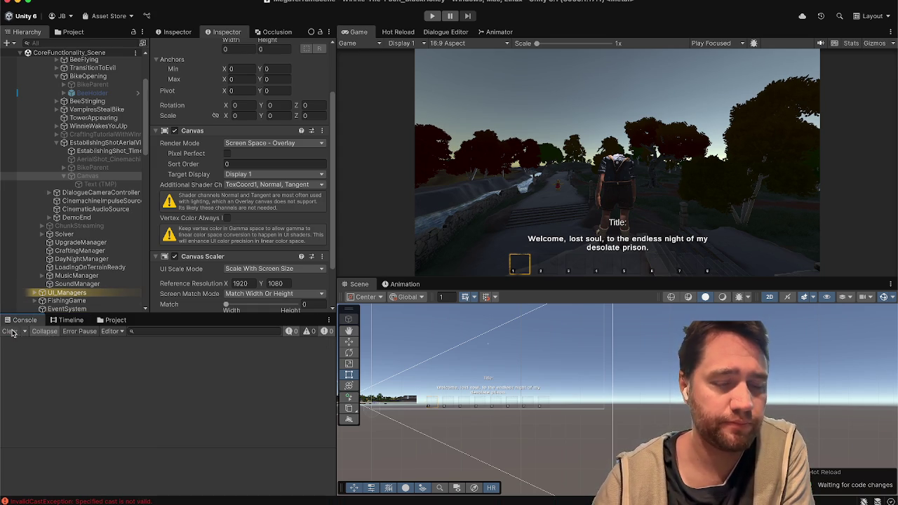
{"action": "left_click", "coordinate": [71, 320]}
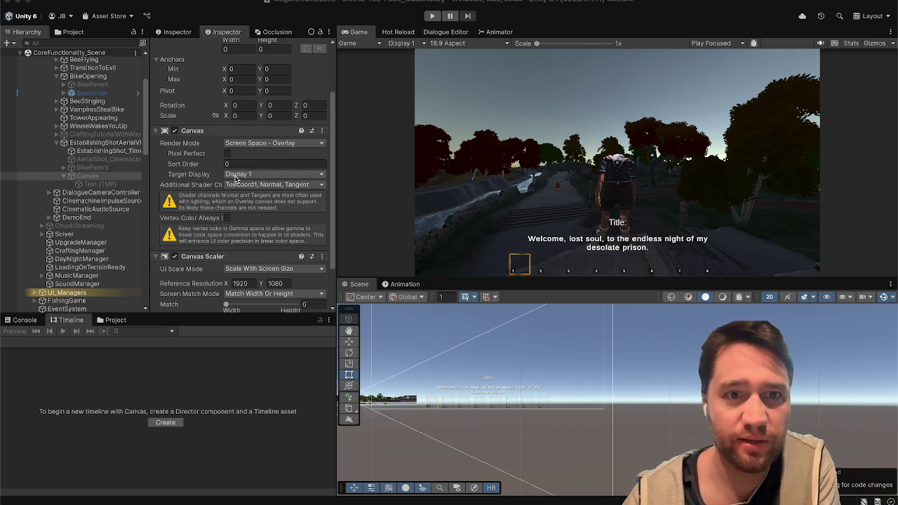
Select the letter's Text (TMP) object to review its TextMeshPro settings, then bring up Steam.
{"action": "scroll", "coordinate": [237, 180], "scroll_direction": "down", "scroll_amount": 3}
{"action": "left_click", "coordinate": [128, 183]}
{"action": "left_click", "coordinate": [125, 178]}
{"action": "left_click", "coordinate": [133, 183]}
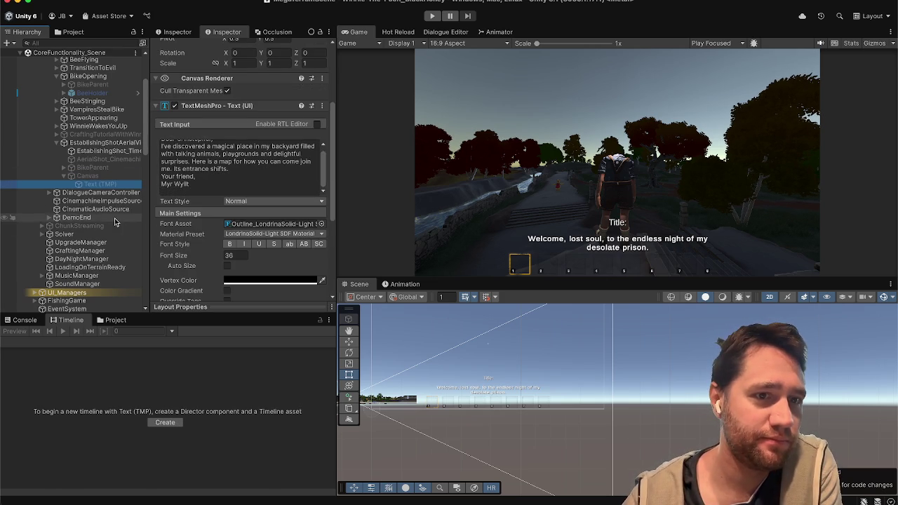
{"action": "scroll", "coordinate": [105, 221], "scroll_direction": "down", "scroll_amount": 5}
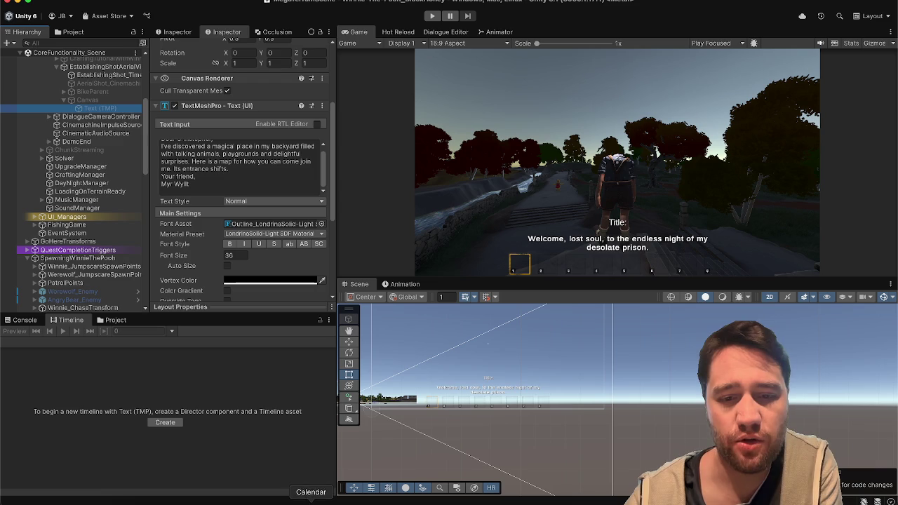
{"action": "left_click", "coordinate": [601, 501]}
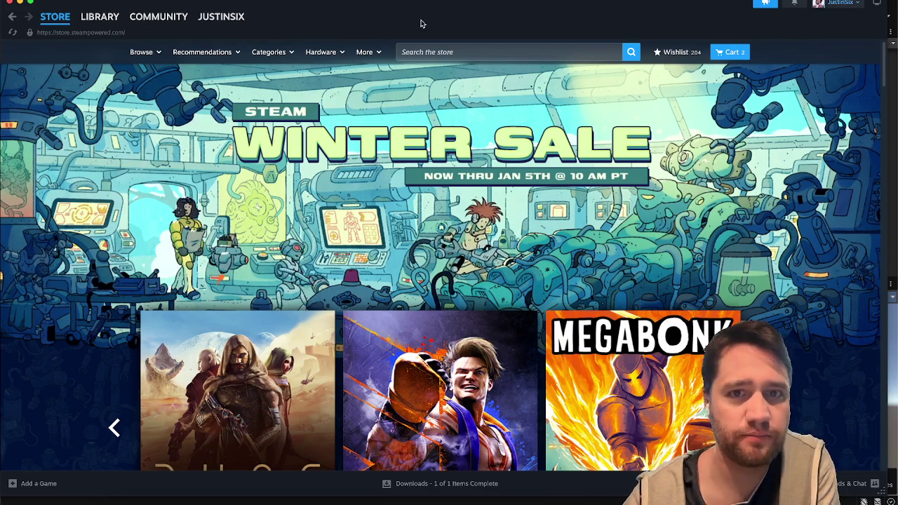
Search the store for 'repo' and browse the R.E.P.O. page's screenshots, including the red-room one.
{"action": "left_click", "coordinate": [411, 46]}
{"action": "type", "text": "repo"}
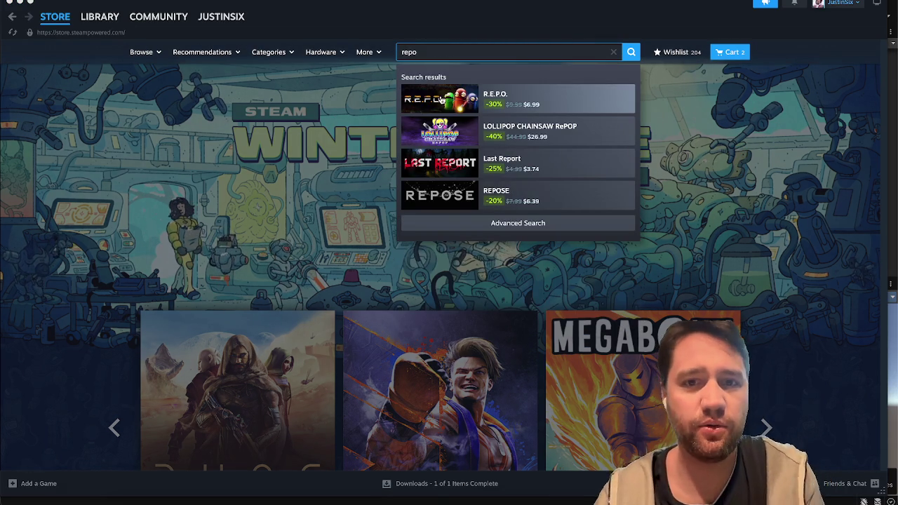
{"action": "left_click", "coordinate": [442, 99]}
{"action": "scroll", "coordinate": [461, 344], "scroll_direction": "down", "scroll_amount": 2}
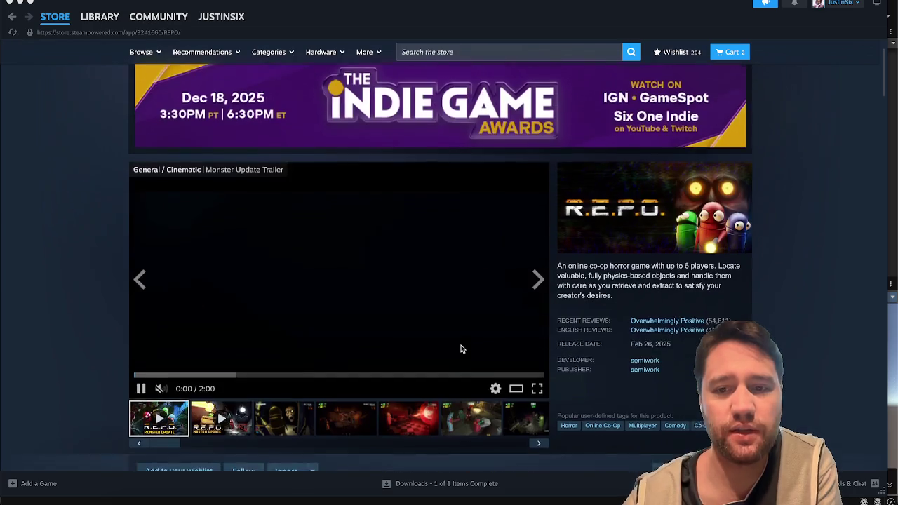
{"action": "left_click", "coordinate": [429, 357]}
{"action": "scroll", "coordinate": [428, 354], "scroll_direction": "down", "scroll_amount": 9}
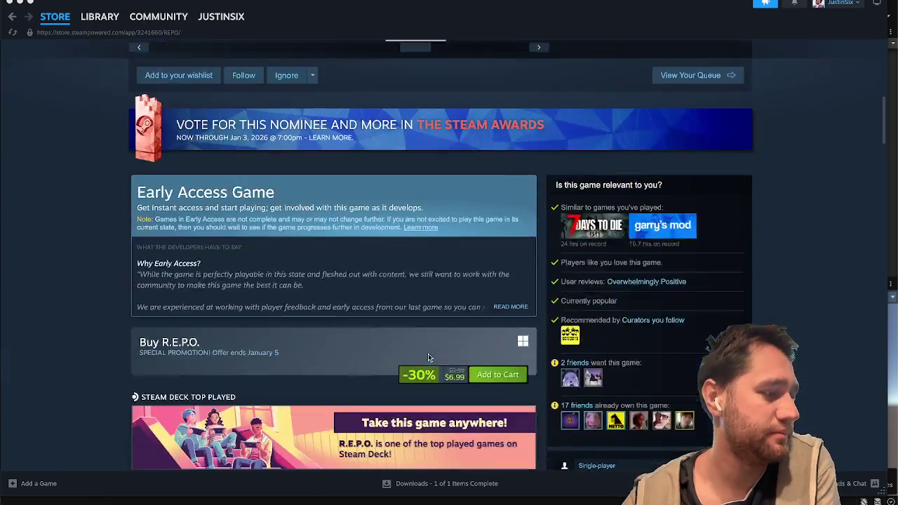
{"action": "scroll", "coordinate": [427, 354], "scroll_direction": "up", "scroll_amount": 5}
{"action": "scroll", "coordinate": [428, 353], "scroll_direction": "up", "scroll_amount": 8}
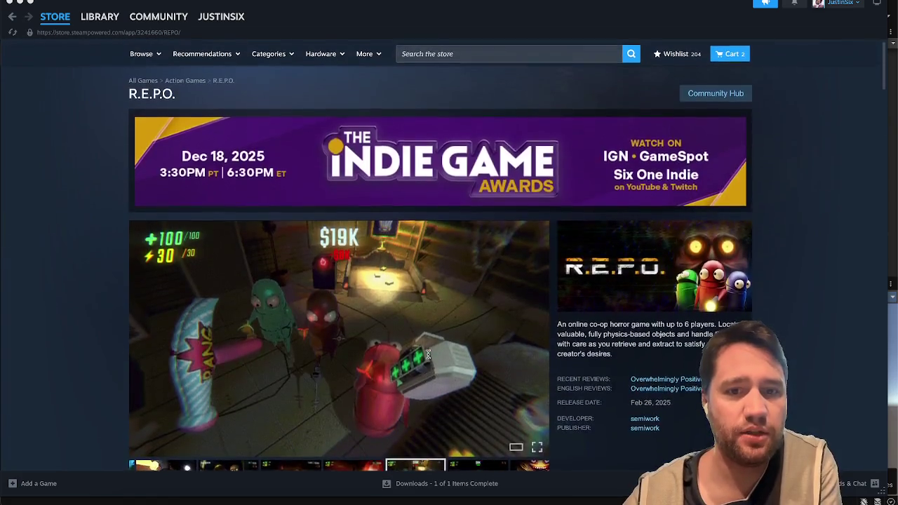
{"action": "scroll", "coordinate": [392, 344], "scroll_direction": "down", "scroll_amount": 3}
{"action": "left_click", "coordinate": [353, 324]}
{"action": "left_click", "coordinate": [286, 332]}
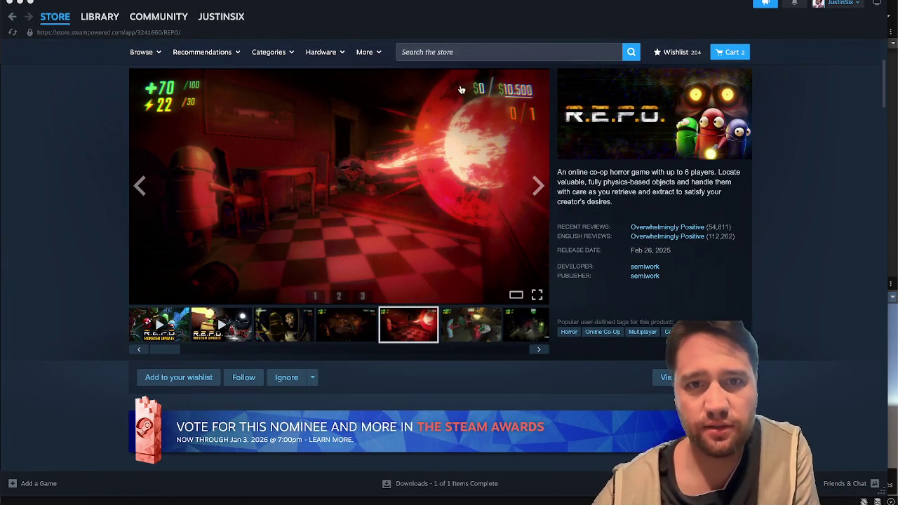
Search for 'lethal compa' and browse the Lethal Company screenshots, including the walkie-talkie one.
{"action": "left_click", "coordinate": [469, 54]}
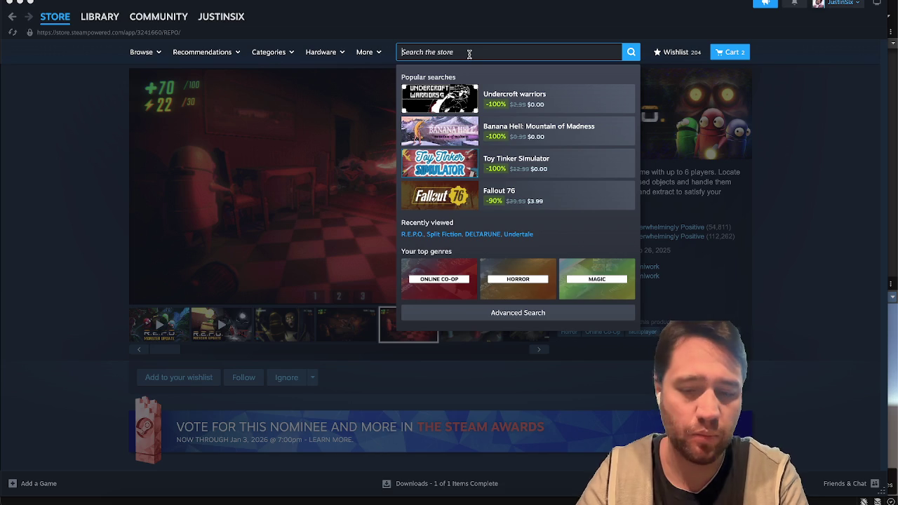
{"action": "type", "text": "lethal compa"}
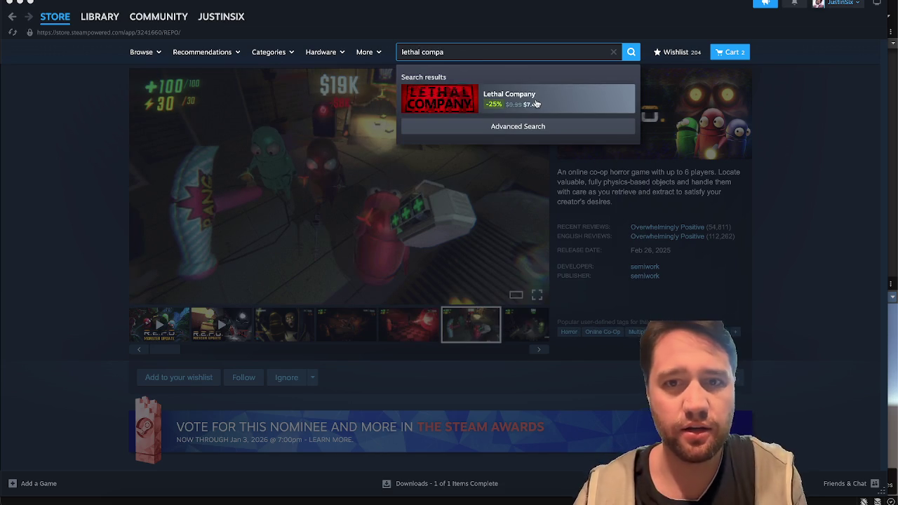
{"action": "left_click", "coordinate": [429, 111]}
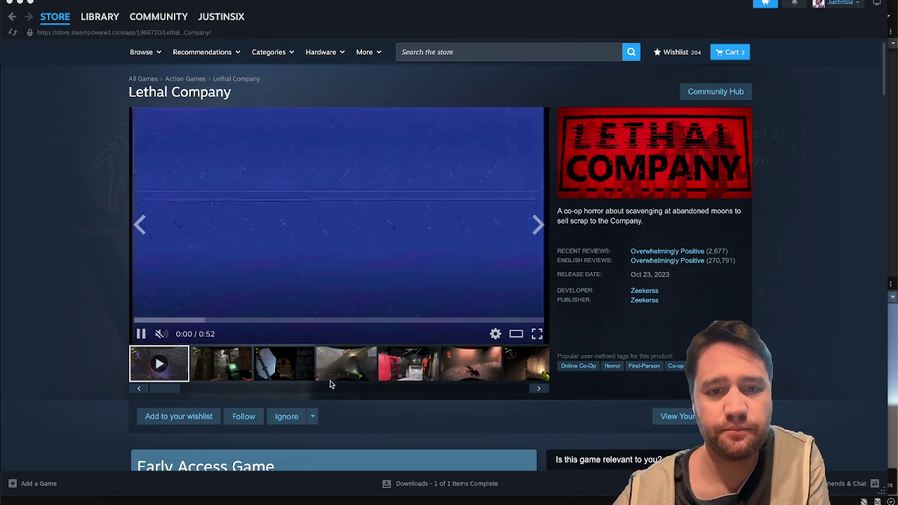
{"action": "left_click", "coordinate": [354, 360]}
{"action": "left_click", "coordinate": [266, 368]}
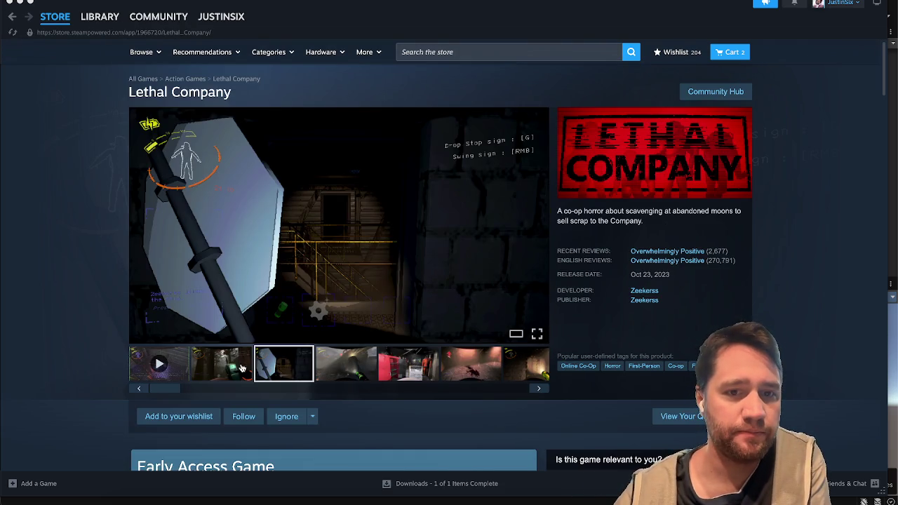
{"action": "left_click", "coordinate": [221, 363]}
{"action": "scroll", "coordinate": [61, 306], "scroll_direction": "down", "scroll_amount": 1}
{"action": "scroll", "coordinate": [60, 304], "scroll_direction": "down", "scroll_amount": 2}
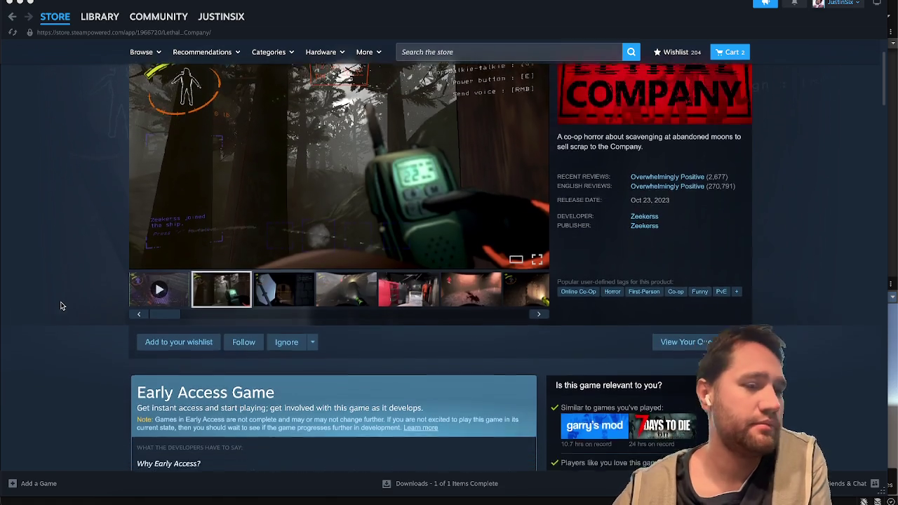
{"action": "scroll", "coordinate": [61, 301], "scroll_direction": "up", "scroll_amount": 5}
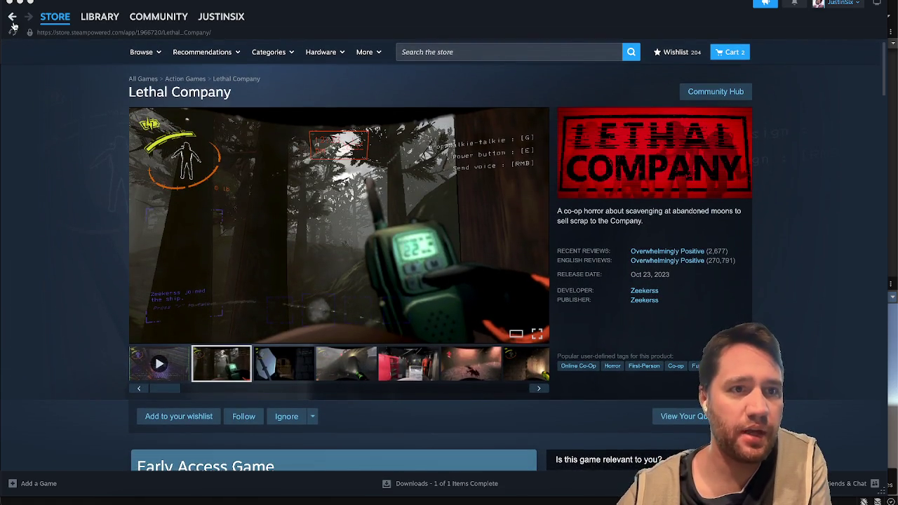
Go back to R.E.P.O. and step through its screenshots, then open the Library and minimize Steam.
{"action": "left_click", "coordinate": [12, 15]}
{"action": "left_click", "coordinate": [28, 15]}
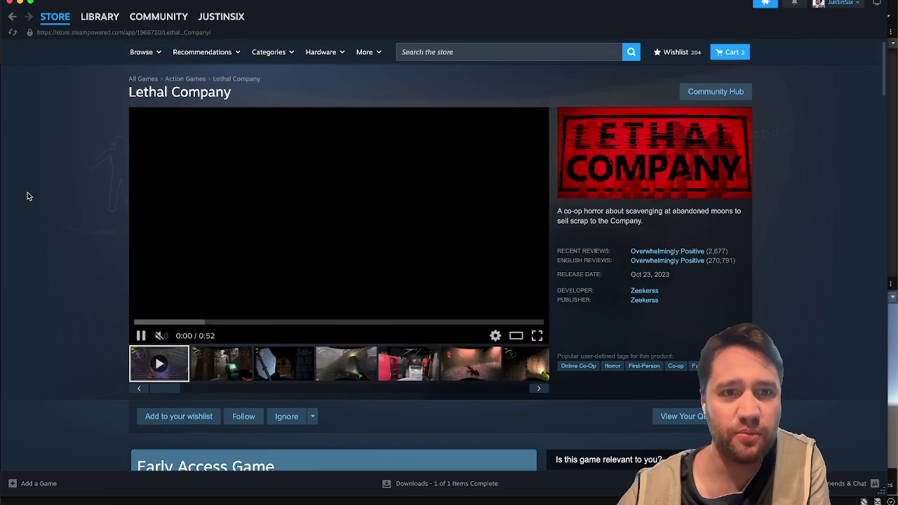
{"action": "key", "text": "alt+Left"}
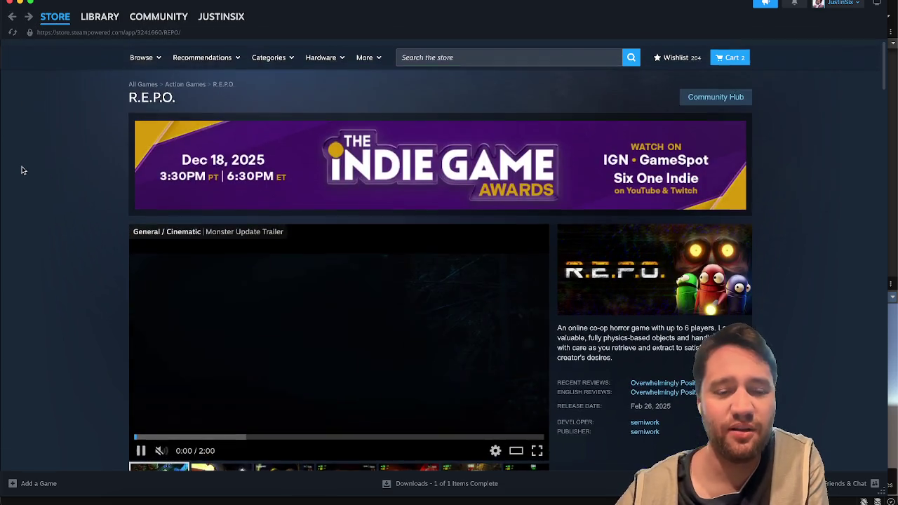
{"action": "scroll", "coordinate": [240, 425], "scroll_direction": "down", "scroll_amount": 2}
{"action": "left_click", "coordinate": [353, 329]}
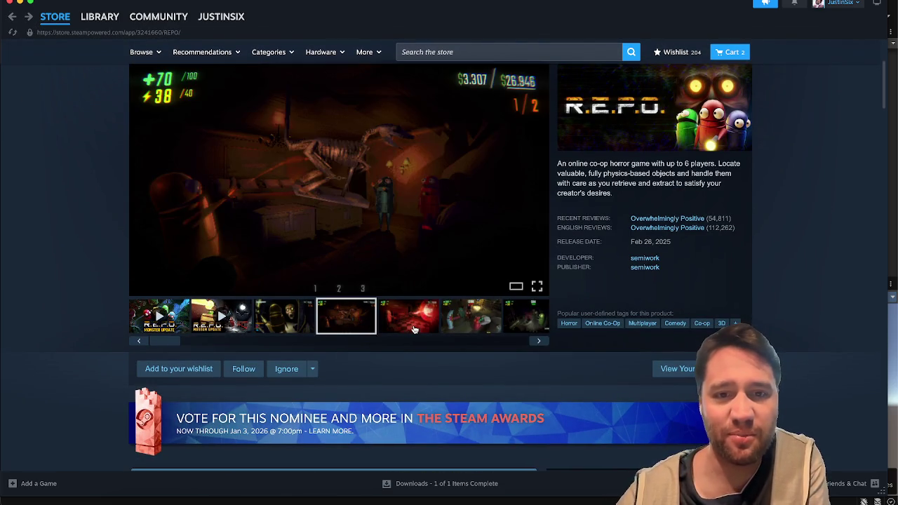
{"action": "left_click", "coordinate": [408, 329]}
{"action": "left_click", "coordinate": [469, 329]}
{"action": "left_click", "coordinate": [503, 329]}
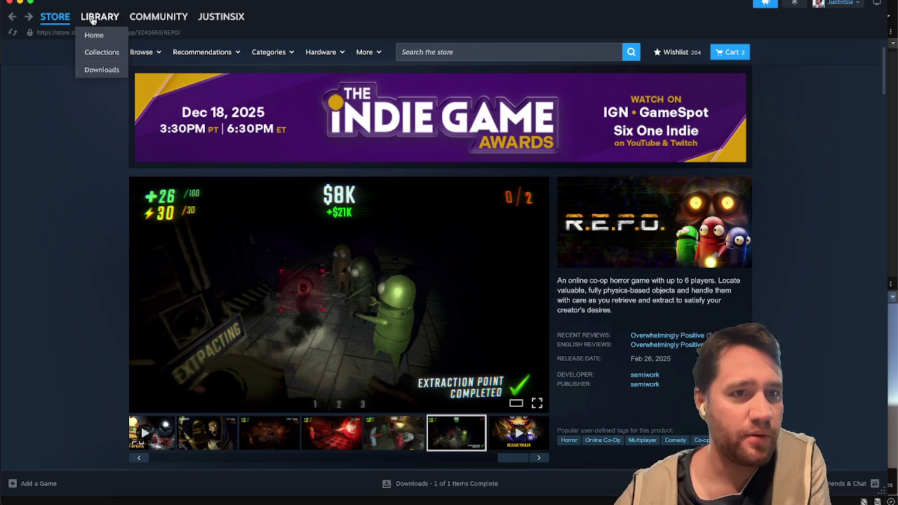
{"action": "left_click", "coordinate": [100, 15]}
{"action": "left_click", "coordinate": [18, 3]}
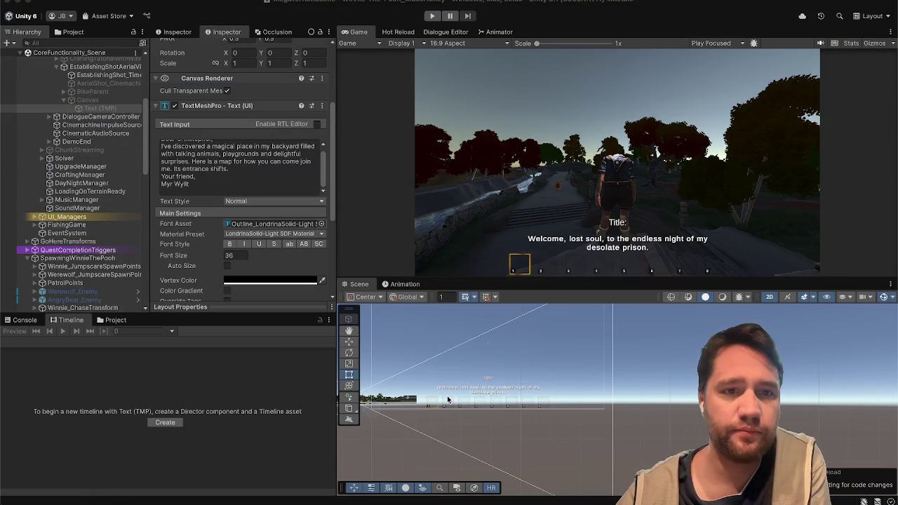
Restore Steam from the dock, open its Library, and close Steam.
{"action": "scroll", "coordinate": [226, 181], "scroll_direction": "up", "scroll_amount": 2}
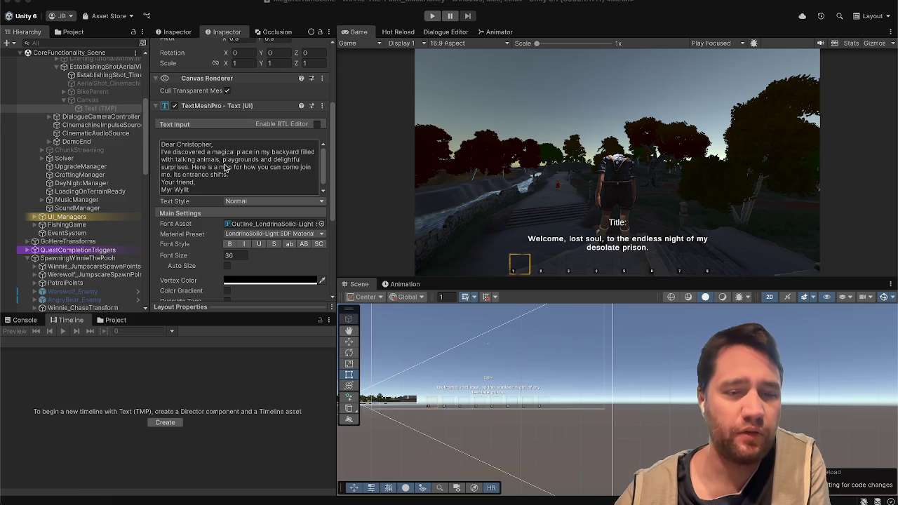
{"action": "left_click", "coordinate": [588, 501]}
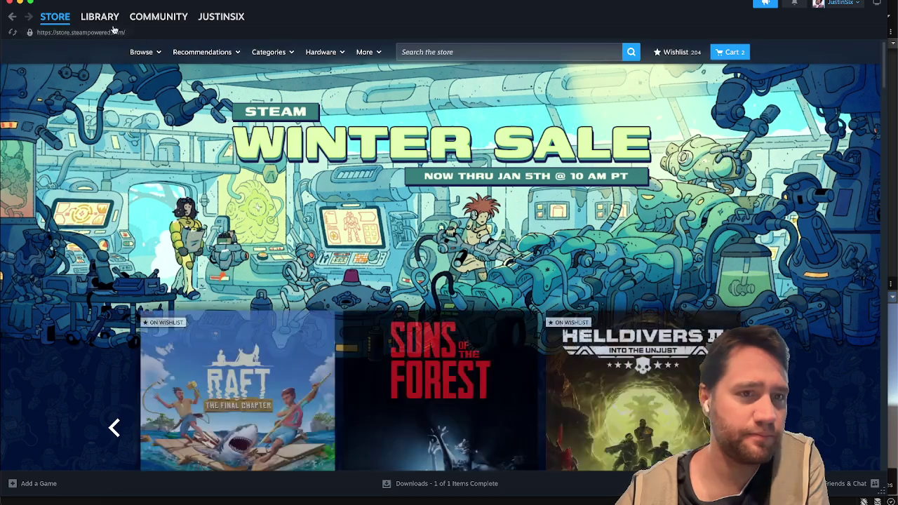
{"action": "left_click", "coordinate": [99, 16]}
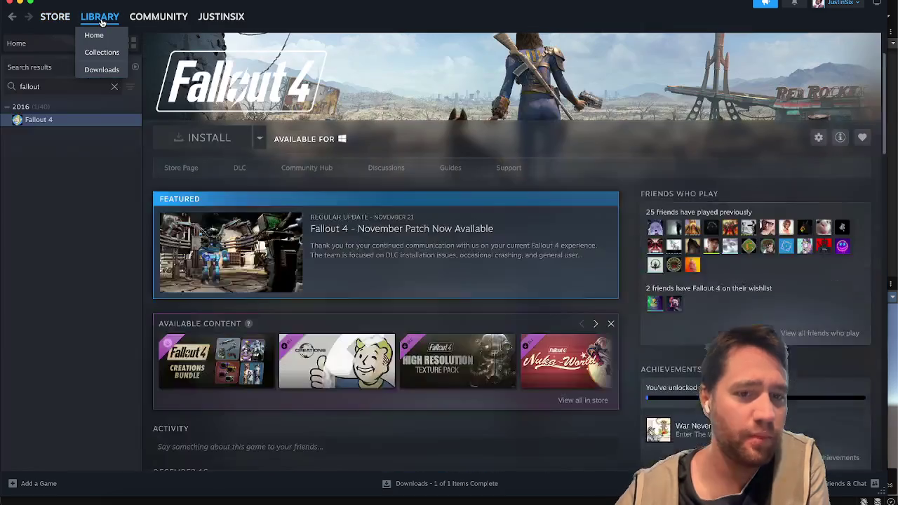
{"action": "left_click", "coordinate": [15, 3]}
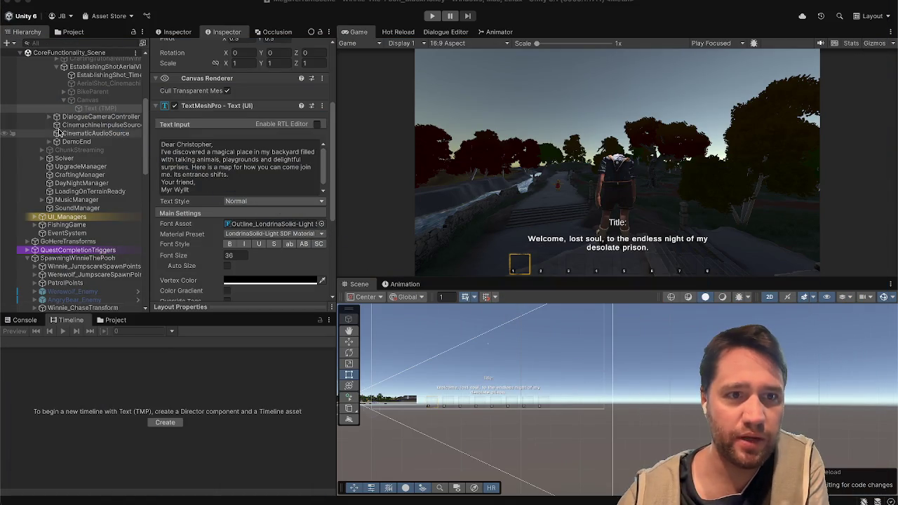
Select EstablishingShot_Timeline in the Hierarchy to show its tracks, including the Canvas track.
{"action": "scroll", "coordinate": [59, 132], "scroll_direction": "up", "scroll_amount": 1}
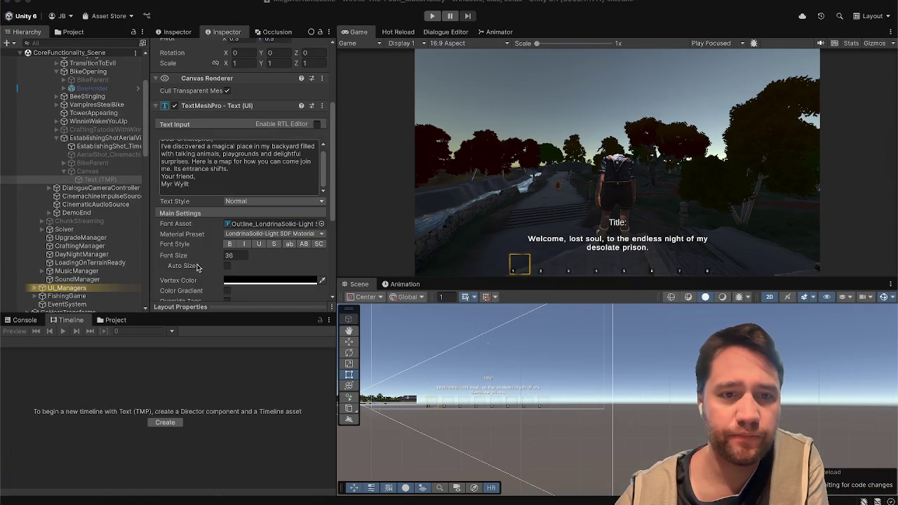
{"action": "scroll", "coordinate": [236, 159], "scroll_direction": "down", "scroll_amount": 5}
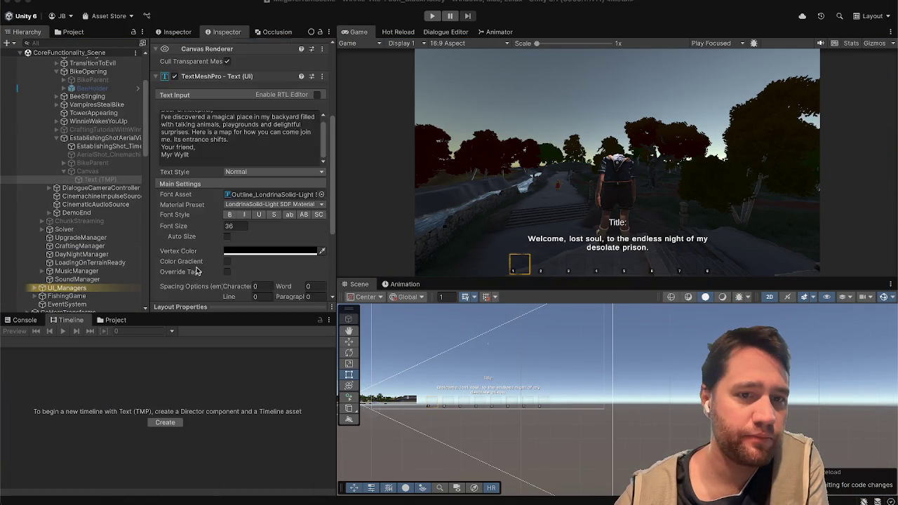
{"action": "left_click", "coordinate": [107, 146]}
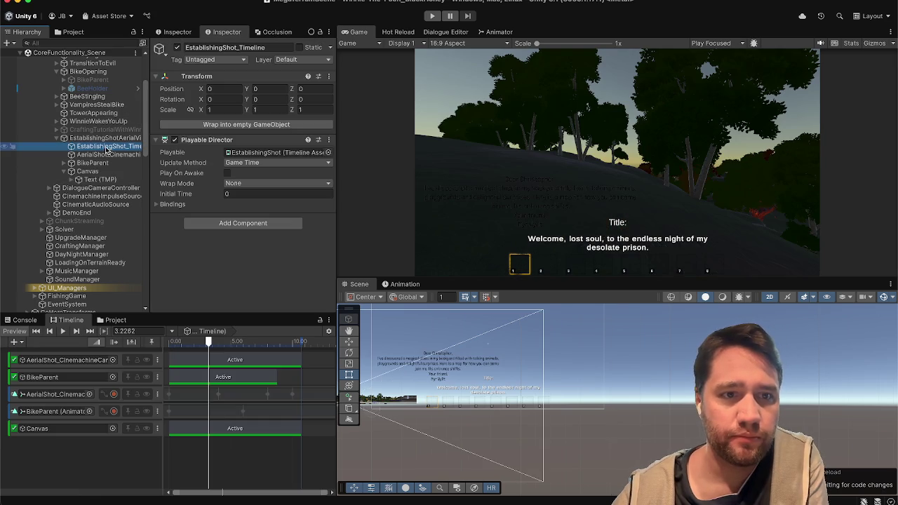
Drag the Timeline playhead back to 0 s to preview the opening night hillside shot.
{"action": "mouse_move", "coordinate": [173, 342]}
{"action": "left_mouse_down"}
{"action": "mouse_move", "coordinate": [220, 342]}
{"action": "mouse_move", "coordinate": [235, 358]}
{"action": "mouse_move", "coordinate": [281, 351]}
{"action": "mouse_move", "coordinate": [117, 348]}
{"action": "left_mouse_up"}
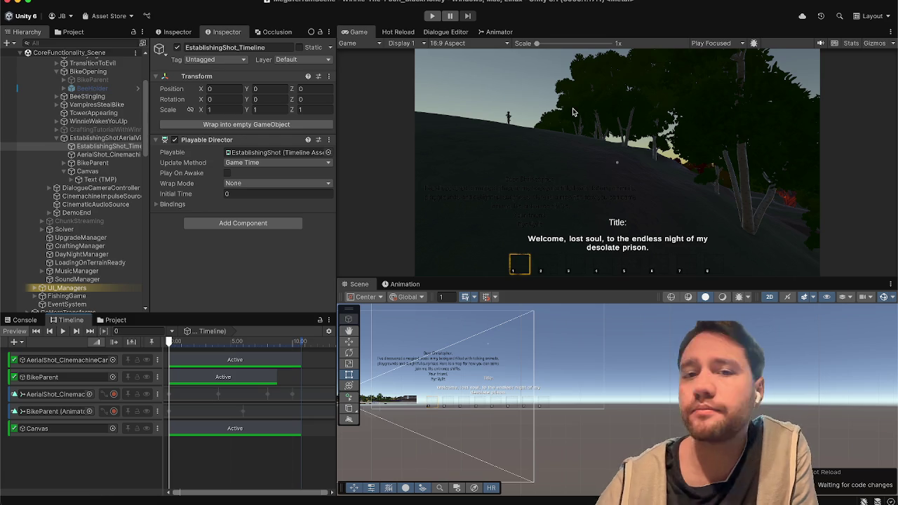
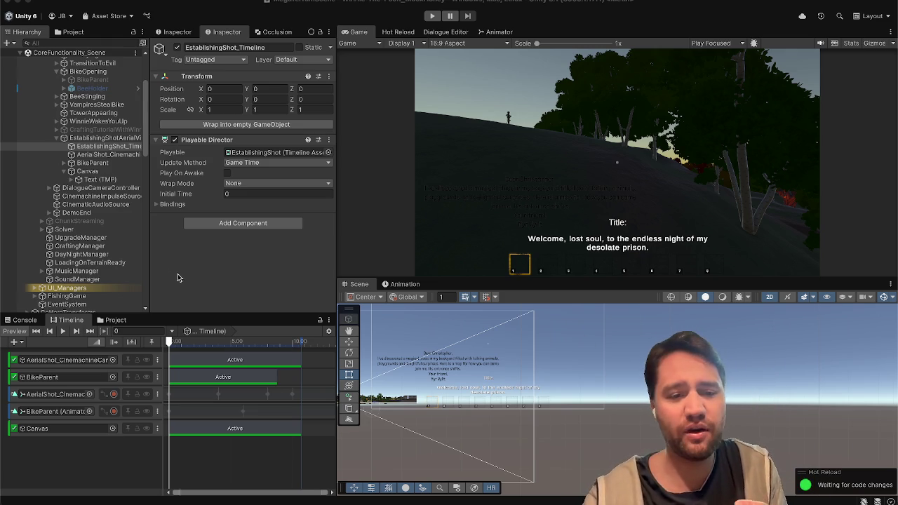
Switch from the Unity editor to the Steam window using the Dock icon.
{"action": "left_click", "coordinate": [554, 494]}
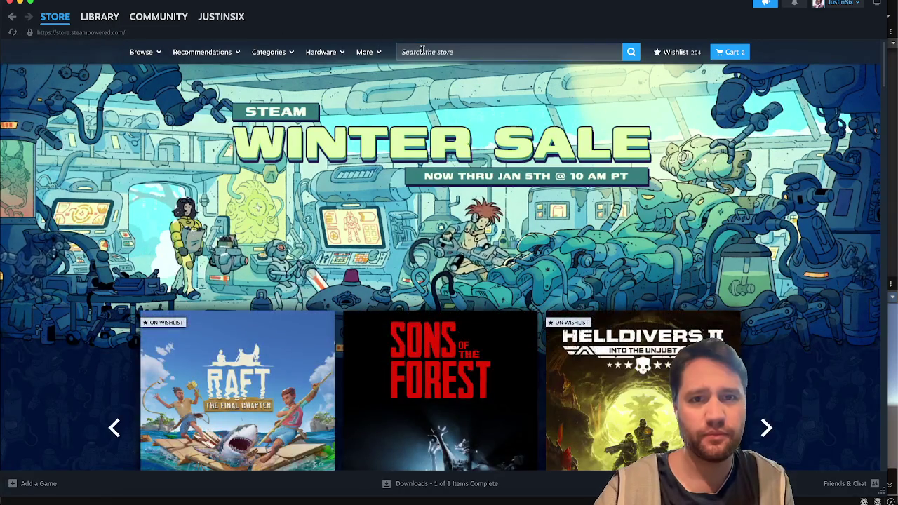
{"action": "left_click", "coordinate": [421, 51]}
{"action": "type", "text": "le"}
{"action": "type", "text": "th"}
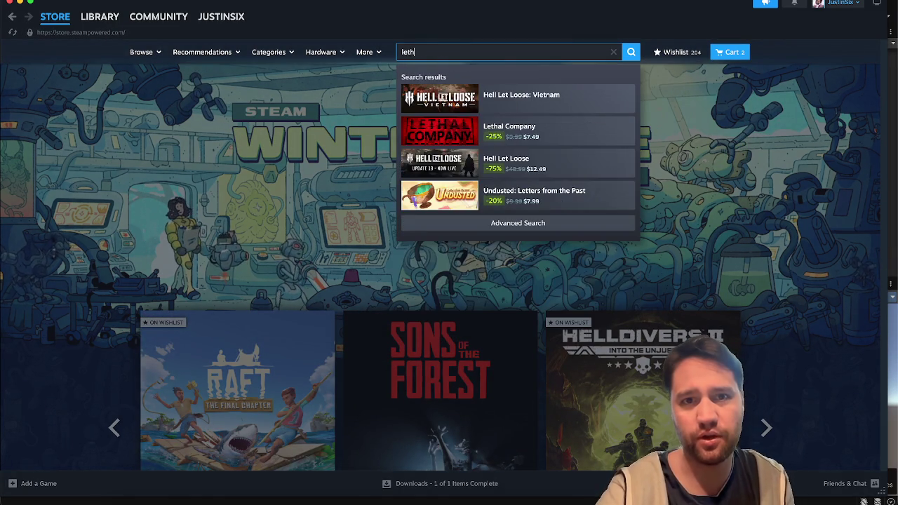
{"action": "left_click", "coordinate": [511, 96]}
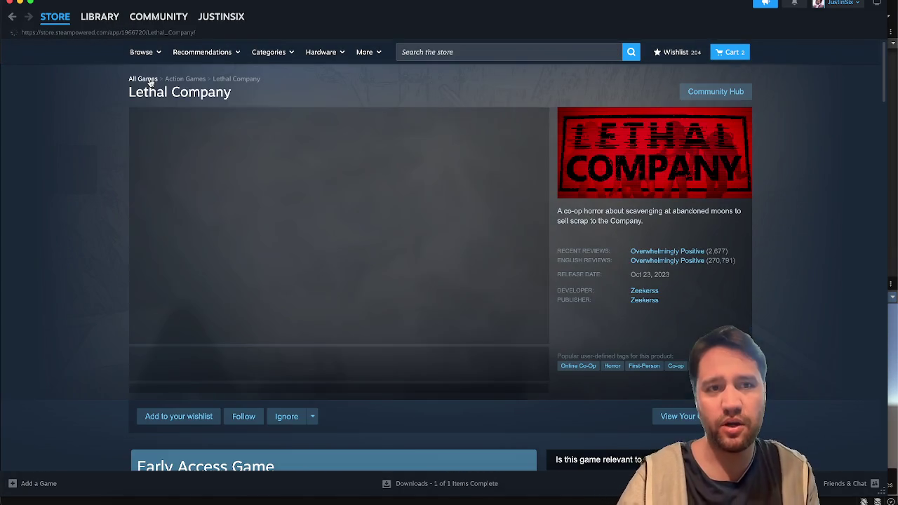
{"action": "left_click", "coordinate": [215, 364]}
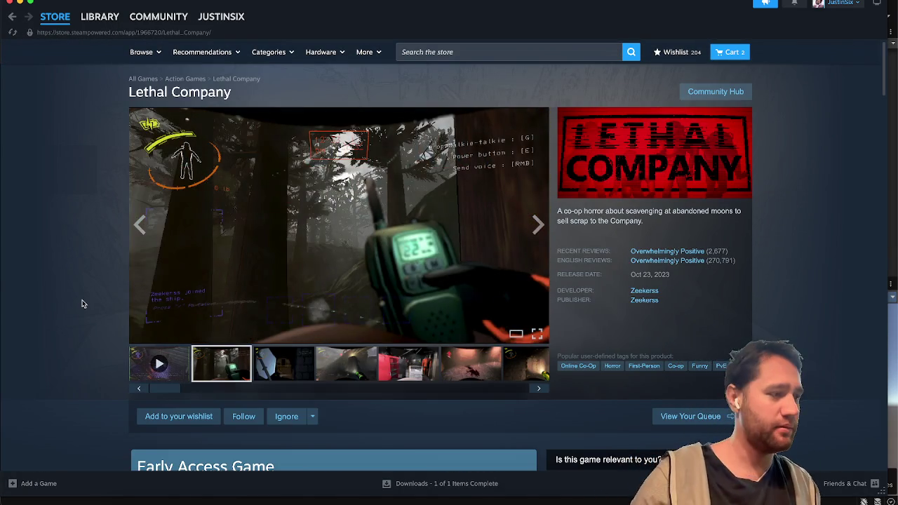
{"action": "scroll", "coordinate": [79, 303], "scroll_direction": "down", "scroll_amount": 4}
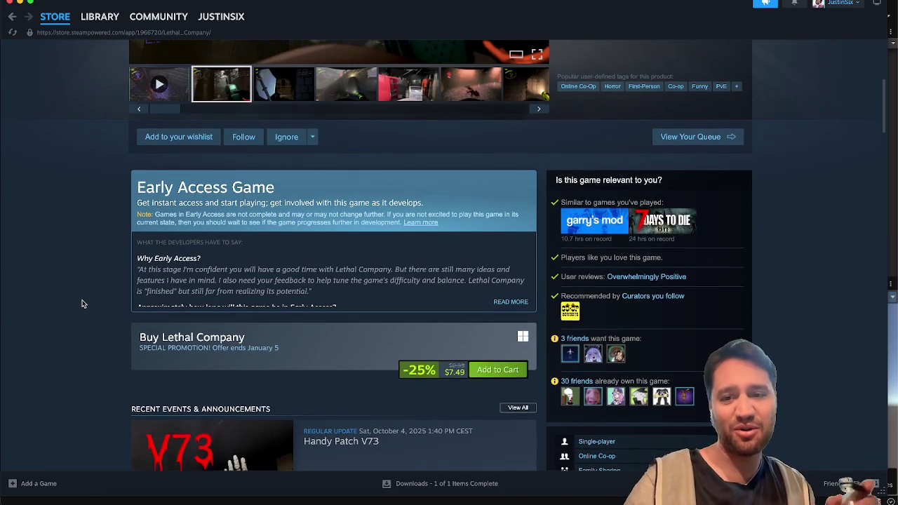
{"action": "scroll", "coordinate": [87, 301], "scroll_direction": "down", "scroll_amount": 2}
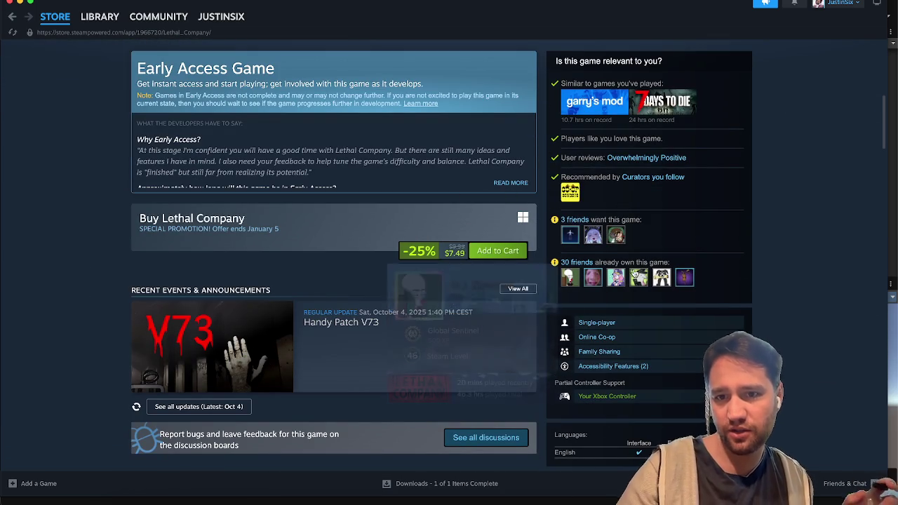
{"action": "left_click", "coordinate": [585, 268]}
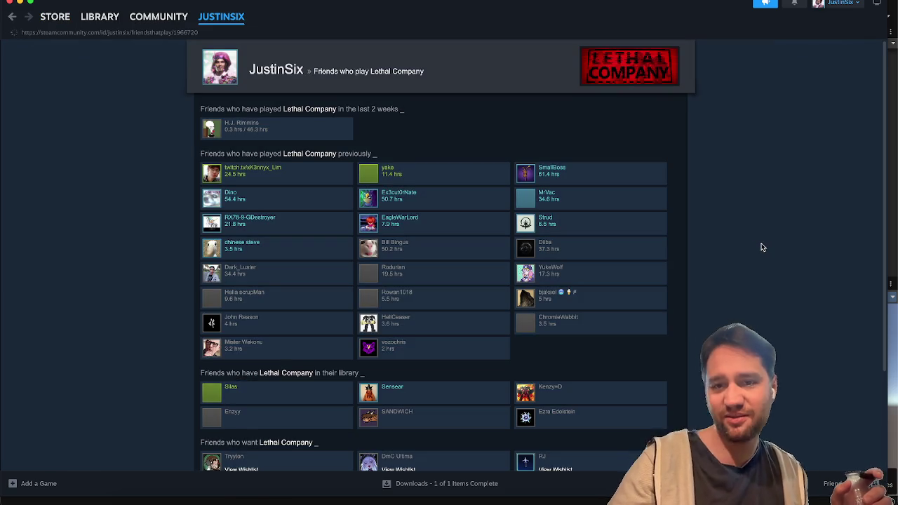
{"action": "scroll", "coordinate": [138, 169], "scroll_direction": "down", "scroll_amount": 1}
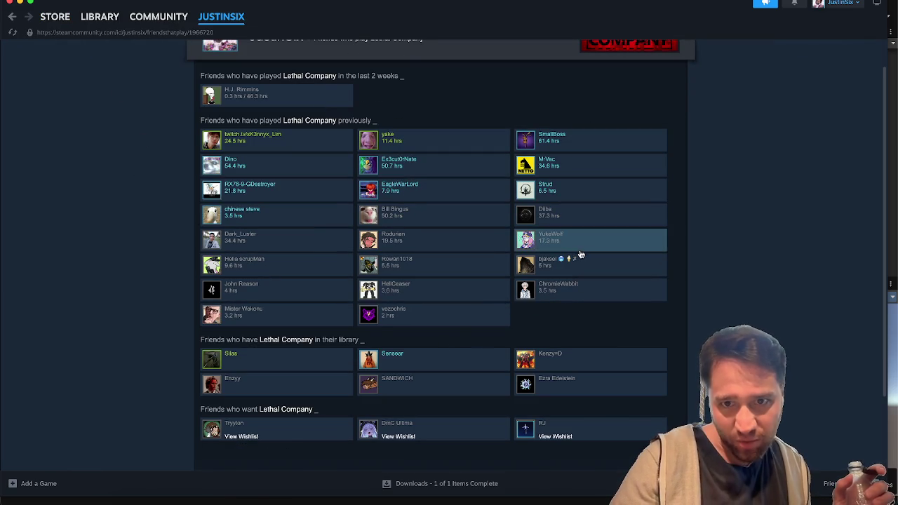
{"action": "mouse_move", "coordinate": [570, 266]}
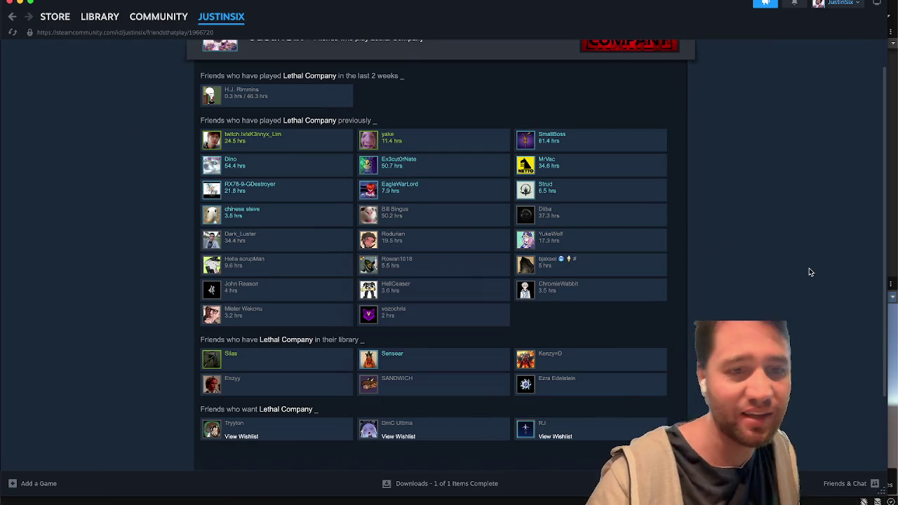
{"action": "scroll", "coordinate": [782, 267], "scroll_direction": "up", "scroll_amount": 1}
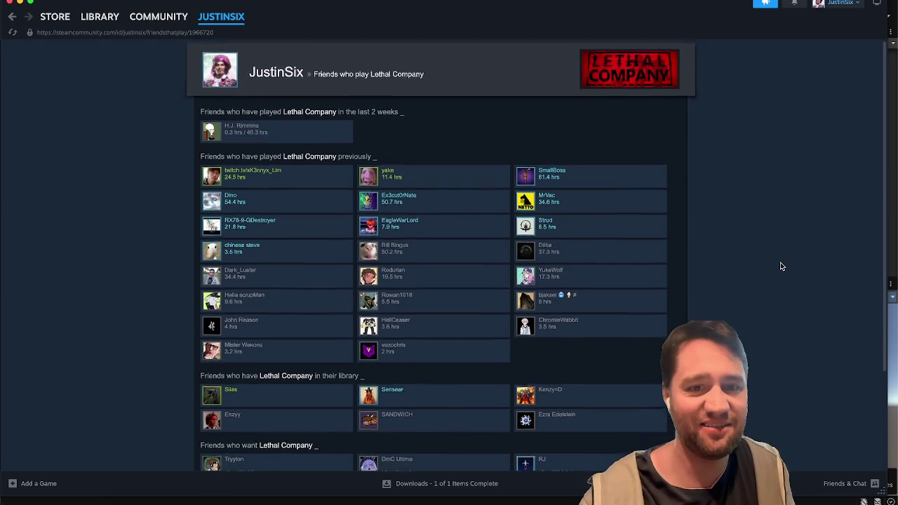
{"action": "scroll", "coordinate": [704, 106], "scroll_direction": "down", "scroll_amount": 4}
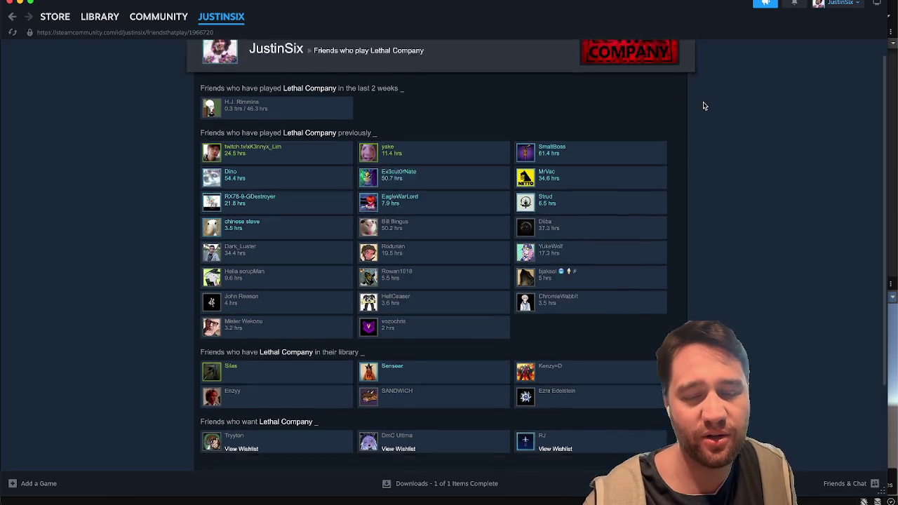
{"action": "scroll", "coordinate": [704, 106], "scroll_direction": "up", "scroll_amount": 3}
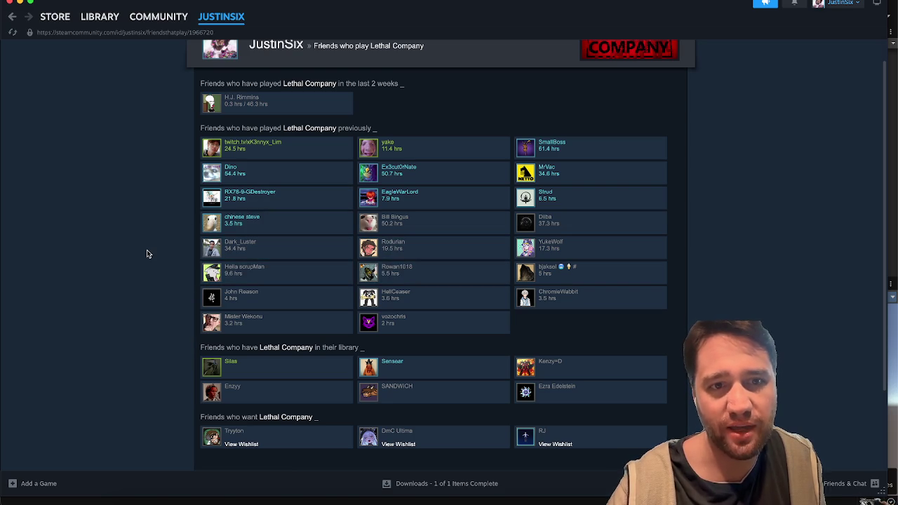
{"action": "scroll", "coordinate": [148, 254], "scroll_direction": "up", "scroll_amount": 1}
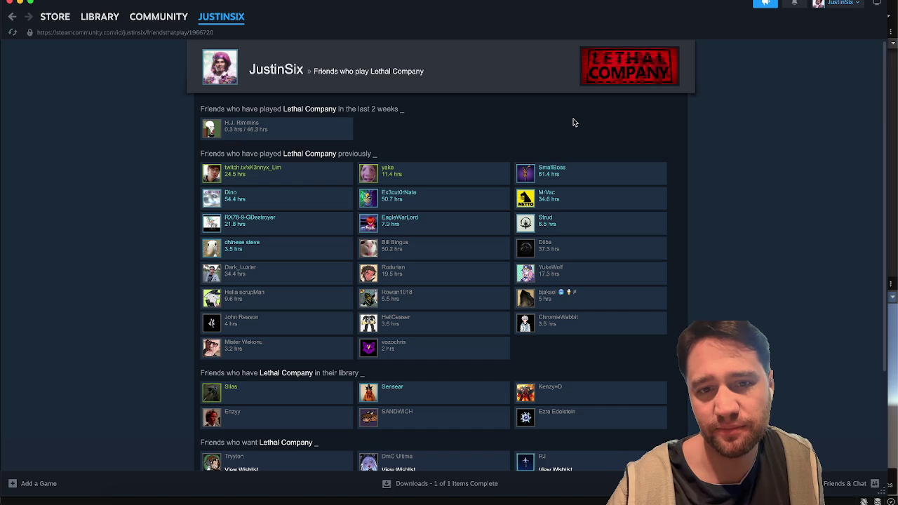
{"action": "left_click", "coordinate": [638, 85]}
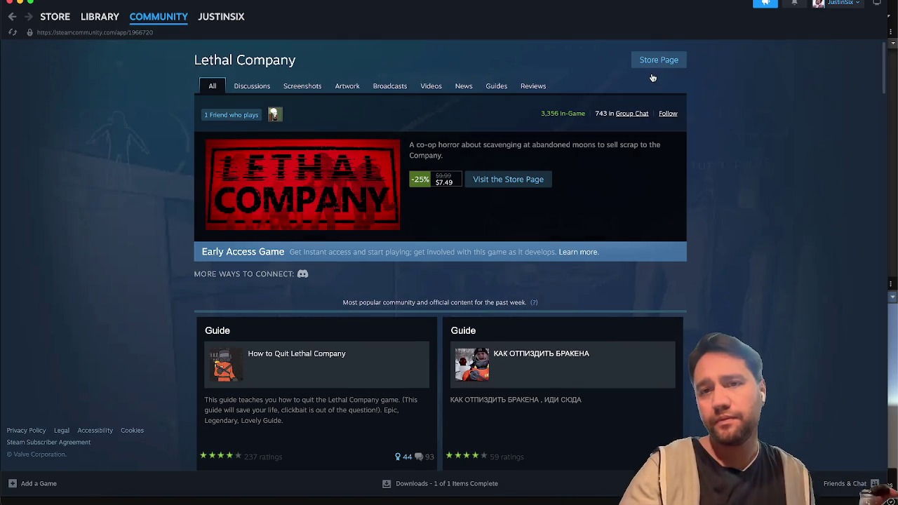
{"action": "left_click", "coordinate": [657, 61]}
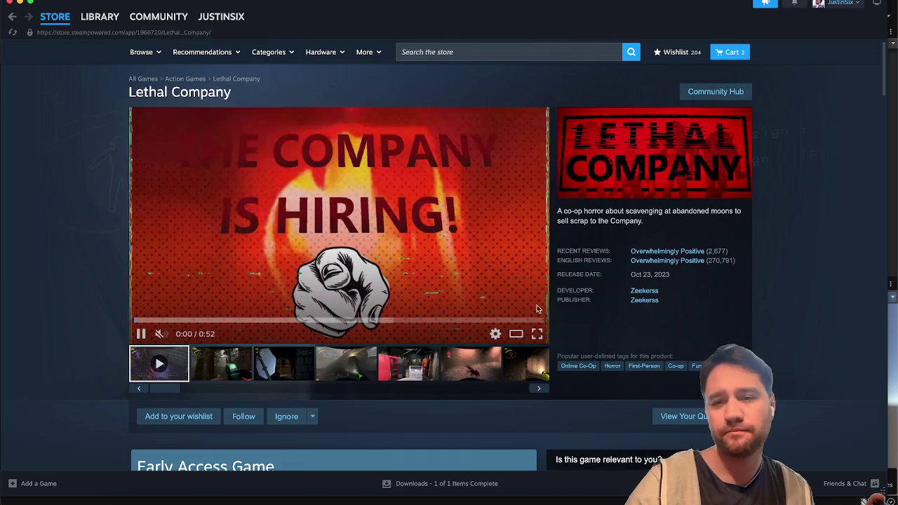
{"action": "left_click", "coordinate": [15, 23]}
{"action": "left_click", "coordinate": [15, 23]}
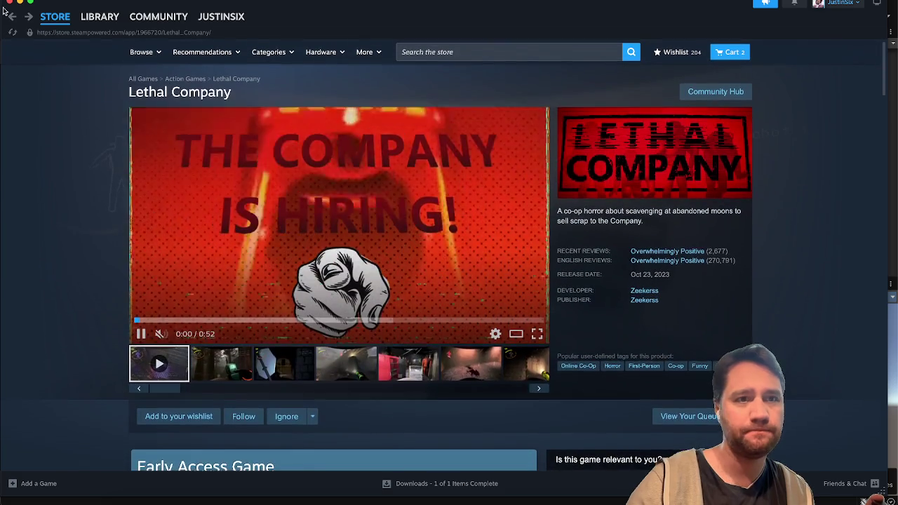
{"action": "left_click", "coordinate": [10, 17]}
{"action": "left_click", "coordinate": [10, 18]}
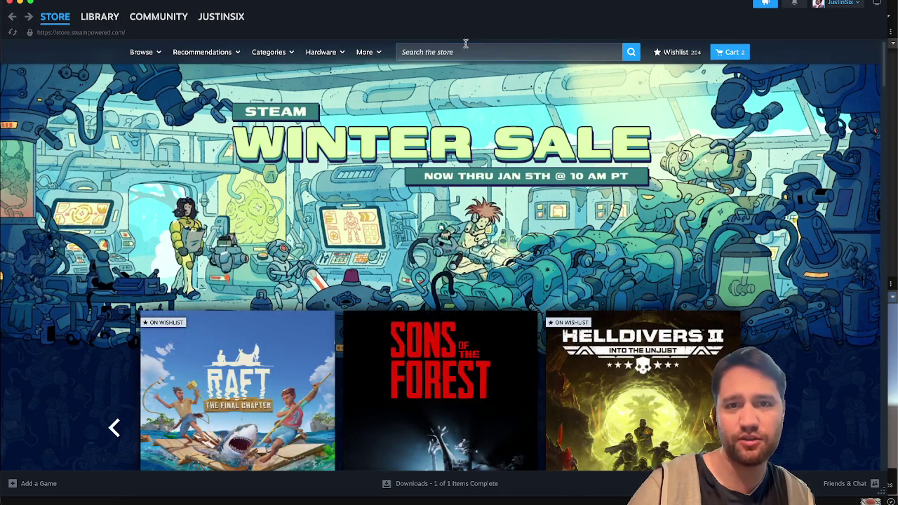
Search the store for 'repo', view R.E.P.O.'s friends-who-play list, then go to the Library.
{"action": "left_click", "coordinate": [465, 47]}
{"action": "type", "text": "repo"}
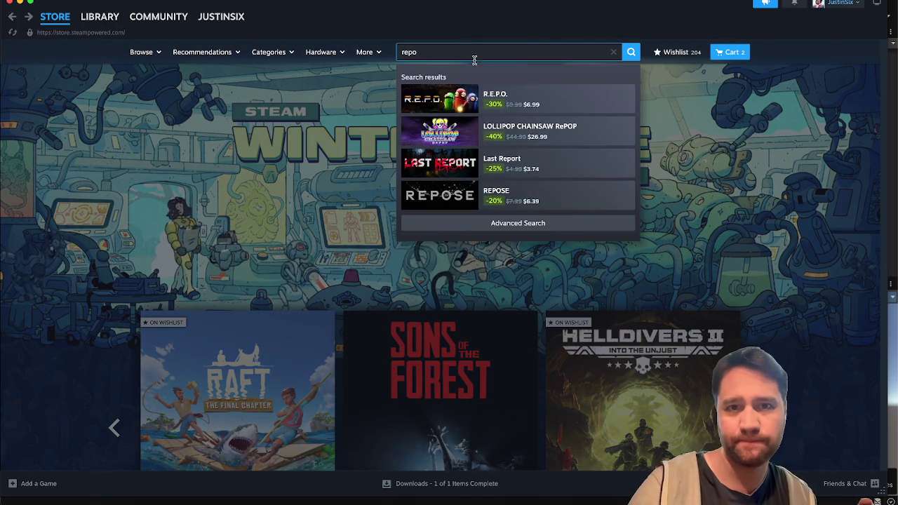
{"action": "left_click", "coordinate": [480, 97]}
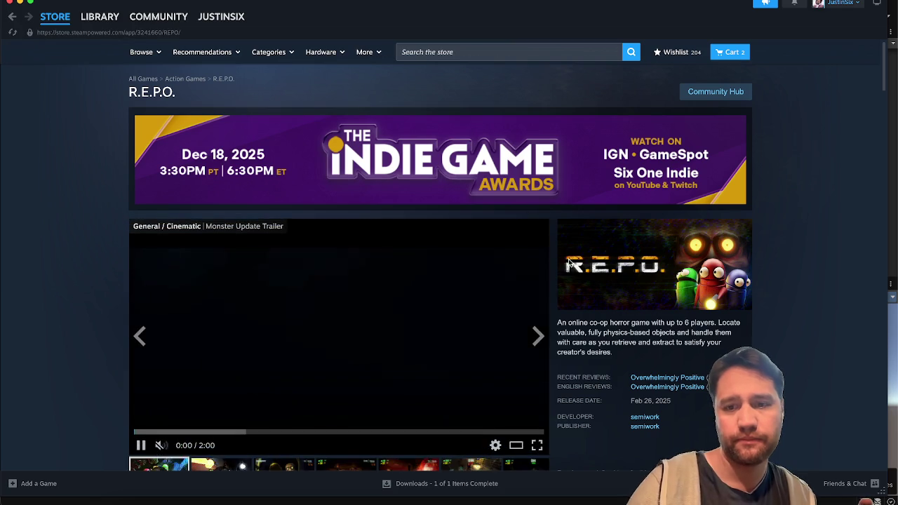
{"action": "scroll", "coordinate": [581, 237], "scroll_direction": "down", "scroll_amount": 5}
{"action": "scroll", "coordinate": [581, 237], "scroll_direction": "down", "scroll_amount": 4}
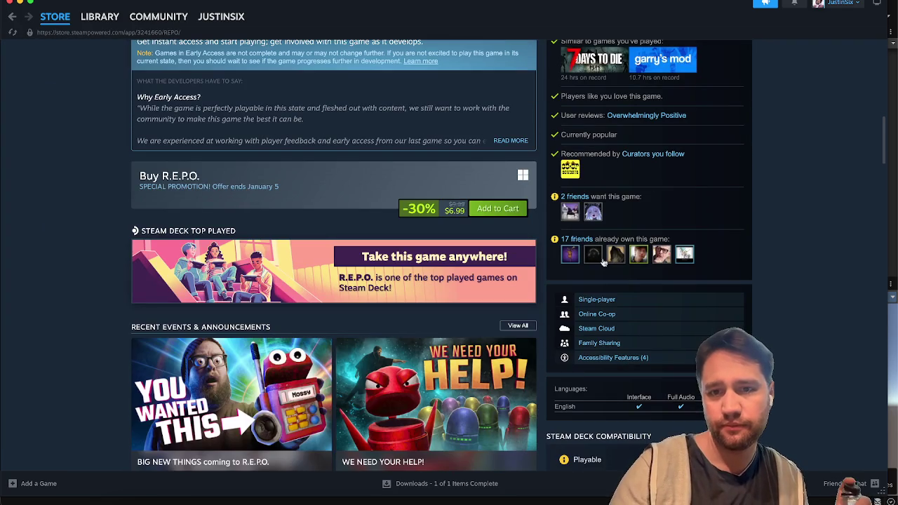
{"action": "left_click", "coordinate": [593, 239]}
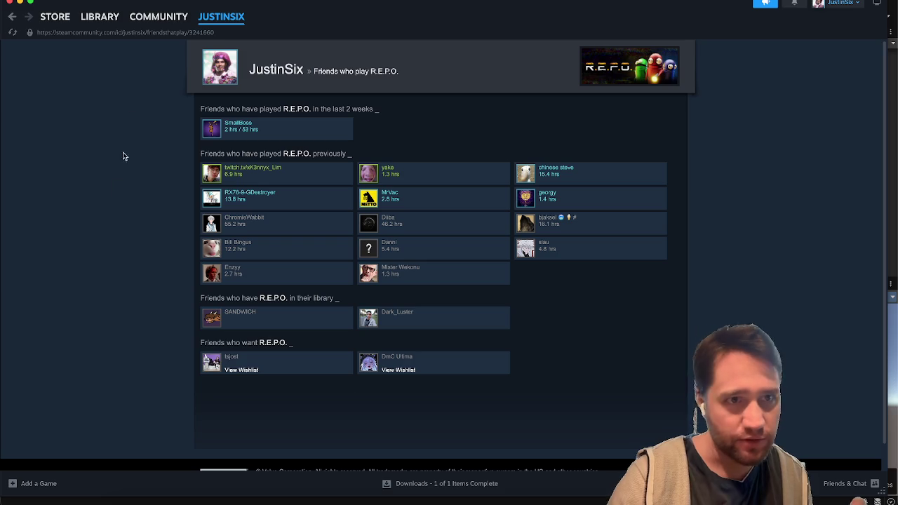
{"action": "left_click", "coordinate": [96, 21]}
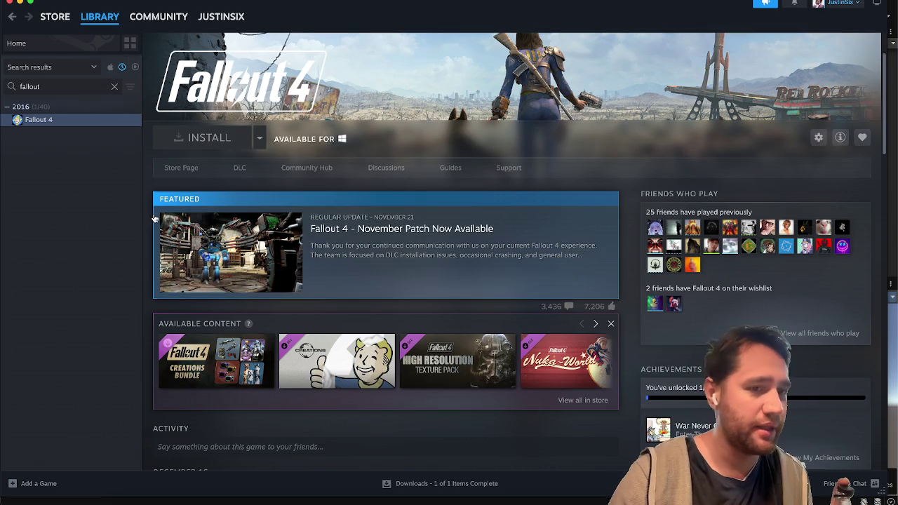
Back in Unity, flip to the Console and then return to the intro Timeline.
{"action": "mouse_move", "coordinate": [53, 27]}
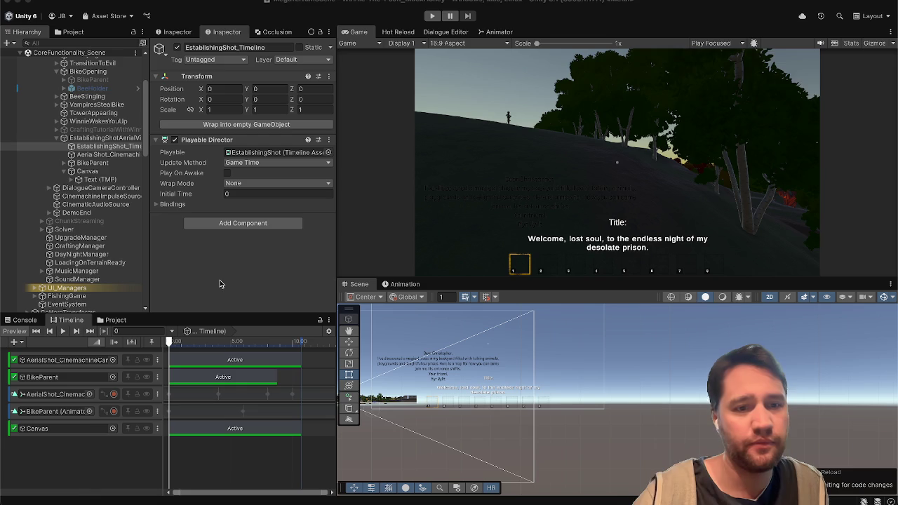
{"action": "left_click", "coordinate": [22, 321]}
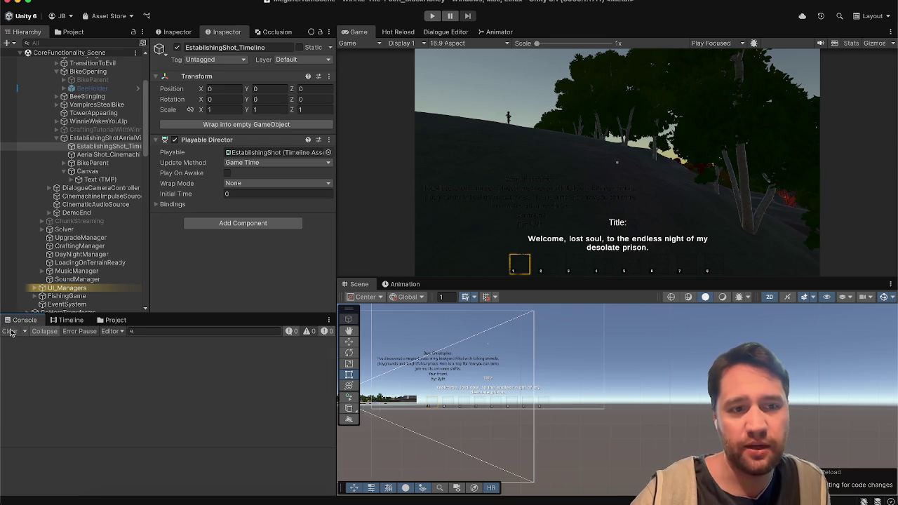
{"action": "left_click", "coordinate": [58, 321]}
{"action": "scroll", "coordinate": [80, 233], "scroll_direction": "up", "scroll_amount": 3}
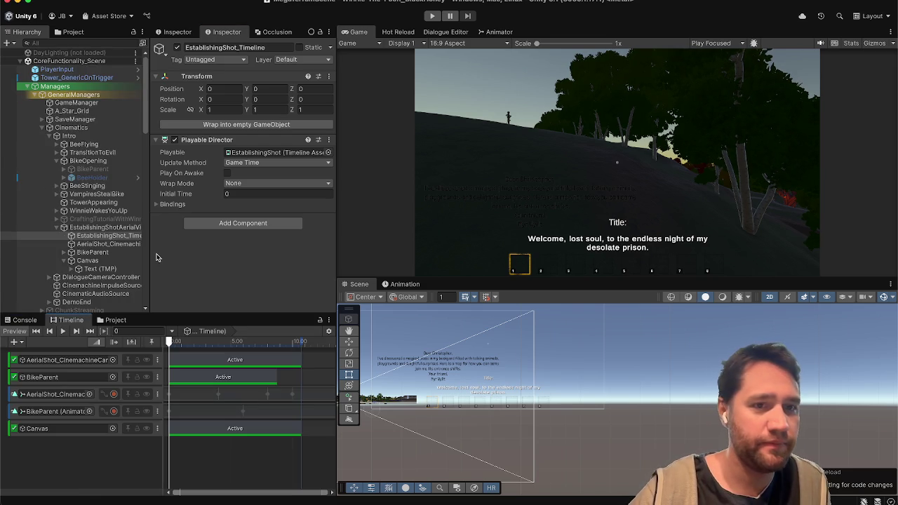
Glance over the Outhouse.cs script in Rider, then minimize Rider to reveal Unity.
{"action": "key", "text": "super+Tab"}
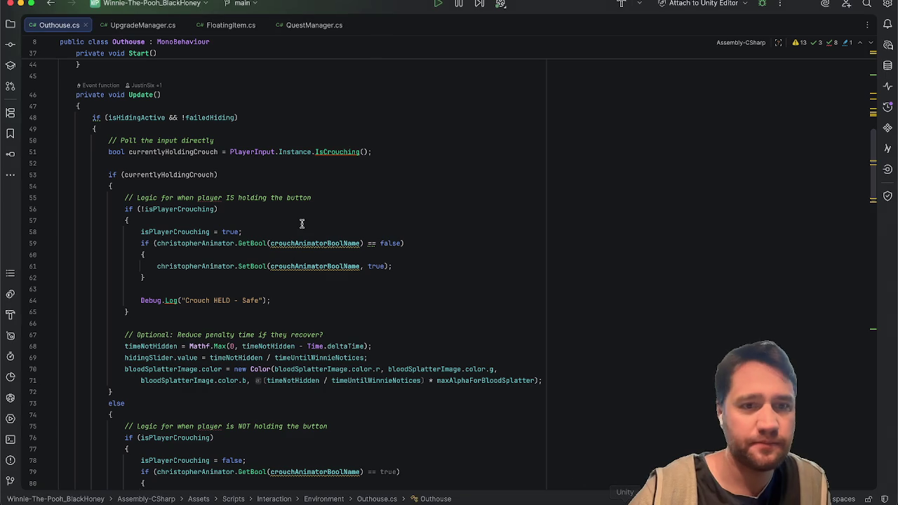
{"action": "scroll", "coordinate": [302, 224], "scroll_direction": "up", "scroll_amount": 10}
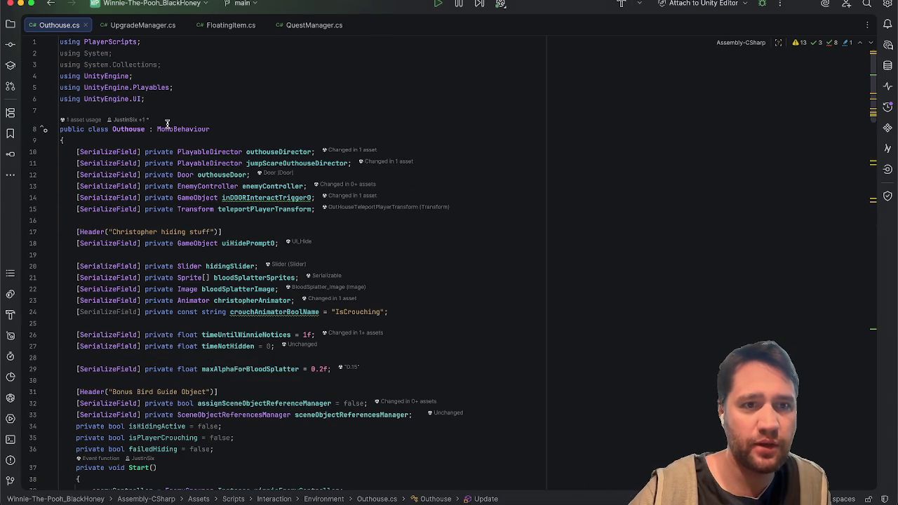
{"action": "scroll", "coordinate": [167, 124], "scroll_direction": "down", "scroll_amount": 1}
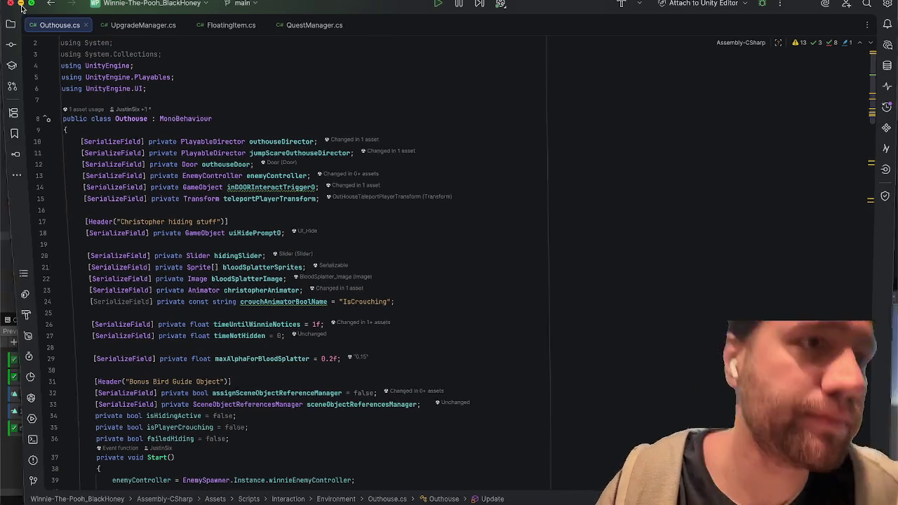
{"action": "left_click", "coordinate": [21, 4]}
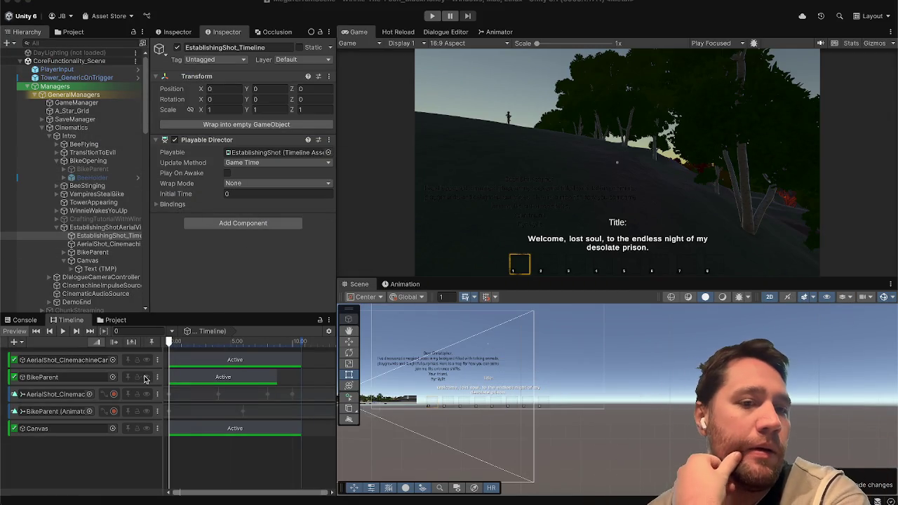
Scrub the intro timeline to about frame 8, then show the Project's top-level Assets folder.
{"action": "mouse_move", "coordinate": [172, 341]}
{"action": "left_mouse_down"}
{"action": "mouse_move", "coordinate": [302, 342]}
{"action": "mouse_move", "coordinate": [267, 341]}
{"action": "mouse_move", "coordinate": [208, 316]}
{"action": "mouse_move", "coordinate": [151, 320]}
{"action": "left_mouse_up"}
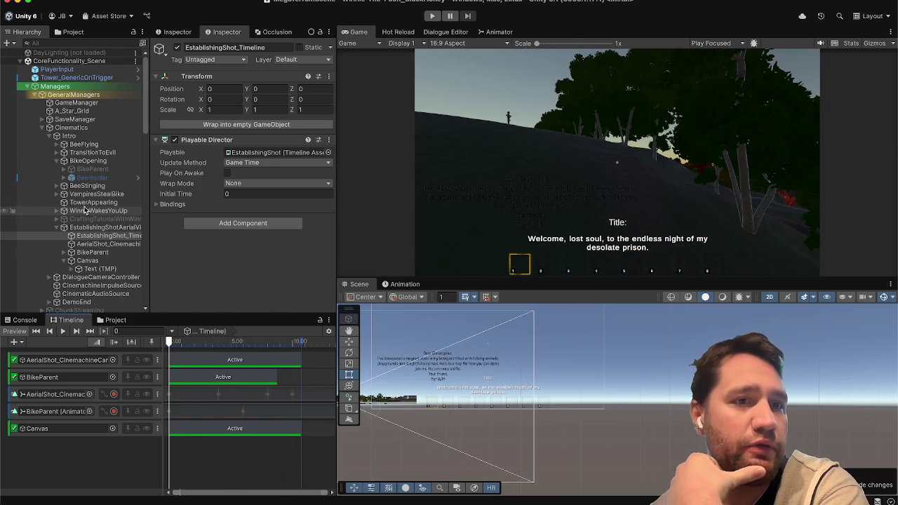
{"action": "left_click", "coordinate": [112, 320]}
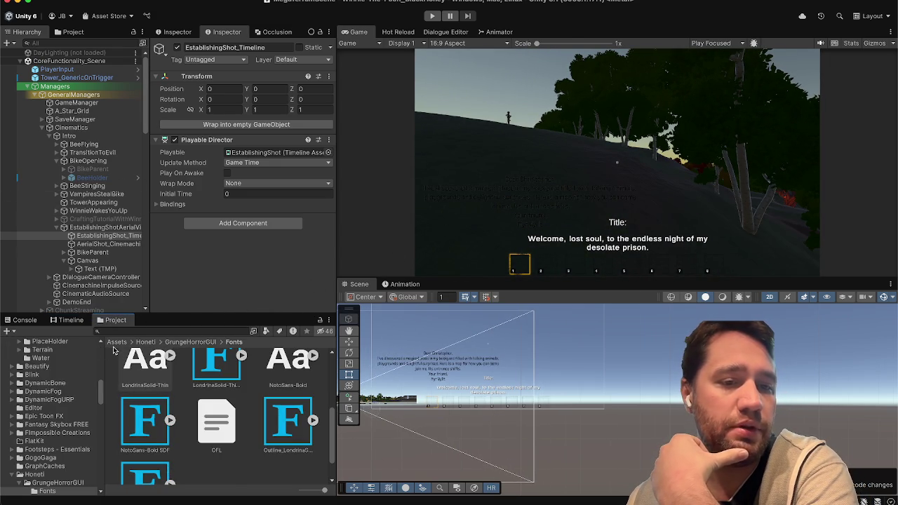
{"action": "left_click", "coordinate": [117, 342]}
{"action": "type", "text": "daylighting"}
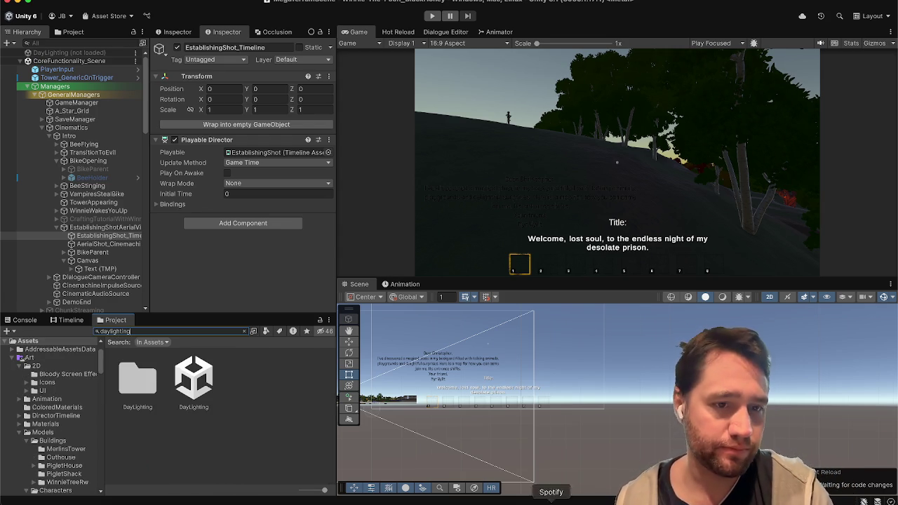
Open the DayLighting scene additively alongside the current scene with Open Scene Additive.
{"action": "right_click", "coordinate": [195, 377]}
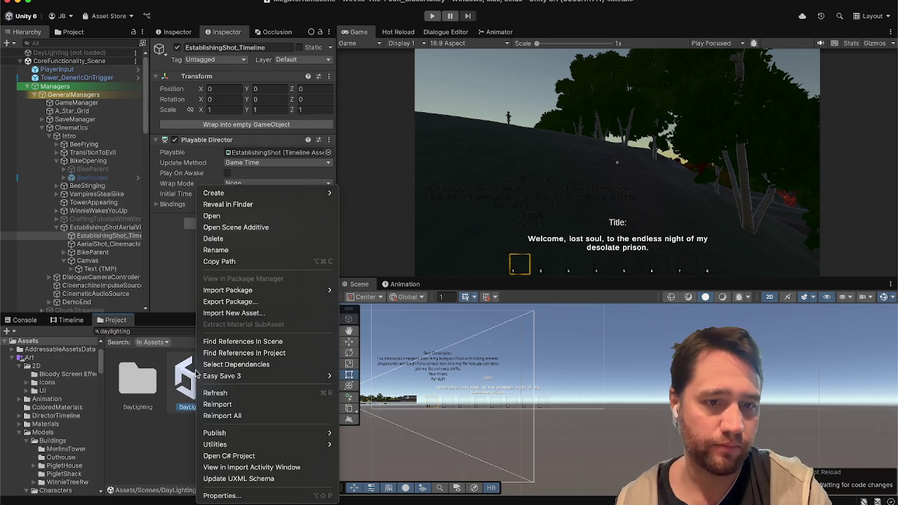
{"action": "left_click", "coordinate": [235, 227]}
{"action": "scroll", "coordinate": [114, 243], "scroll_direction": "down", "scroll_amount": 10}
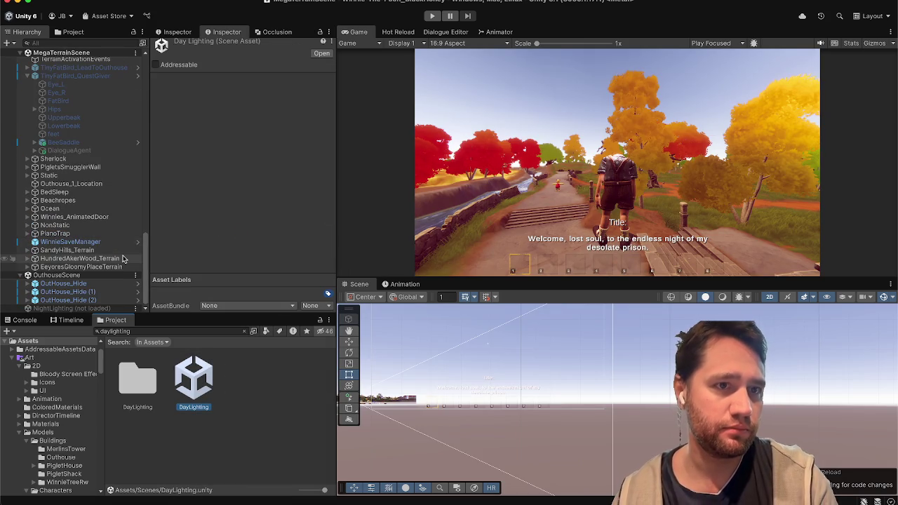
{"action": "scroll", "coordinate": [70, 210], "scroll_direction": "up", "scroll_amount": 10}
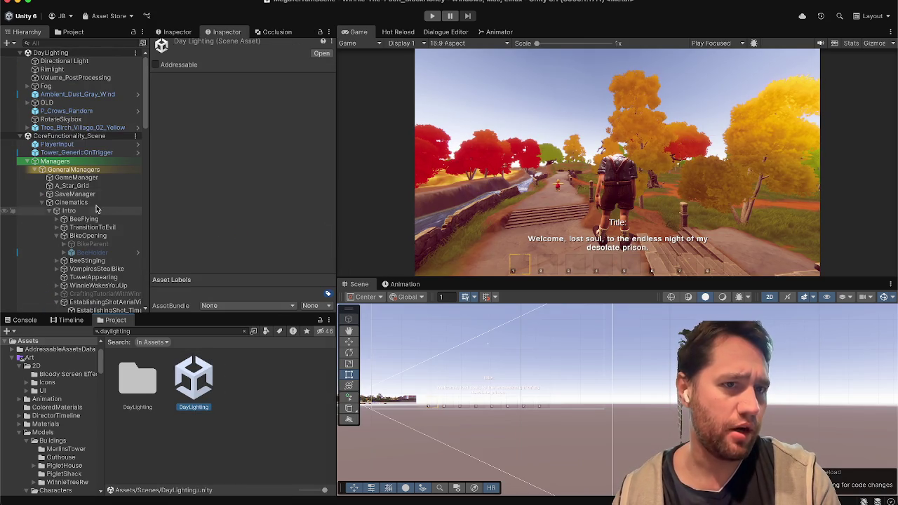
Set DayLighting as the active scene, then select the EstablishingShot_Timeline object.
{"action": "left_click", "coordinate": [135, 52]}
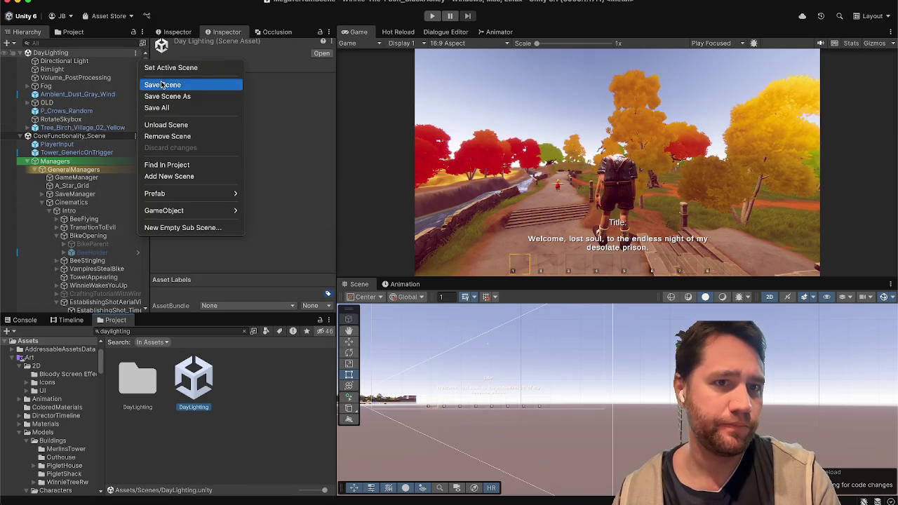
{"action": "left_click", "coordinate": [168, 66]}
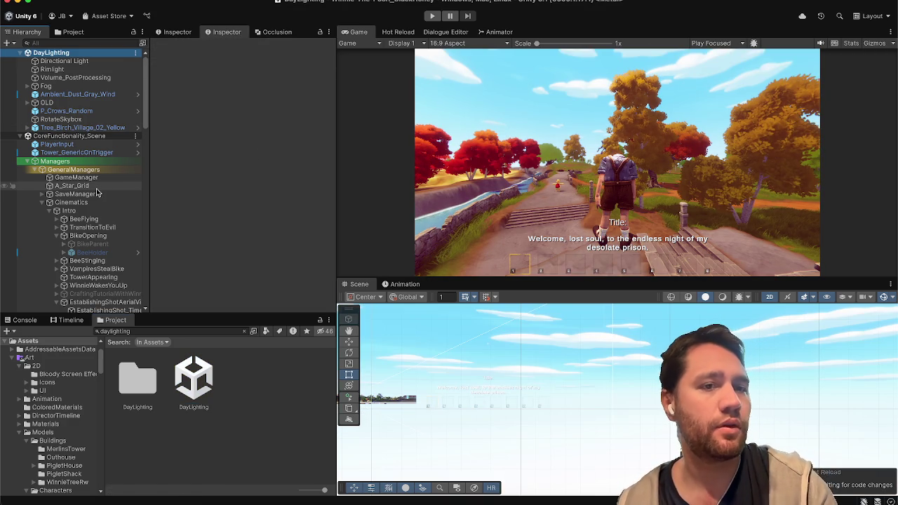
{"action": "scroll", "coordinate": [97, 193], "scroll_direction": "down", "scroll_amount": 4}
{"action": "left_click", "coordinate": [88, 245]}
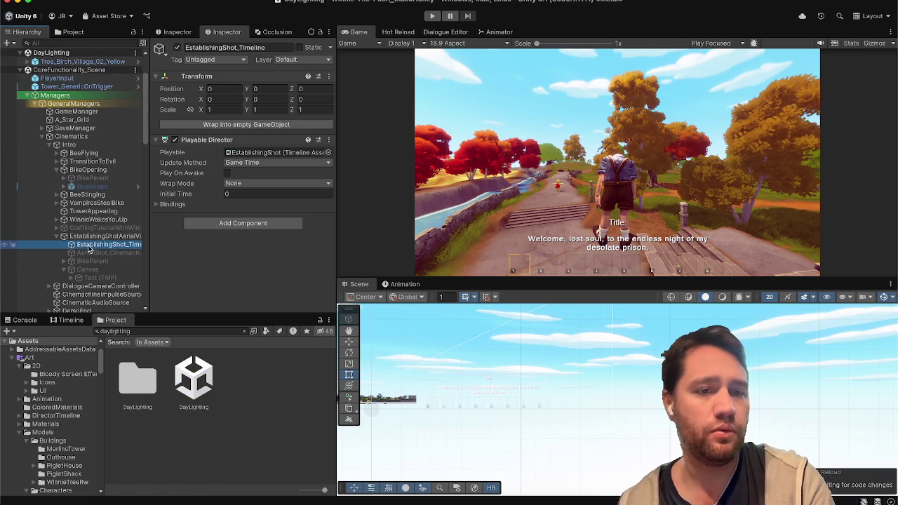
Preview the EstablishingShot timeline, rewinding to frame 0 and playing it through before stopping.
{"action": "left_click", "coordinate": [70, 320]}
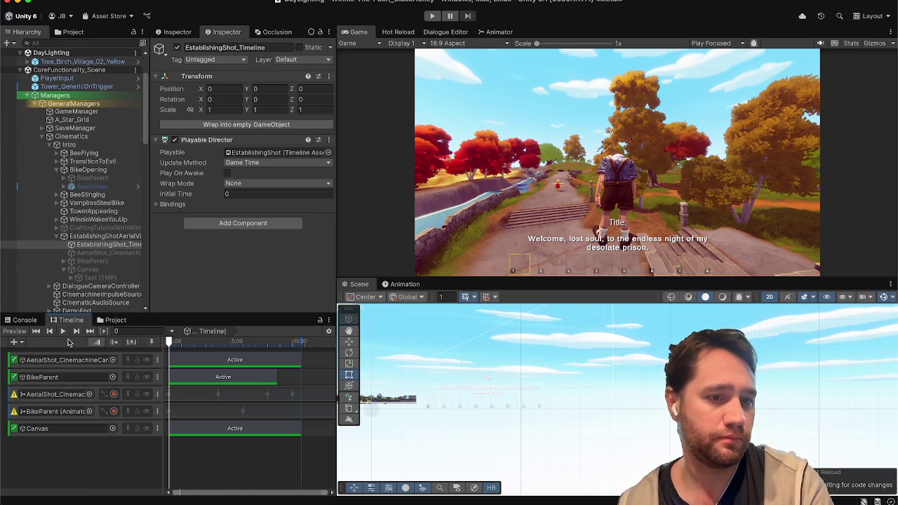
{"action": "left_click", "coordinate": [63, 332]}
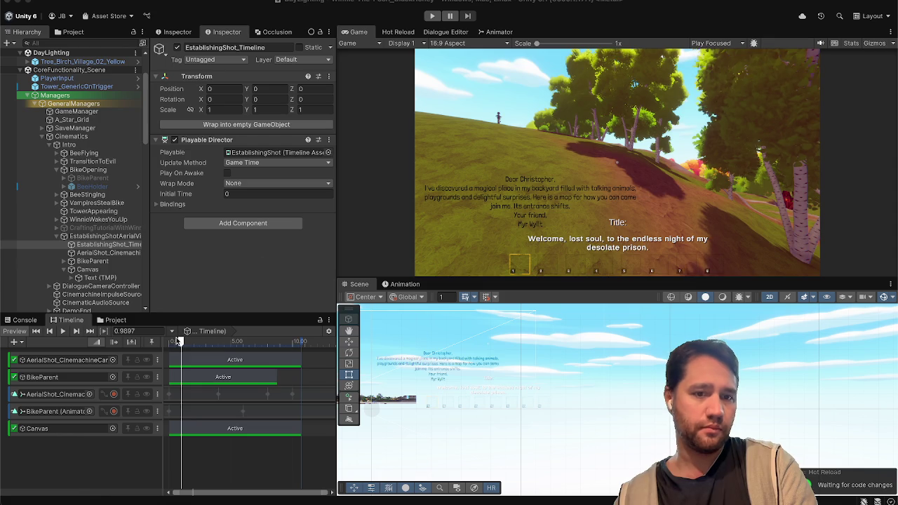
{"action": "left_click_drag", "start_coordinate": [177, 337], "coordinate": [155, 343]}
{"action": "left_click", "coordinate": [64, 332]}
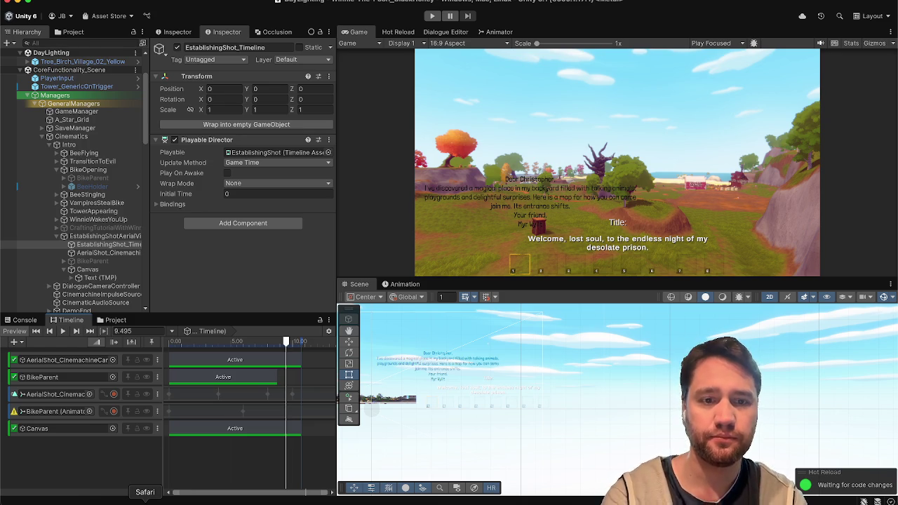
{"action": "left_click", "coordinate": [389, 248]}
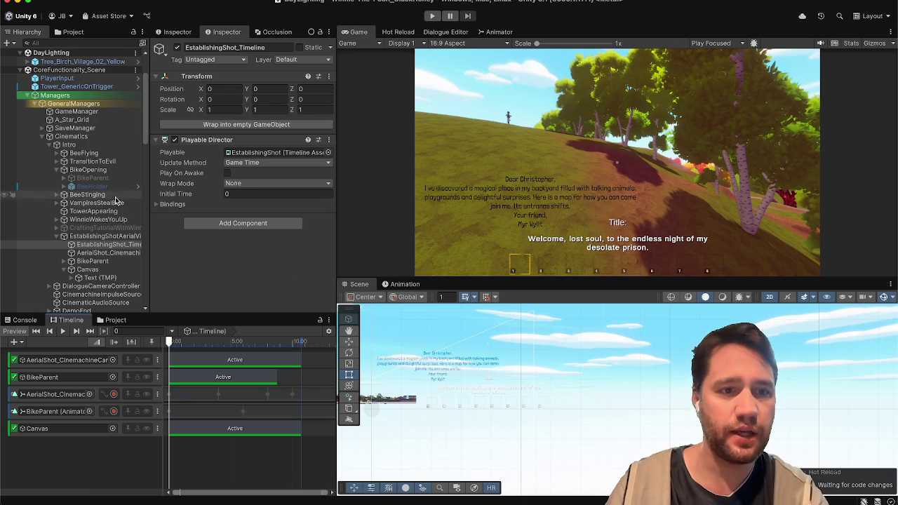
Select BikeParent, frame it with F and take the Scene view out of 2D mode.
{"action": "left_click", "coordinate": [329, 321]}
{"action": "left_click", "coordinate": [321, 324]}
{"action": "left_click", "coordinate": [84, 261]}
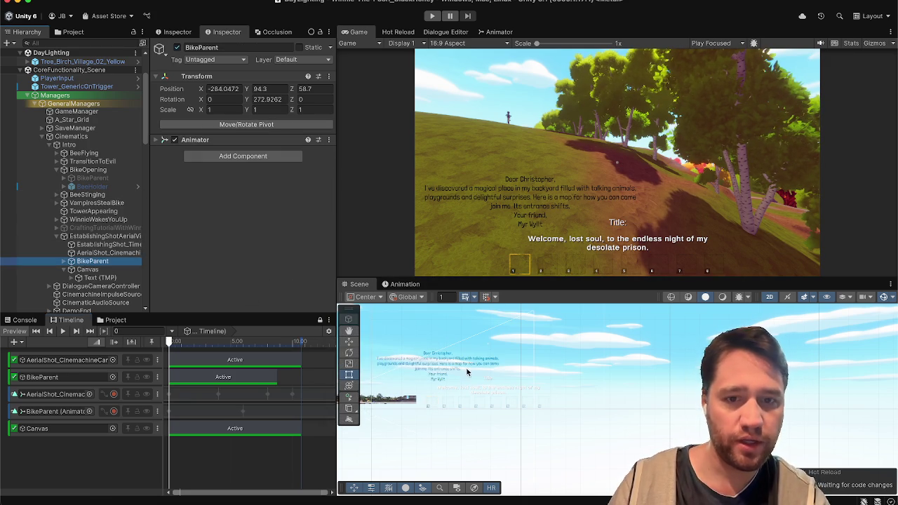
{"action": "key", "text": "f"}
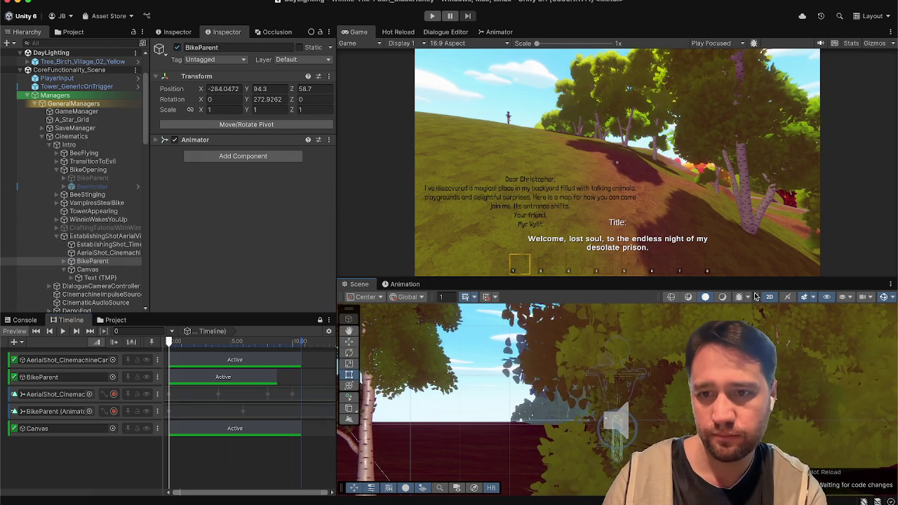
{"action": "key", "text": "2"}
{"action": "key", "text": "w"}
Orbit and fly the Scene view around the bike rider toward the autumn trees and cliffs.
{"action": "scroll", "coordinate": [676, 359], "scroll_direction": "up", "scroll_amount": 3}
{"action": "mouse_move", "coordinate": [676, 359]}
{"action": "left_mouse_down"}
{"action": "mouse_move", "coordinate": [858, 371]}
{"action": "mouse_move", "coordinate": [895, 298]}
{"action": "left_mouse_up"}
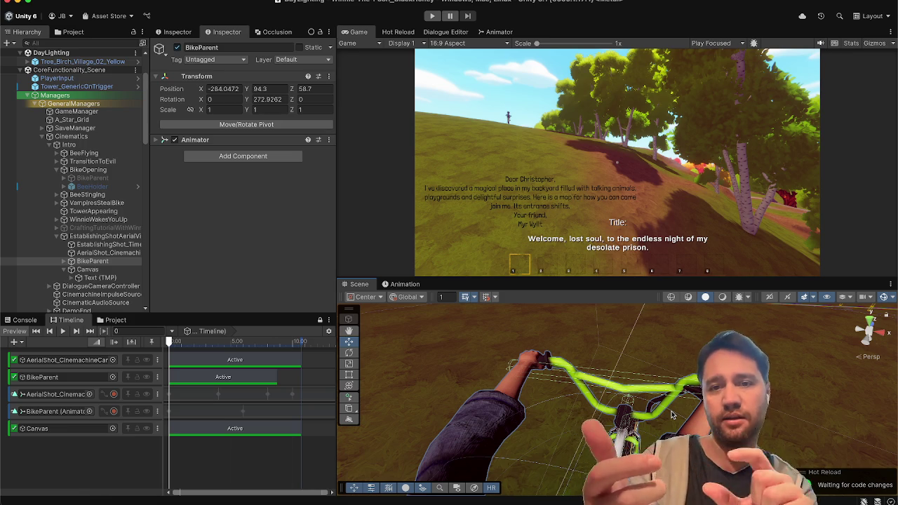
{"action": "left_click_drag", "start_coordinate": [671, 415], "coordinate": [628, 440]}
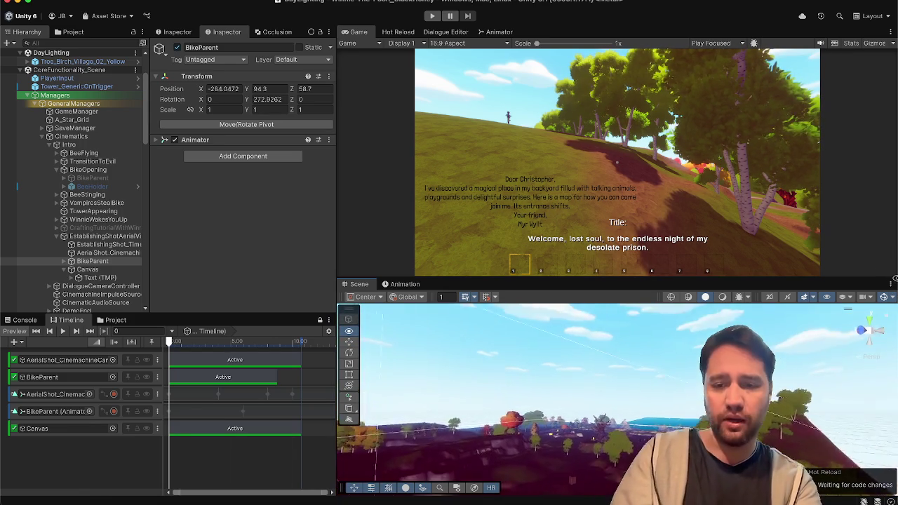
{"action": "left_click_drag", "start_coordinate": [870, 293], "coordinate": [800, 306]}
{"action": "key", "text": "w"}
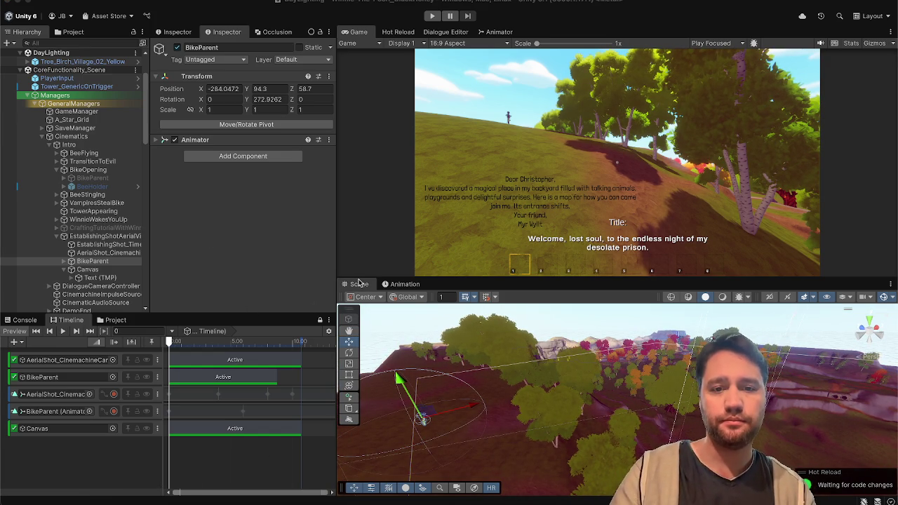
{"action": "left_click", "coordinate": [533, 369]}
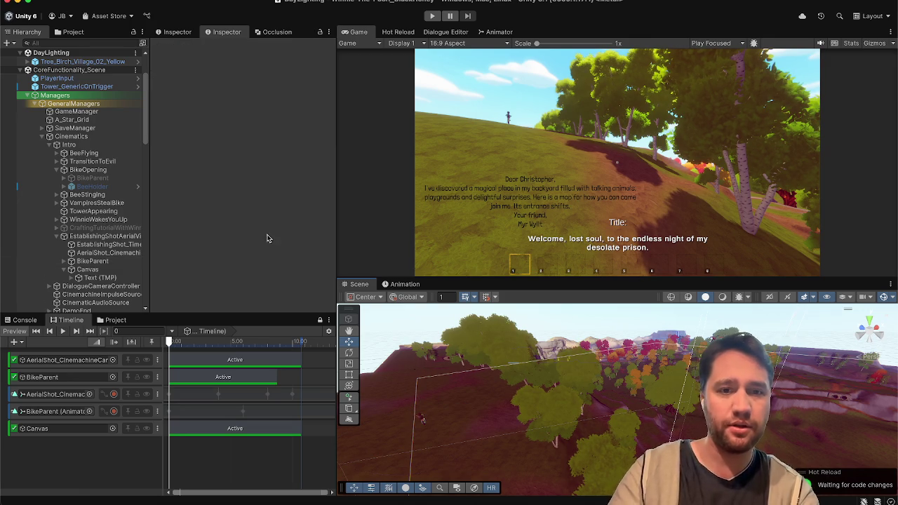
Step through BikeParent, SaveManager and Cinematics, then orbit the Scene to the note on the table.
{"action": "left_click_drag", "start_coordinate": [486, 328], "coordinate": [516, 341]}
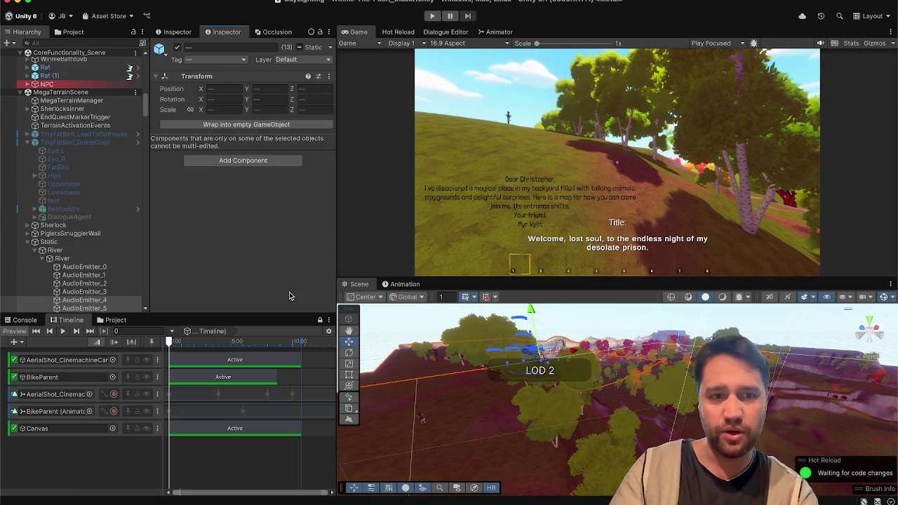
{"action": "left_click", "coordinate": [83, 233]}
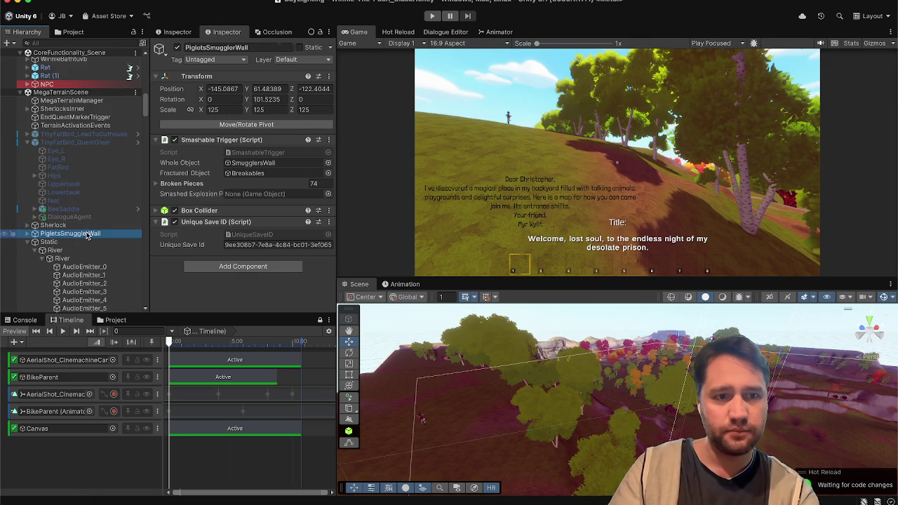
{"action": "double_click", "coordinate": [42, 376]}
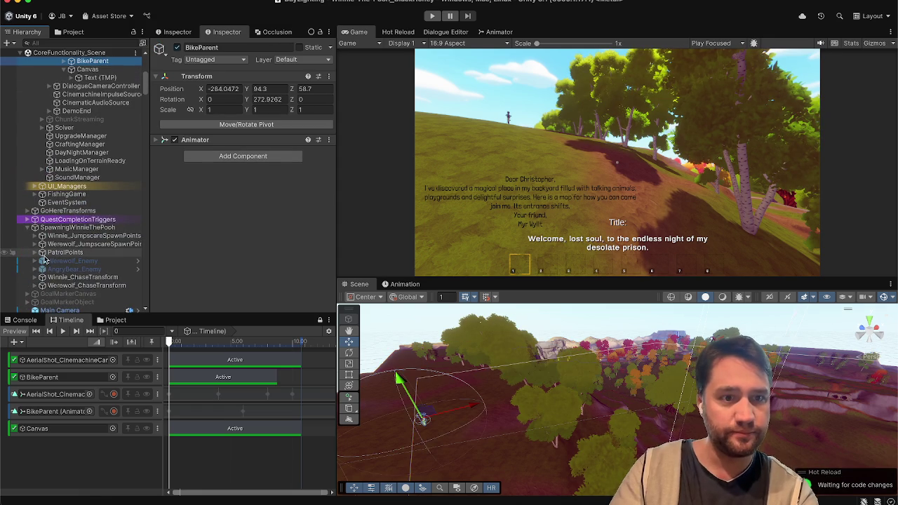
{"action": "scroll", "coordinate": [70, 176], "scroll_direction": "up", "scroll_amount": 5}
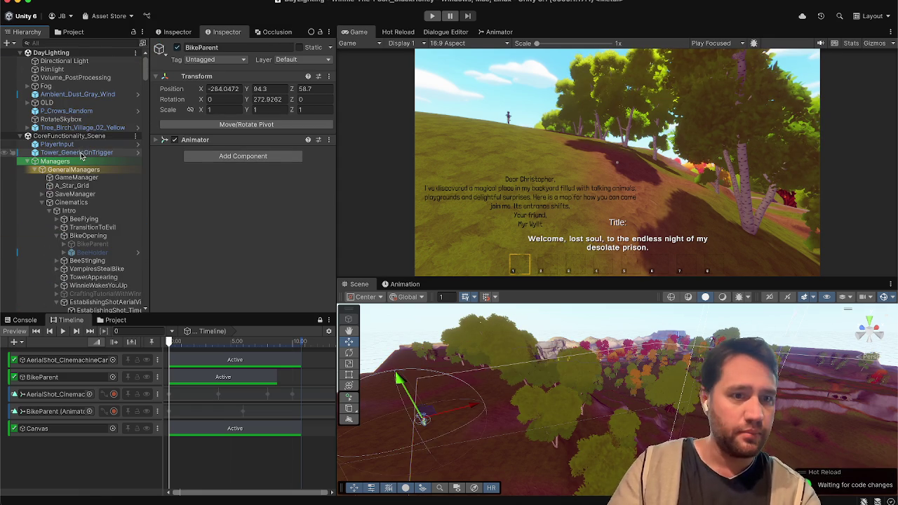
{"action": "left_click", "coordinate": [71, 195]}
{"action": "left_click", "coordinate": [55, 204]}
{"action": "mouse_move", "coordinate": [452, 342]}
{"action": "left_mouse_down"}
{"action": "mouse_move", "coordinate": [559, 282]}
{"action": "mouse_move", "coordinate": [626, 374]}
{"action": "mouse_move", "coordinate": [844, 440]}
{"action": "mouse_move", "coordinate": [816, 440]}
{"action": "left_mouse_up"}
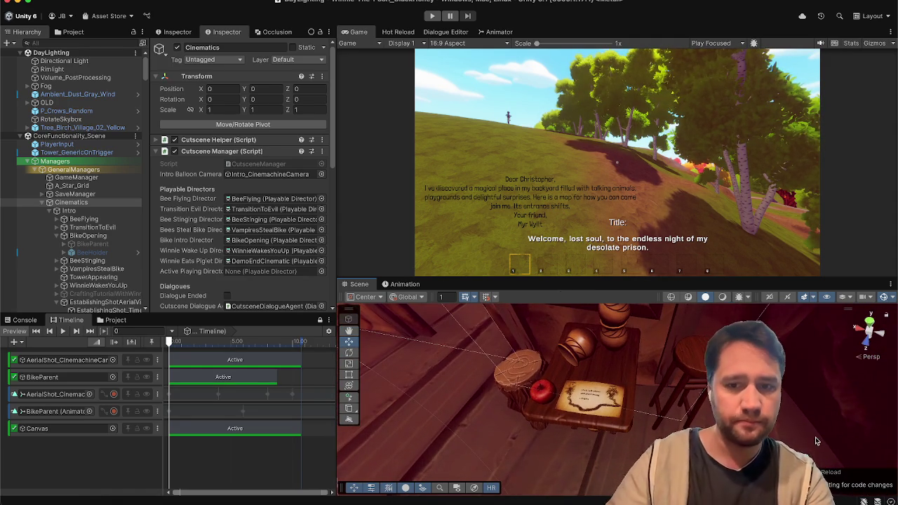
{"action": "left_click", "coordinate": [585, 395]}
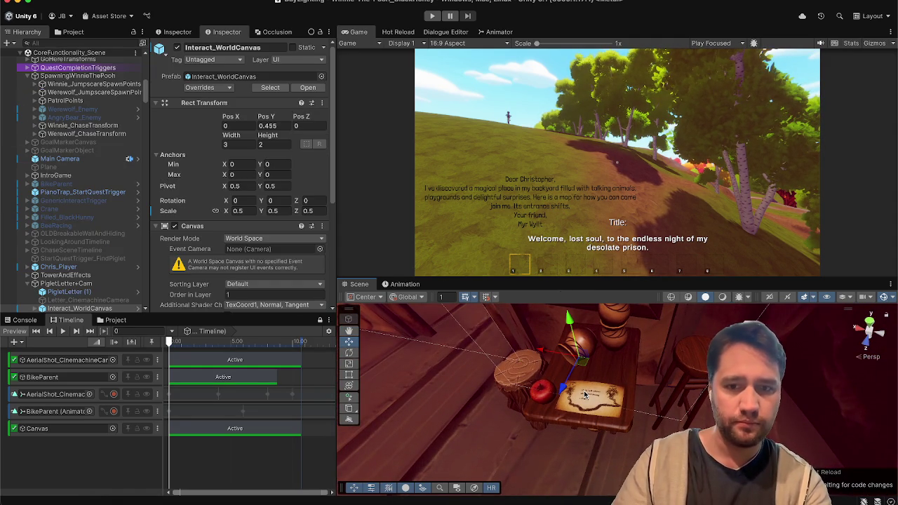
Paste a copy of PigletLetter (1) into EstablishingShotAerialView and parent it under BikeParent.
{"action": "scroll", "coordinate": [87, 256], "scroll_direction": "down", "scroll_amount": 3}
{"action": "left_click", "coordinate": [88, 249]}
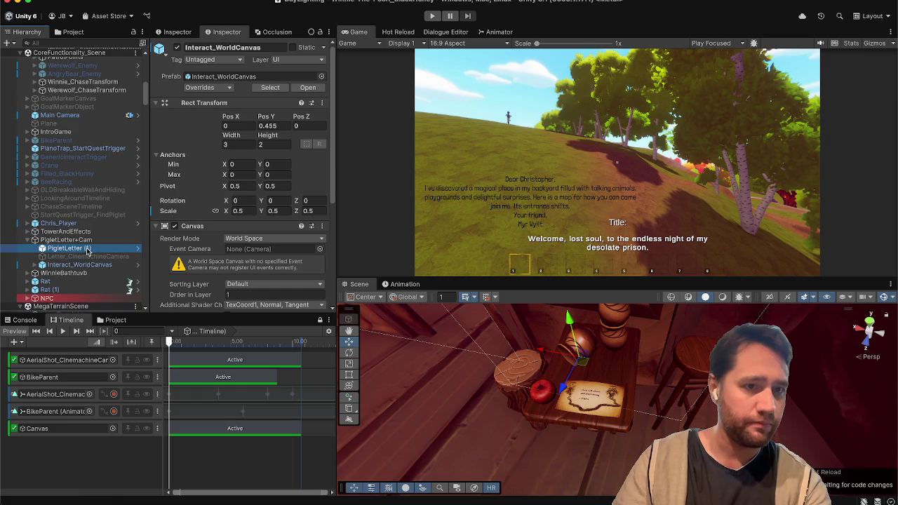
{"action": "scroll", "coordinate": [87, 249], "scroll_direction": "up", "scroll_amount": 10}
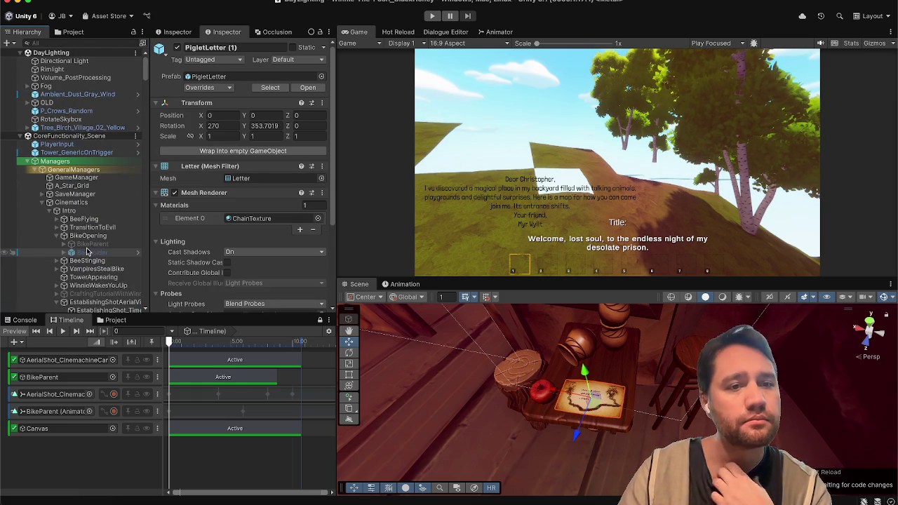
{"action": "left_click", "coordinate": [96, 182]}
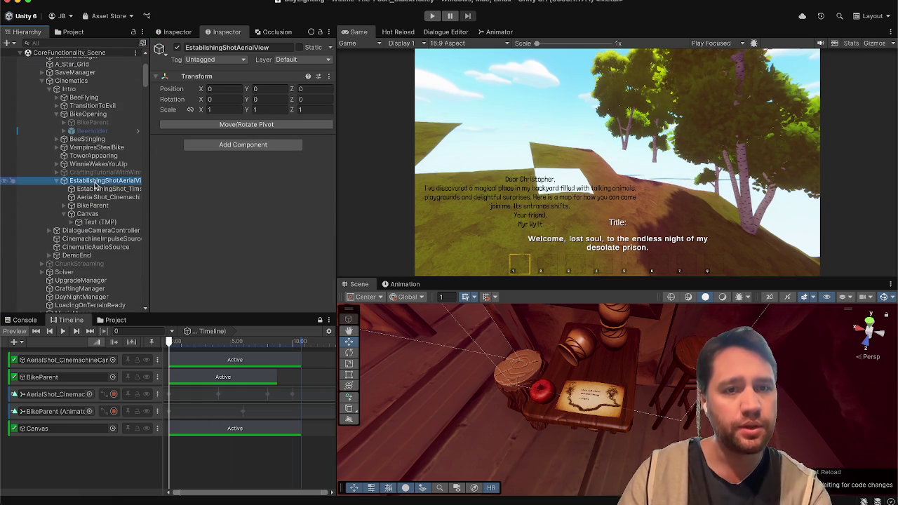
{"action": "key", "text": "ctrl+shift+v"}
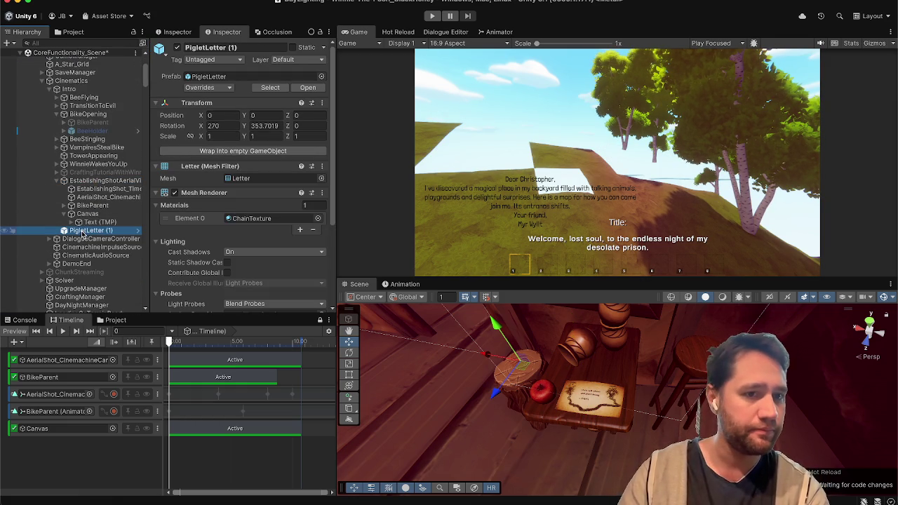
{"action": "left_click_drag", "start_coordinate": [80, 214], "coordinate": [91, 205]}
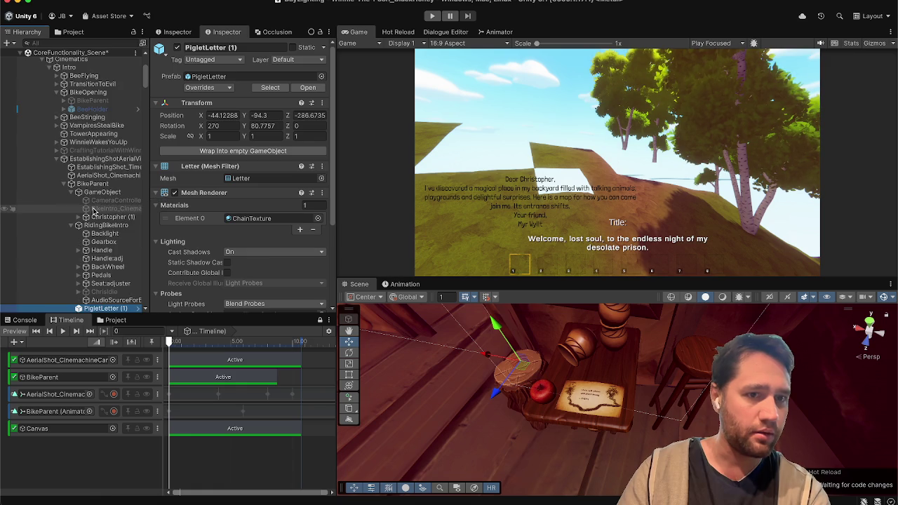
Zero the letter copy's position to 0, 0, 0 and frame it in the Scene view.
{"action": "left_click", "coordinate": [223, 115]}
{"action": "type", "text": "0"}
{"action": "key", "text": "Tab"}
{"action": "type", "text": "0"}
{"action": "key", "text": "Tab"}
{"action": "type", "text": "0"}
{"action": "key", "text": "Return"}
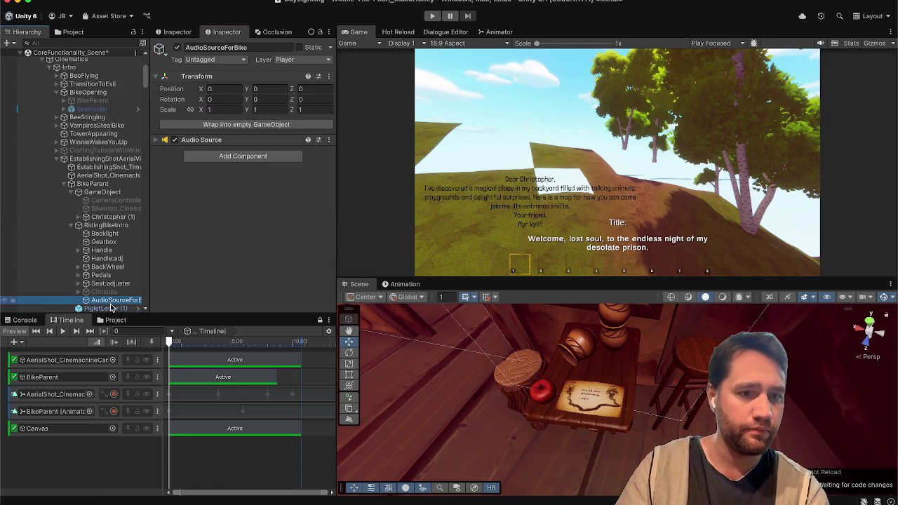
{"action": "key", "text": "f"}
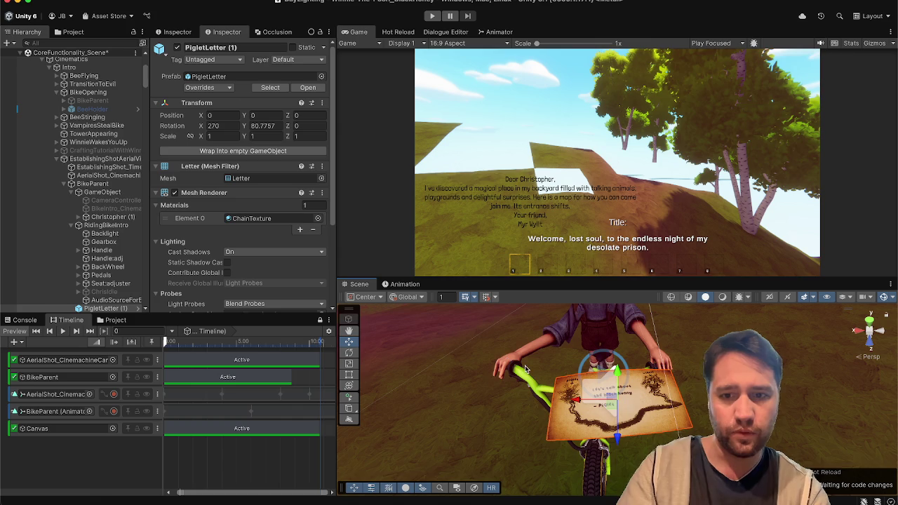
Orbit to a side view of the rider and lower Piglet's letter on the bike.
{"action": "mouse_move", "coordinate": [527, 371]}
{"action": "left_mouse_down"}
{"action": "mouse_move", "coordinate": [801, 374]}
{"action": "mouse_move", "coordinate": [744, 322]}
{"action": "left_mouse_up"}
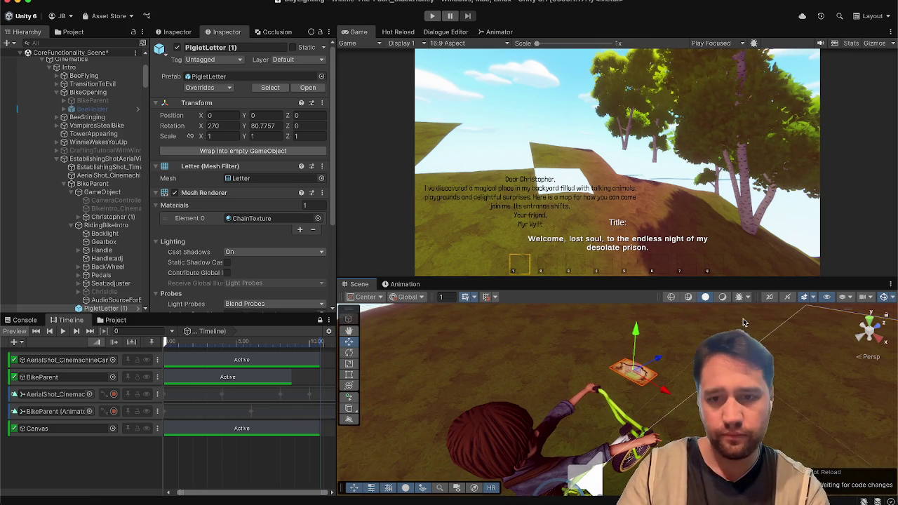
{"action": "left_click_drag", "start_coordinate": [640, 382], "coordinate": [625, 424]}
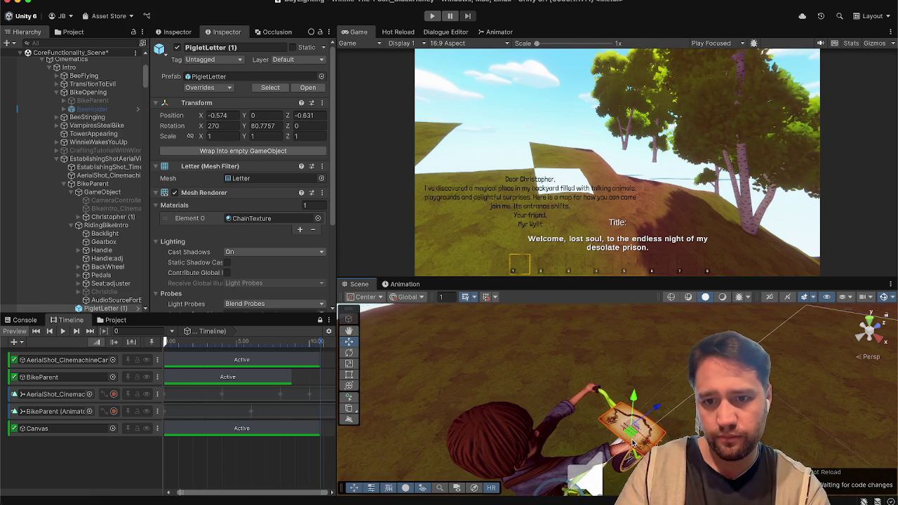
{"action": "scroll", "coordinate": [98, 278], "scroll_direction": "down", "scroll_amount": 3}
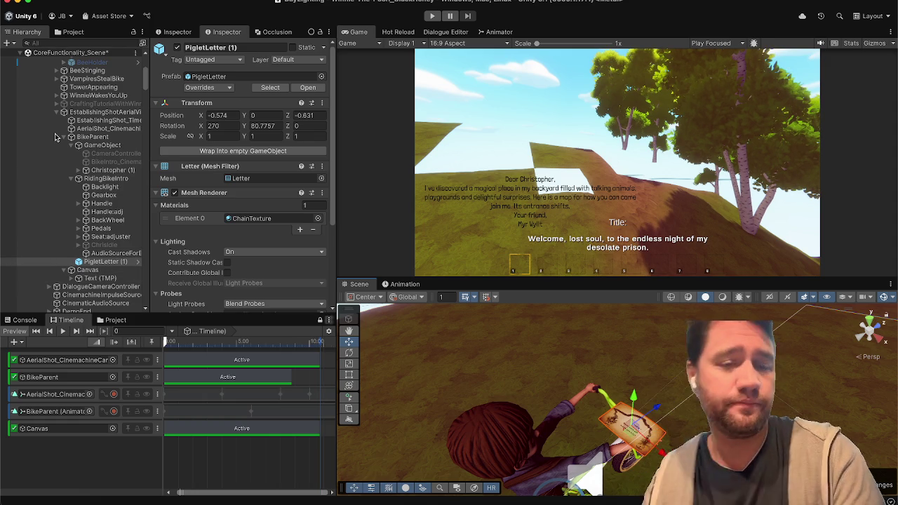
Toggle the camera controller off again and make BikeIntro_CinemachineCamera live.
{"action": "left_click", "coordinate": [102, 154]}
{"action": "left_click", "coordinate": [177, 47]}
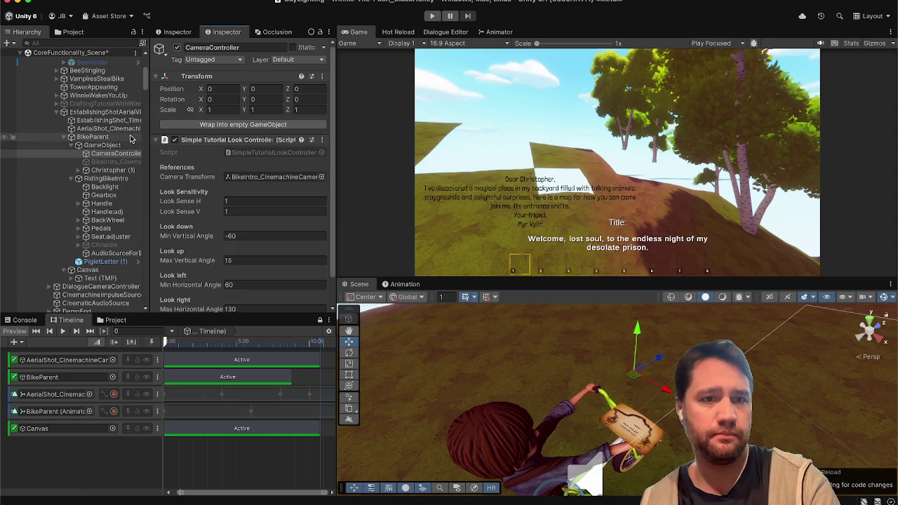
{"action": "left_click", "coordinate": [177, 47]}
{"action": "left_click", "coordinate": [116, 161]}
{"action": "left_click", "coordinate": [177, 48]}
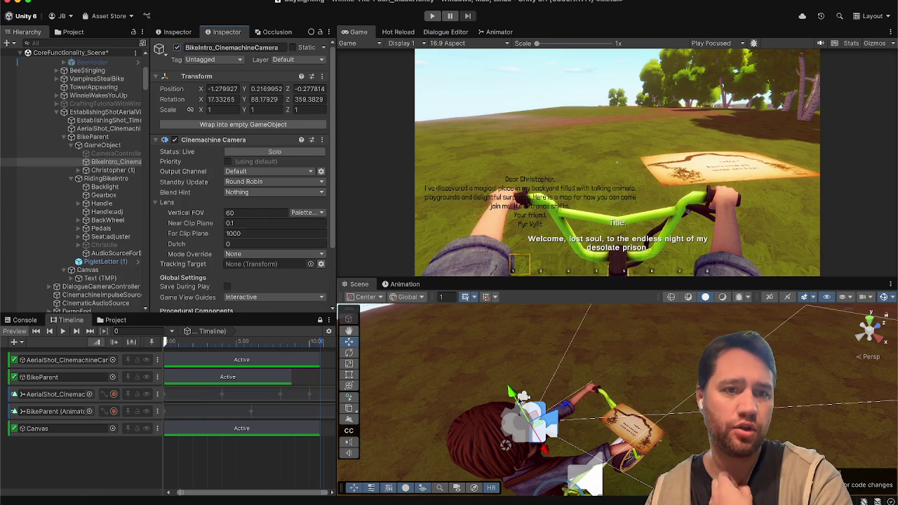
Move and rotate Piglet's letter to -0.713, -0.016, -0.515, facing the rider above the handlebars.
{"action": "left_click", "coordinate": [113, 253]}
{"action": "left_click", "coordinate": [115, 262]}
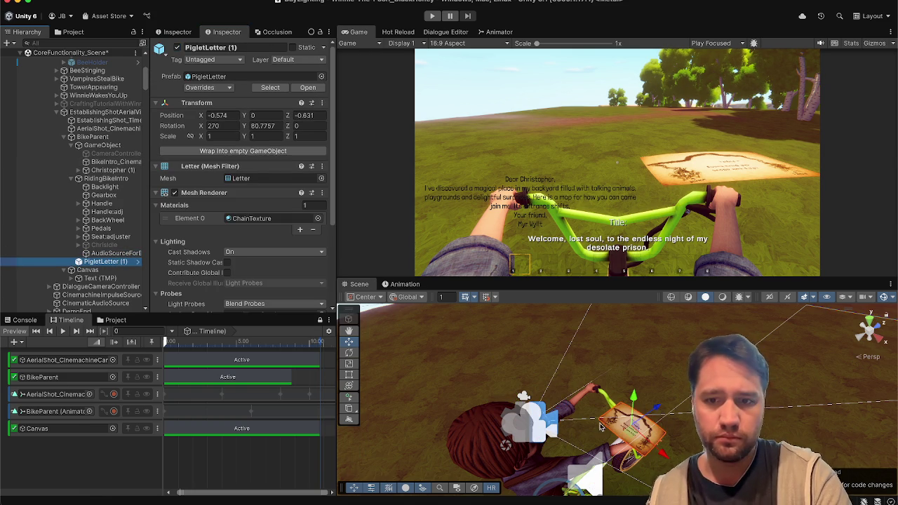
{"action": "mouse_move", "coordinate": [633, 436]}
{"action": "left_mouse_down"}
{"action": "mouse_move", "coordinate": [624, 453]}
{"action": "mouse_move", "coordinate": [593, 420]}
{"action": "mouse_move", "coordinate": [666, 396]}
{"action": "mouse_move", "coordinate": [834, 405]}
{"action": "left_mouse_up"}
{"action": "key", "text": "e"}
{"action": "left_click_drag", "start_coordinate": [626, 442], "coordinate": [622, 442]}
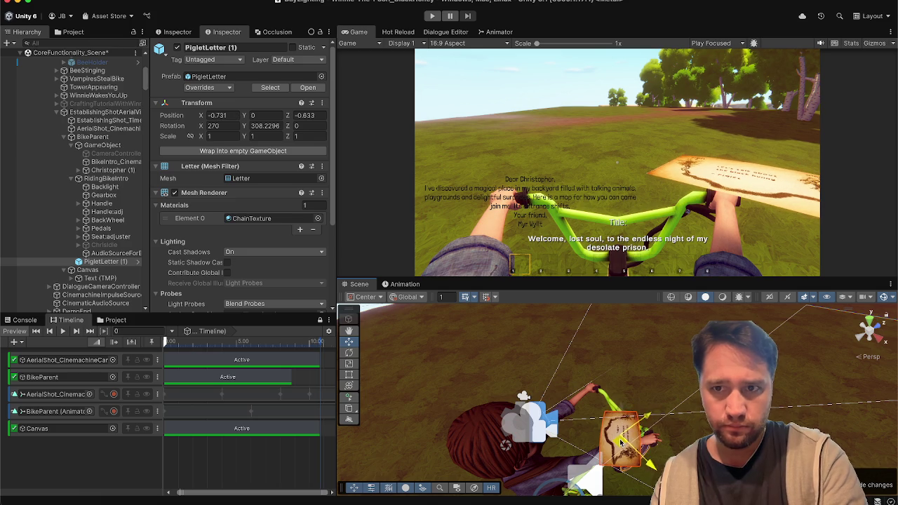
{"action": "left_click_drag", "start_coordinate": [598, 476], "coordinate": [610, 481]}
{"action": "key", "text": "w"}
{"action": "left_click_drag", "start_coordinate": [626, 408], "coordinate": [588, 456]}
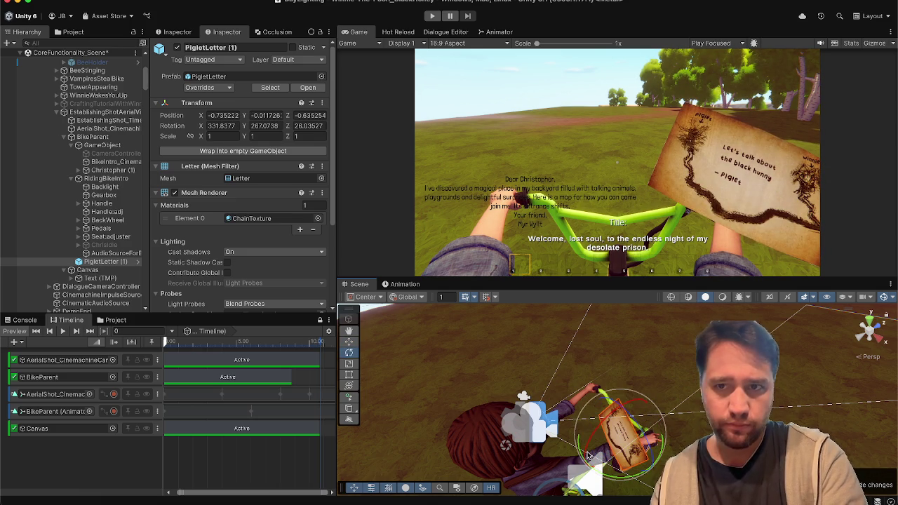
{"action": "left_click_drag", "start_coordinate": [631, 418], "coordinate": [613, 405]}
{"action": "key", "text": "w"}
{"action": "left_click_drag", "start_coordinate": [617, 445], "coordinate": [612, 435]}
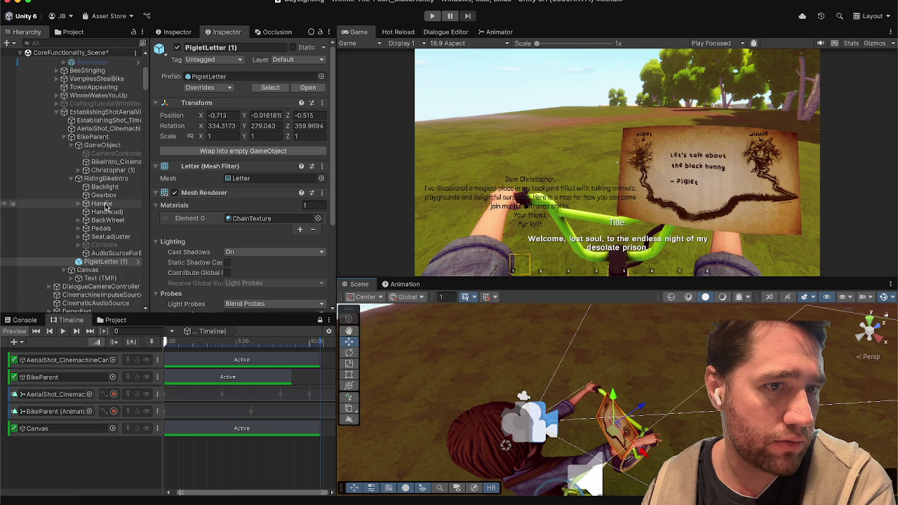
{"action": "left_click", "coordinate": [106, 169]}
{"action": "key", "text": "Right"}
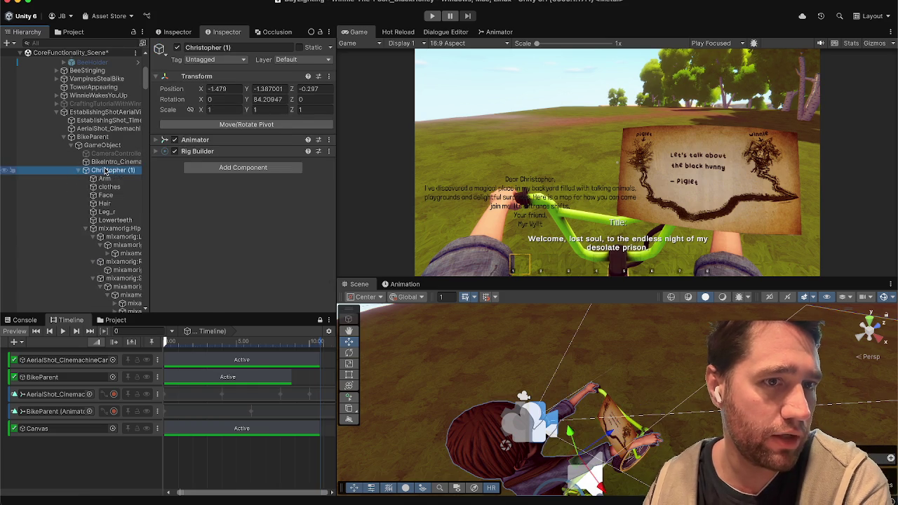
{"action": "key", "text": "Down"}
{"action": "key", "text": "Down"}
{"action": "key", "text": "Down"}
{"action": "scroll", "coordinate": [105, 170], "scroll_direction": "down", "scroll_amount": 5}
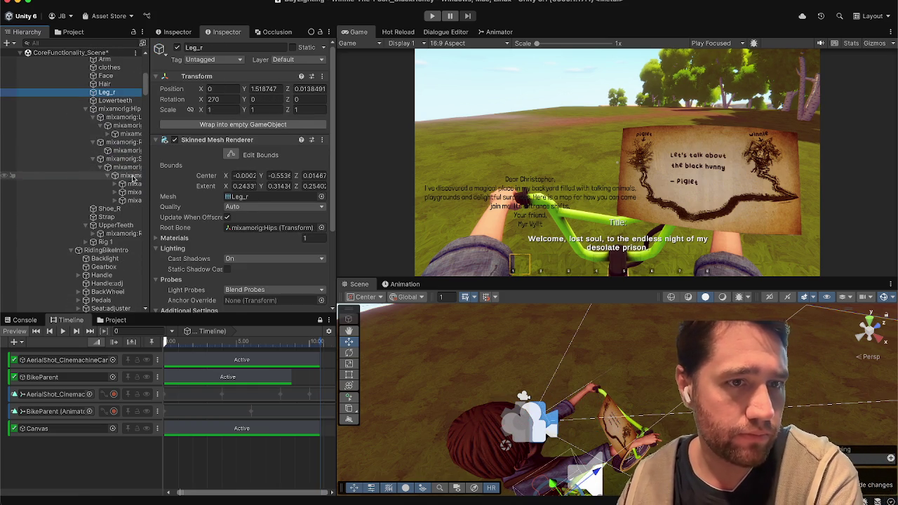
{"action": "left_click_drag", "start_coordinate": [149, 166], "coordinate": [193, 166]}
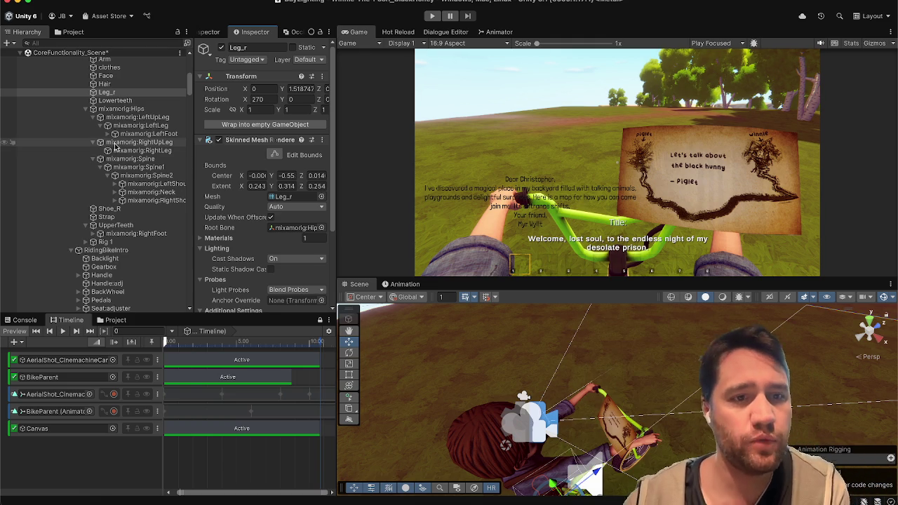
{"action": "scroll", "coordinate": [136, 124], "scroll_direction": "down", "scroll_amount": 10}
{"action": "scroll", "coordinate": [135, 123], "scroll_direction": "up", "scroll_amount": 6}
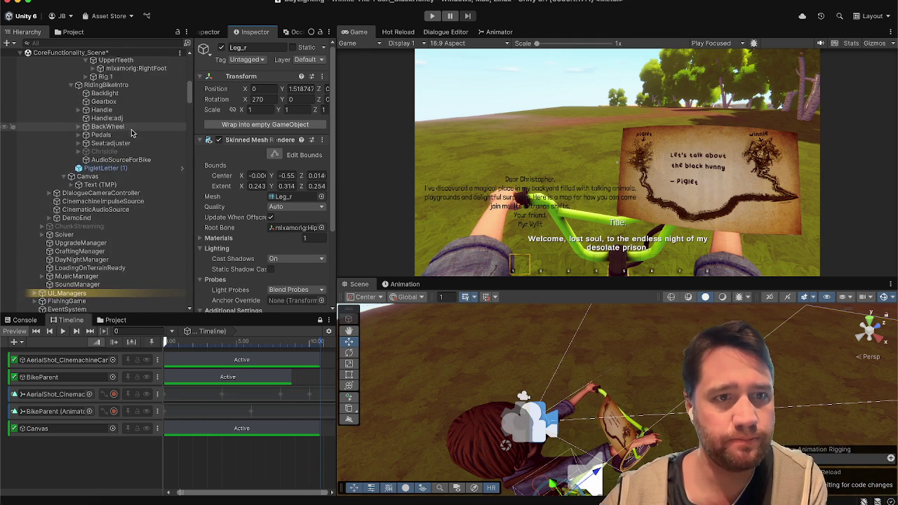
{"action": "scroll", "coordinate": [129, 138], "scroll_direction": "up", "scroll_amount": 1}
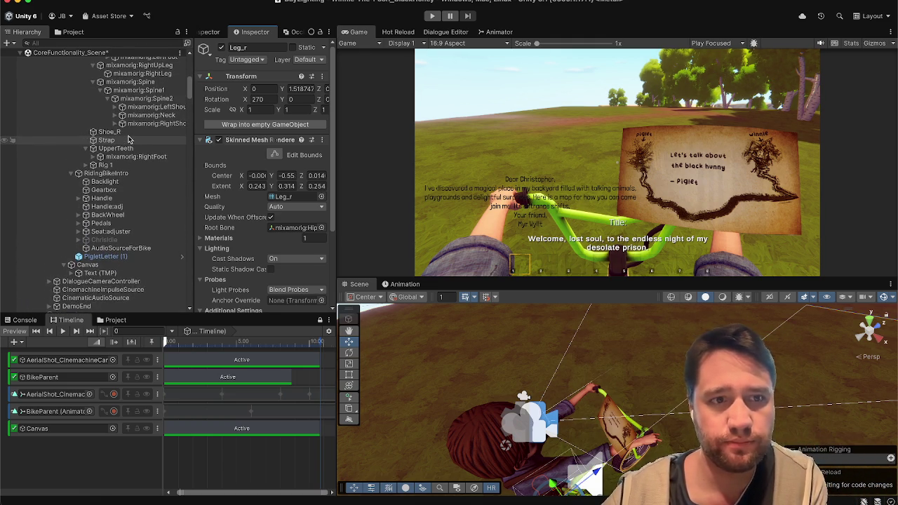
{"action": "left_click", "coordinate": [105, 258]}
{"action": "scroll", "coordinate": [223, 210], "scroll_direction": "down", "scroll_amount": 3}
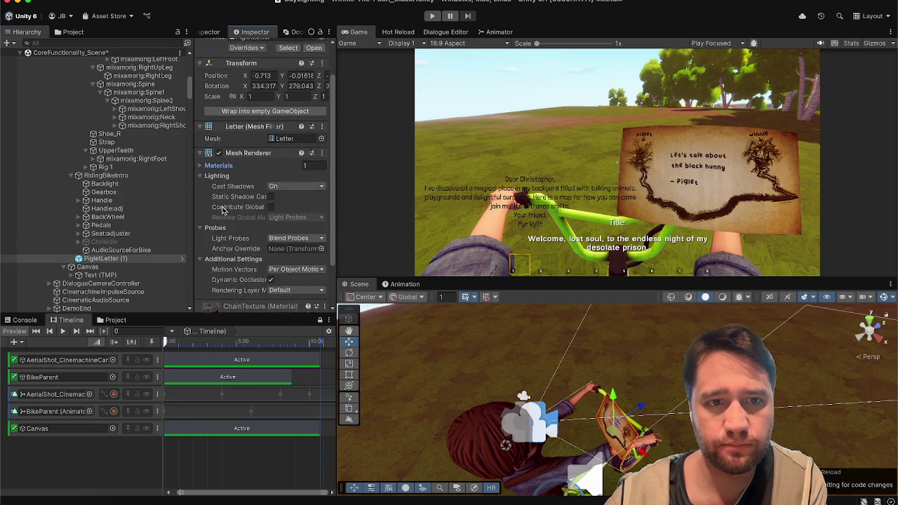
{"action": "scroll", "coordinate": [273, 161], "scroll_direction": "up", "scroll_amount": 2}
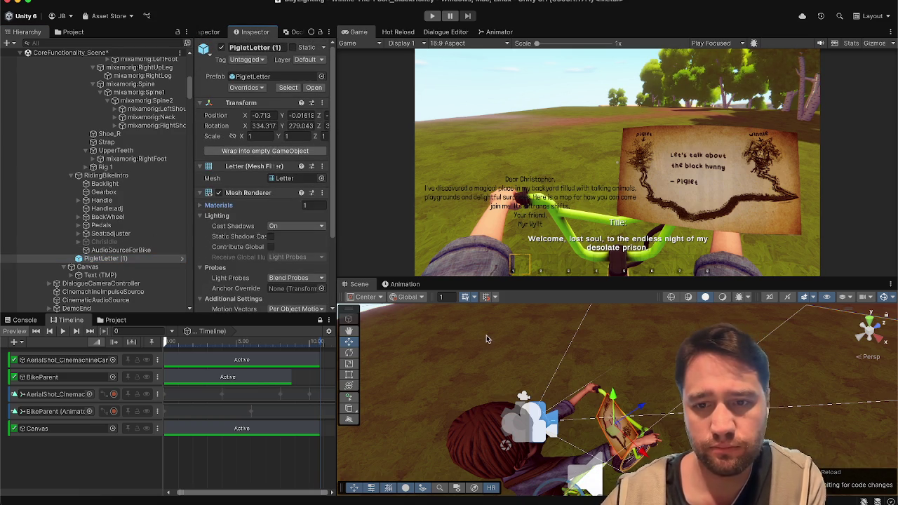
{"action": "key", "text": "e"}
Turn PigletLetter (1) a few degrees around its Y axis, then frame and orbit to check it.
{"action": "mouse_move", "coordinate": [615, 467]}
{"action": "left_mouse_down"}
{"action": "mouse_move", "coordinate": [590, 435]}
{"action": "mouse_move", "coordinate": [610, 421]}
{"action": "mouse_move", "coordinate": [603, 428]}
{"action": "mouse_move", "coordinate": [515, 412]}
{"action": "left_mouse_up"}
{"action": "key", "text": "f"}
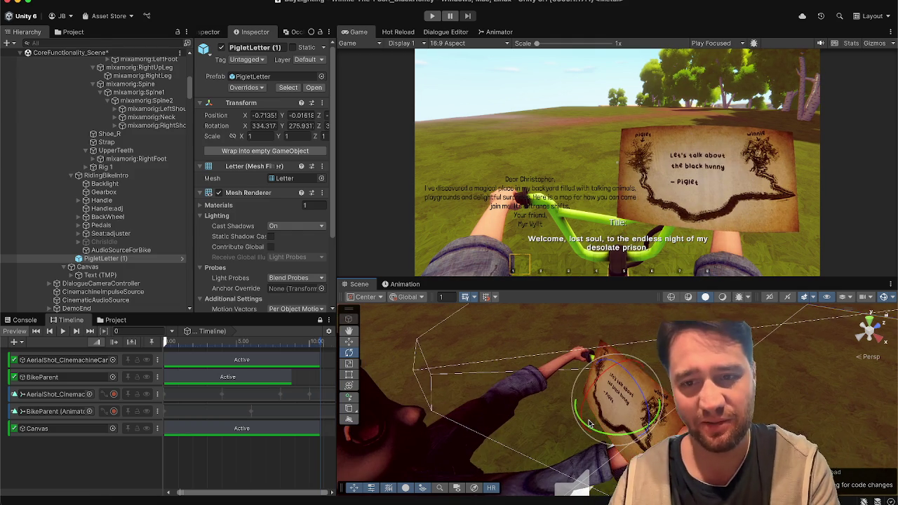
{"action": "left_click_drag", "start_coordinate": [686, 423], "coordinate": [677, 489]}
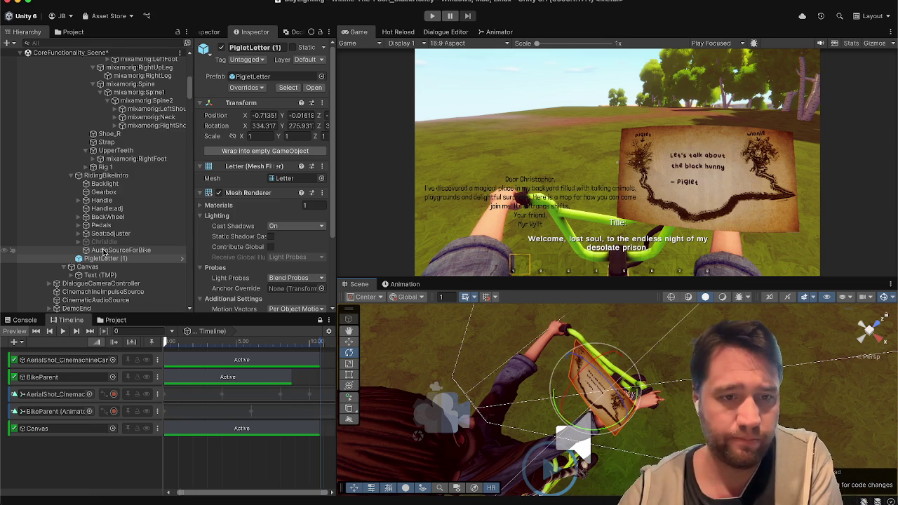
Collapse the Mesh Renderer's Additional Settings and Lighting sections in the Inspector.
{"action": "scroll", "coordinate": [184, 461], "scroll_direction": "up", "scroll_amount": 3}
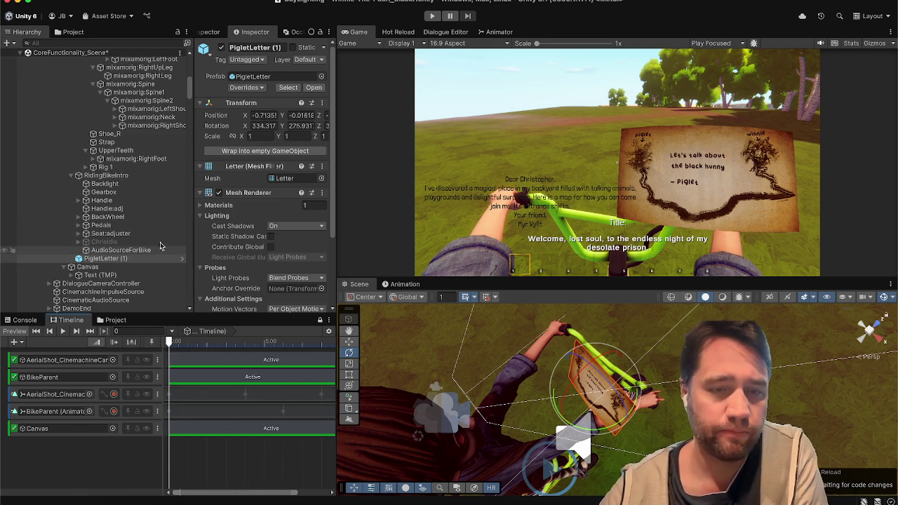
{"action": "scroll", "coordinate": [303, 184], "scroll_direction": "down", "scroll_amount": 5}
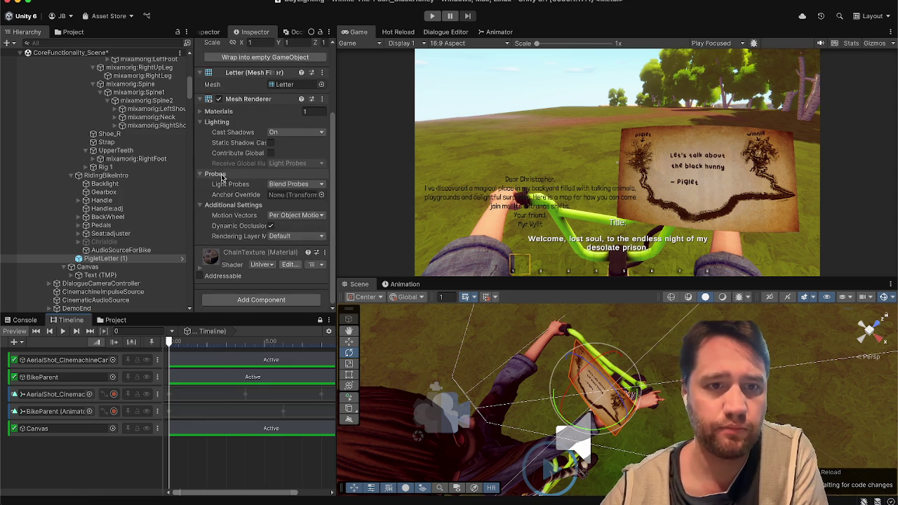
{"action": "left_click", "coordinate": [215, 204]}
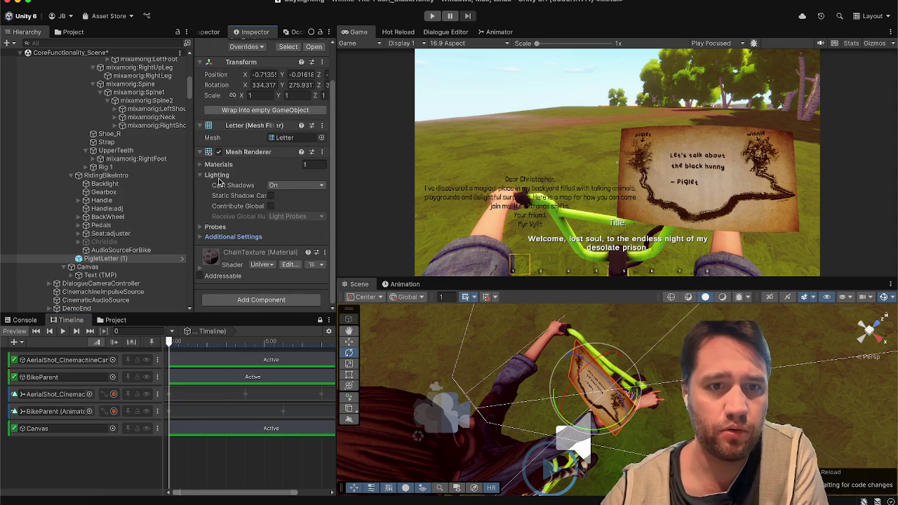
{"action": "left_click", "coordinate": [218, 177]}
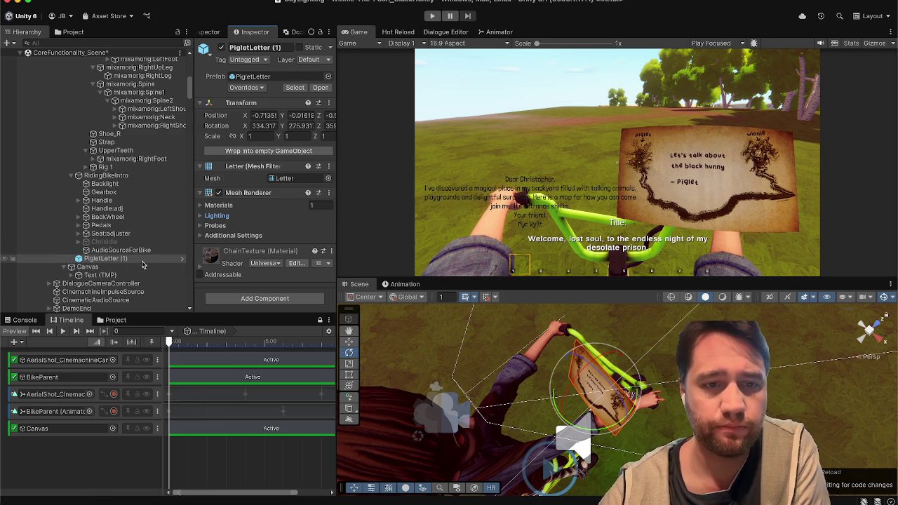
Find mixamorig:RightForeArm in the rider's rig and rotate it toward the letter.
{"action": "scroll", "coordinate": [137, 203], "scroll_direction": "up", "scroll_amount": 5}
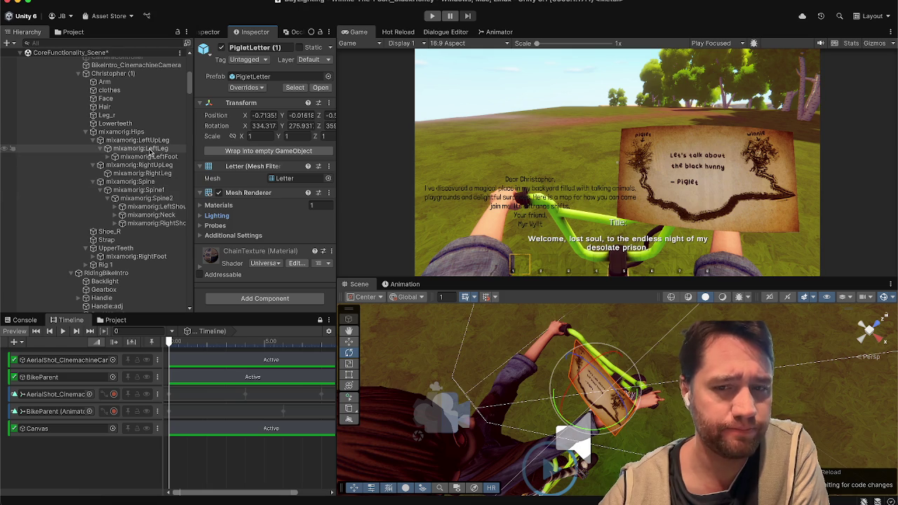
{"action": "scroll", "coordinate": [148, 175], "scroll_direction": "up", "scroll_amount": 1}
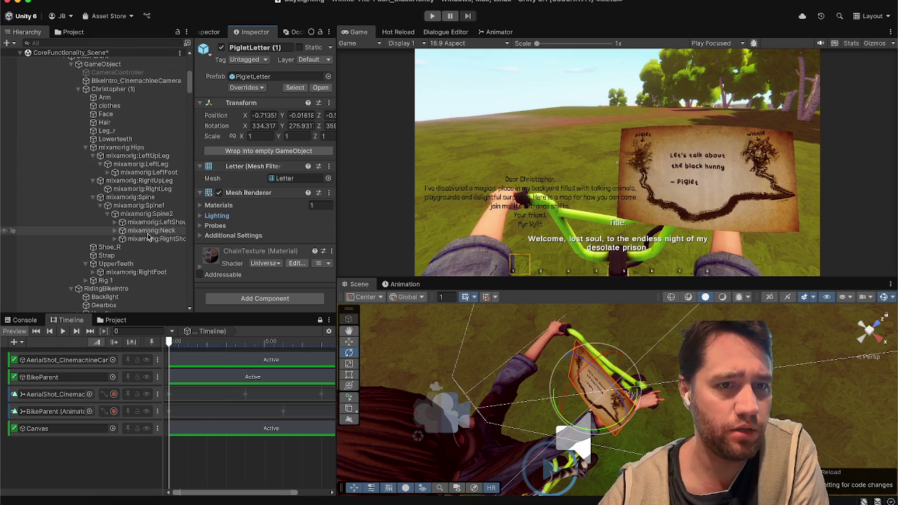
{"action": "left_click", "coordinate": [149, 231]}
{"action": "left_click", "coordinate": [146, 247]}
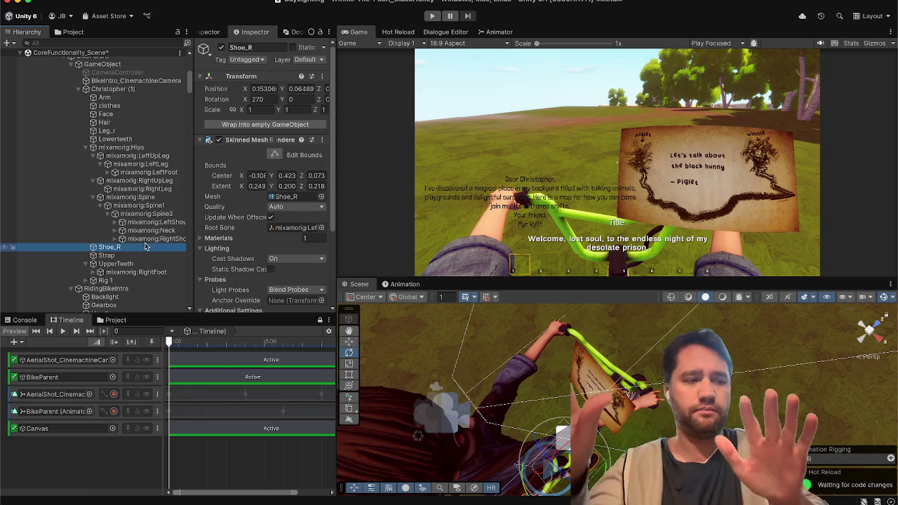
{"action": "key", "text": "Up"}
{"action": "key", "text": "Right"}
{"action": "key", "text": "Right"}
{"action": "key", "text": "Right"}
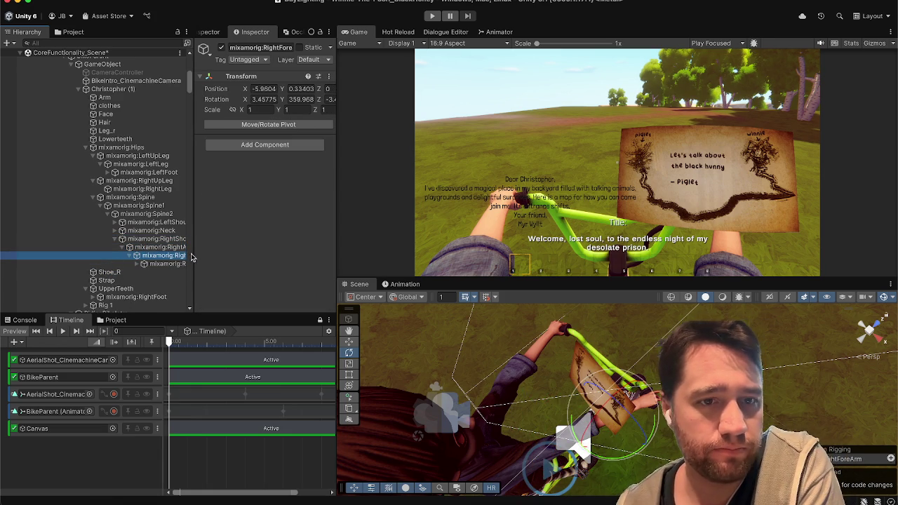
{"action": "left_click_drag", "start_coordinate": [194, 250], "coordinate": [270, 249]}
{"action": "left_click", "coordinate": [210, 264]}
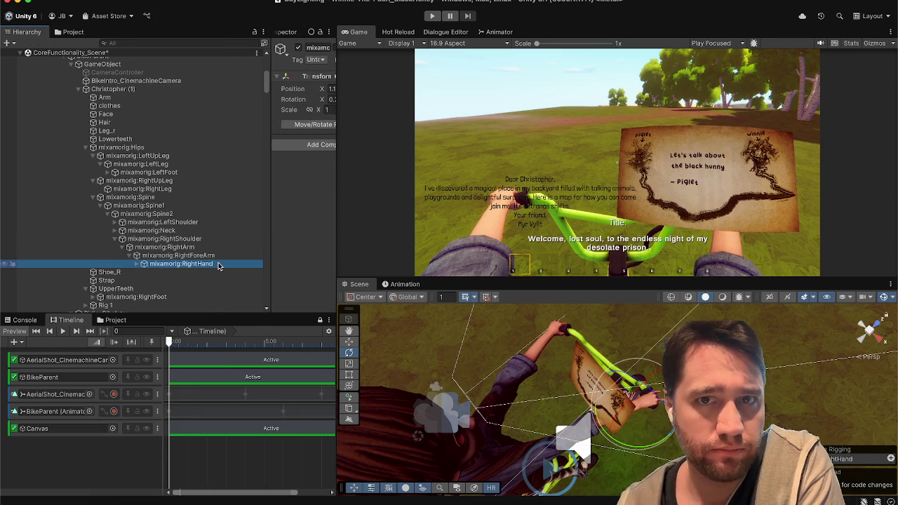
{"action": "key", "text": "Right"}
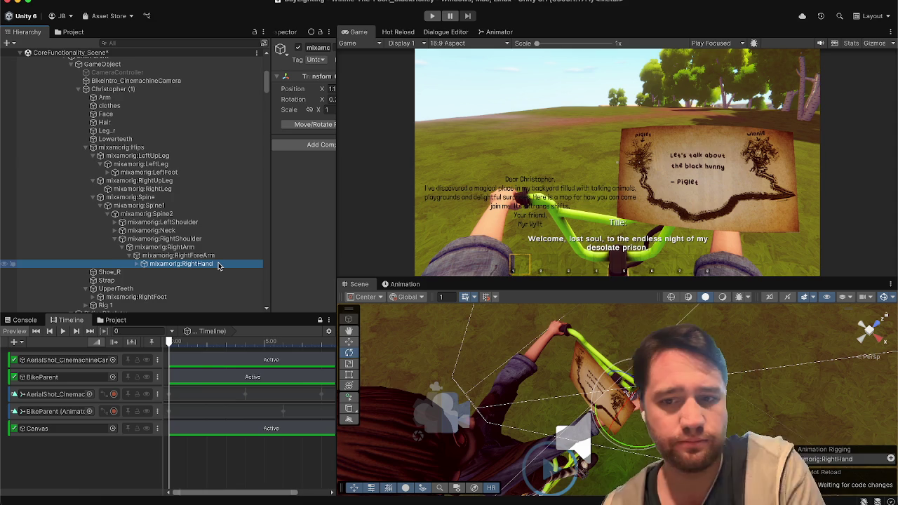
{"action": "left_click", "coordinate": [223, 256]}
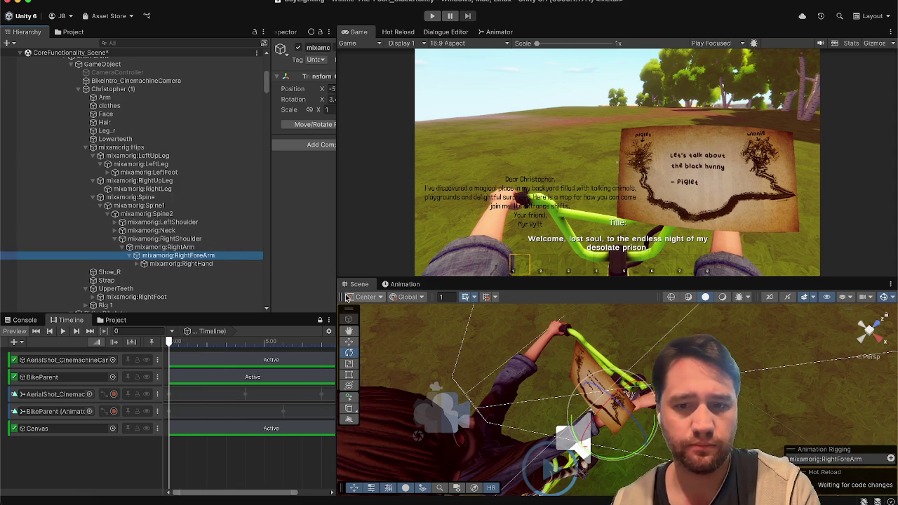
{"action": "left_click_drag", "start_coordinate": [611, 408], "coordinate": [633, 418]}
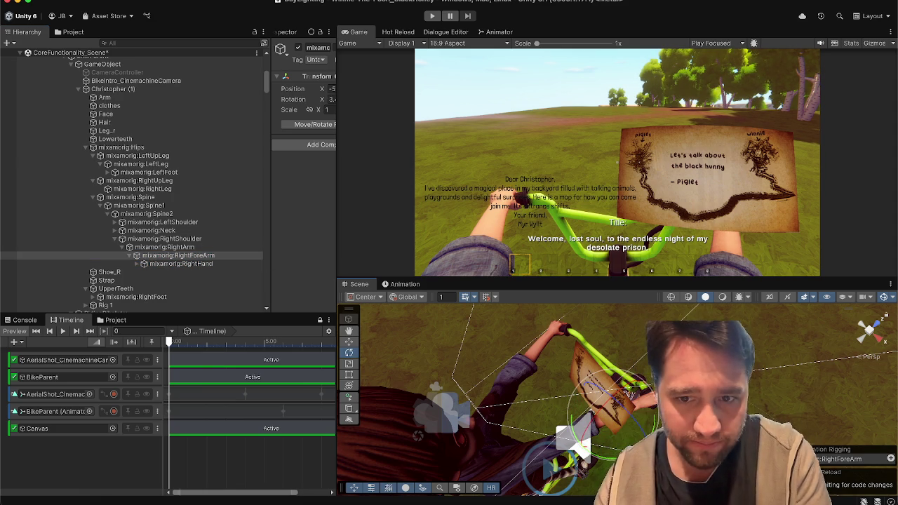
Rotate mixamorig:RightArm toward the letter, nudging its X rotation from about 22 to 23.
{"action": "left_click", "coordinate": [164, 247]}
{"action": "mouse_move", "coordinate": [571, 444]}
{"action": "left_mouse_down"}
{"action": "mouse_move", "coordinate": [621, 375]}
{"action": "mouse_move", "coordinate": [617, 365]}
{"action": "mouse_move", "coordinate": [531, 415]}
{"action": "left_mouse_up"}
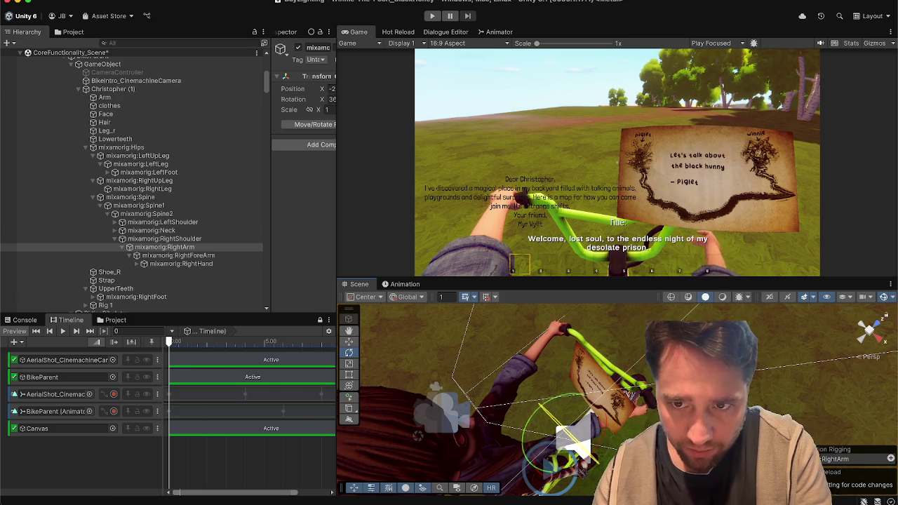
{"action": "mouse_move", "coordinate": [574, 442]}
{"action": "left_mouse_down"}
{"action": "mouse_move", "coordinate": [532, 468]}
{"action": "mouse_move", "coordinate": [449, 464]}
{"action": "mouse_move", "coordinate": [484, 481]}
{"action": "left_mouse_up"}
{"action": "mouse_move", "coordinate": [575, 407]}
{"action": "left_mouse_down"}
{"action": "mouse_move", "coordinate": [556, 419]}
{"action": "mouse_move", "coordinate": [573, 437]}
{"action": "mouse_move", "coordinate": [540, 436]}
{"action": "left_mouse_up"}
{"action": "key", "text": "w"}
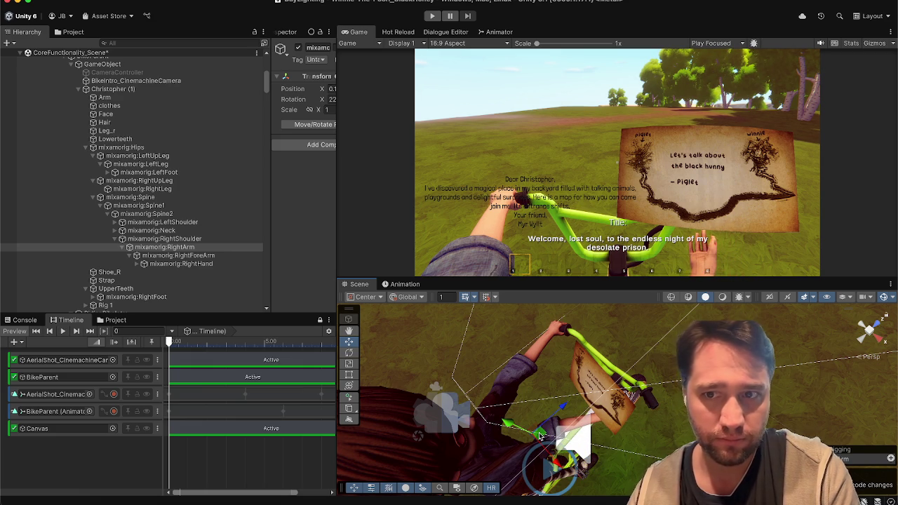
{"action": "key", "text": "e"}
{"action": "mouse_move", "coordinate": [547, 406]}
{"action": "left_mouse_down"}
{"action": "mouse_move", "coordinate": [545, 429]}
{"action": "mouse_move", "coordinate": [564, 416]}
{"action": "mouse_move", "coordinate": [561, 429]}
{"action": "left_mouse_up"}
{"action": "key", "text": "w"}
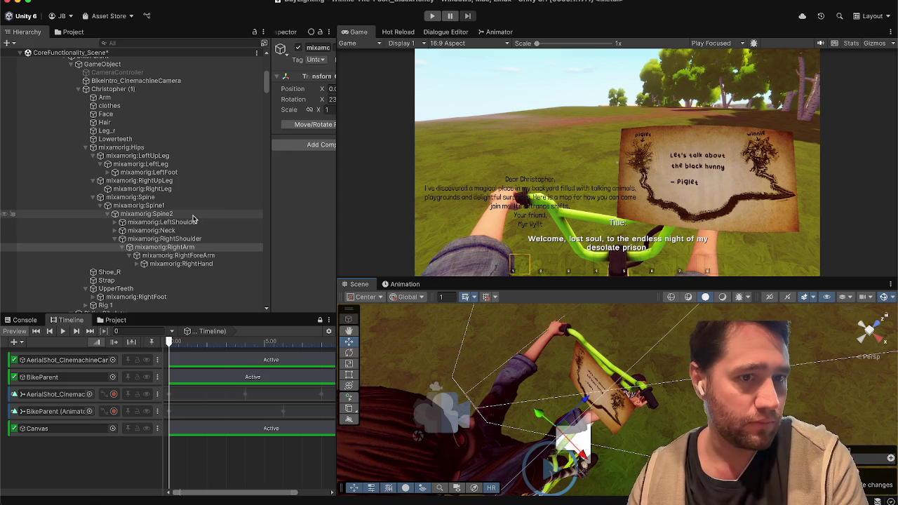
{"action": "scroll", "coordinate": [78, 278], "scroll_direction": "down", "scroll_amount": 5}
{"action": "scroll", "coordinate": [122, 302], "scroll_direction": "down", "scroll_amount": 2}
Move PigletLetter (1) with the Move gizmo until its bottom edge sits in the rider's right hand.
{"action": "left_click", "coordinate": [136, 271]}
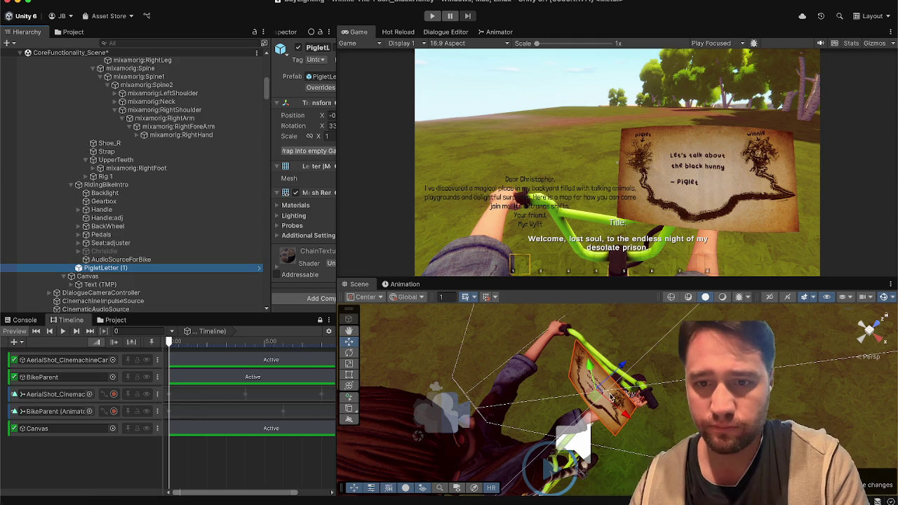
{"action": "left_click_drag", "start_coordinate": [597, 397], "coordinate": [638, 386]}
{"action": "left_click_drag", "start_coordinate": [643, 356], "coordinate": [637, 368]}
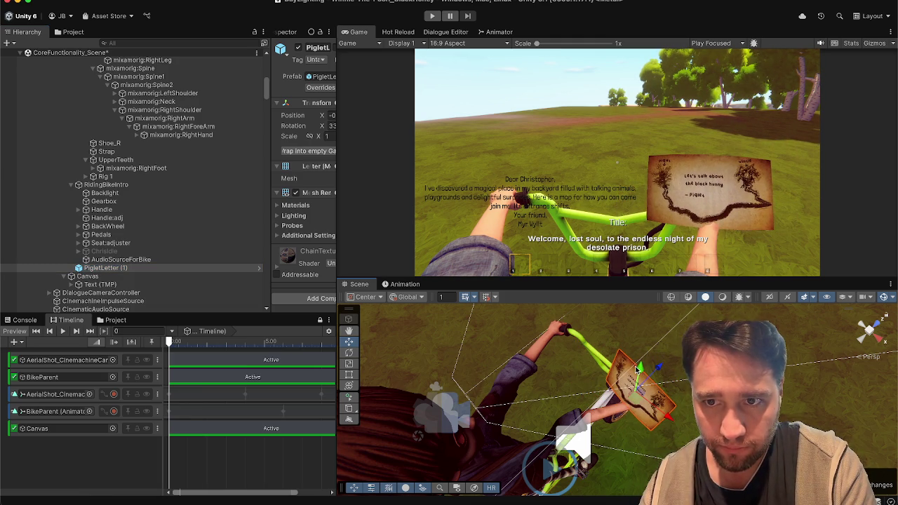
{"action": "left_click_drag", "start_coordinate": [634, 403], "coordinate": [641, 401]}
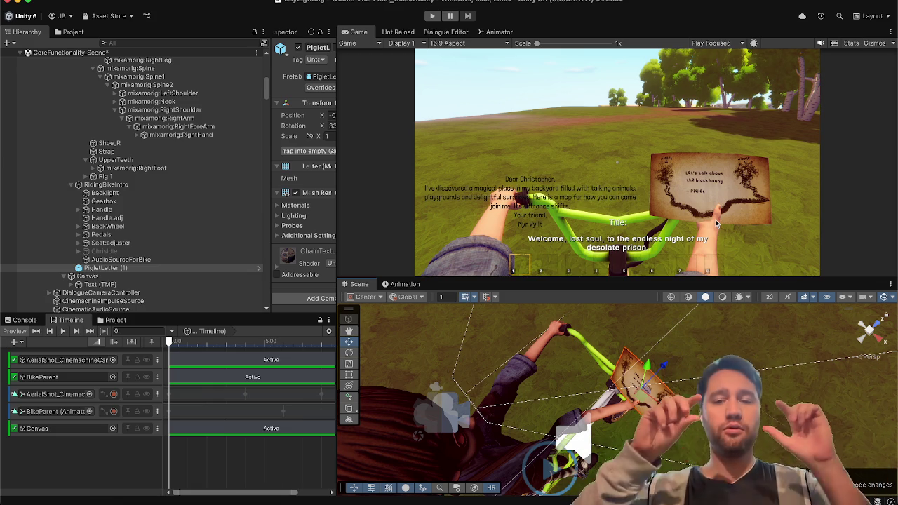
{"action": "mouse_move", "coordinate": [541, 423]}
{"action": "left_mouse_down"}
{"action": "mouse_move", "coordinate": [546, 323]}
{"action": "mouse_move", "coordinate": [603, 344]}
{"action": "left_mouse_up"}
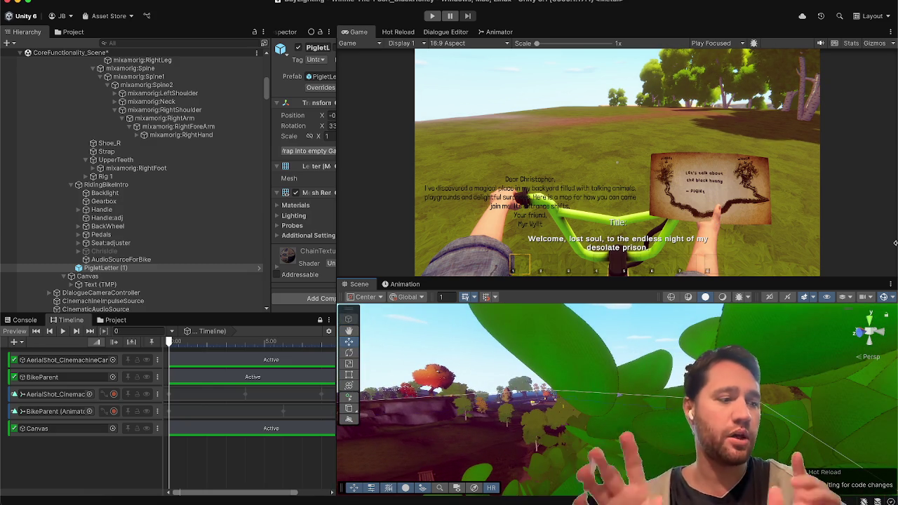
{"action": "left_click_drag", "start_coordinate": [505, 392], "coordinate": [482, 401]}
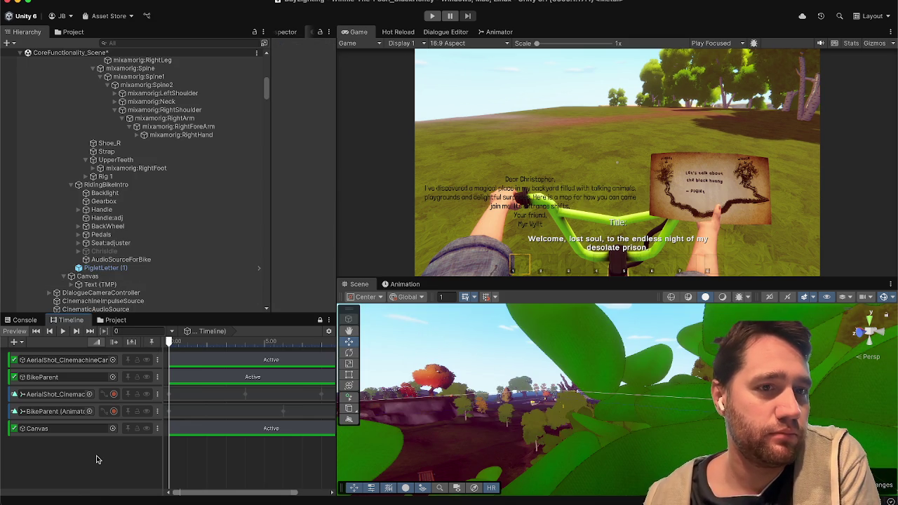
Drop BikeIntro_CinemachineCamera into the Timeline as a new Activation Track.
{"action": "left_click", "coordinate": [67, 360]}
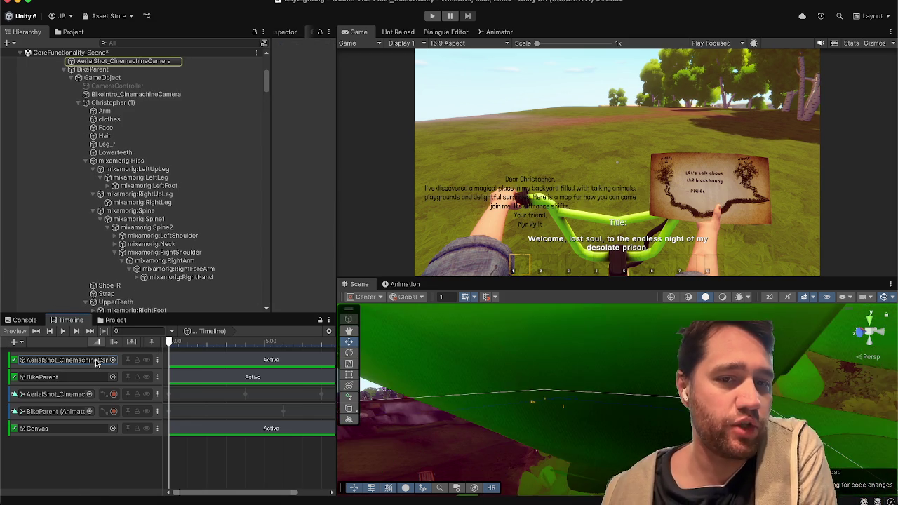
{"action": "scroll", "coordinate": [156, 181], "scroll_direction": "up", "scroll_amount": 3}
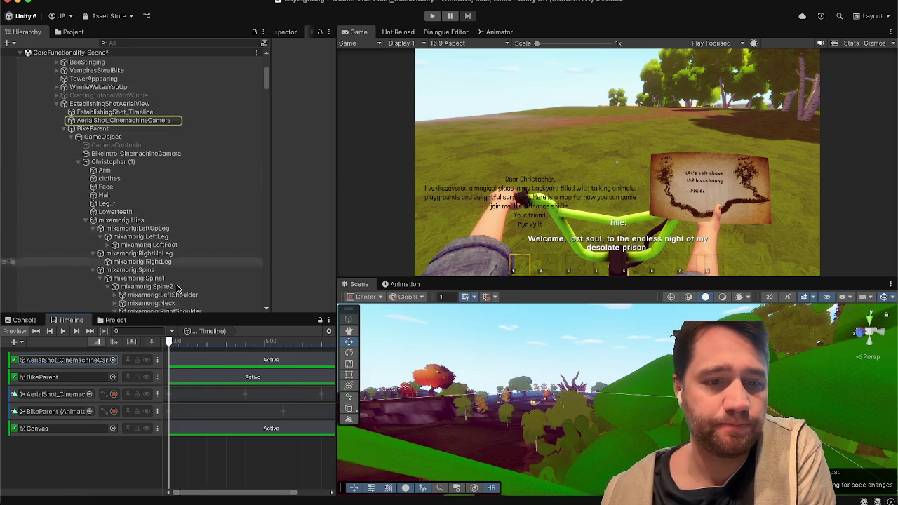
{"action": "mouse_move", "coordinate": [169, 349]}
{"action": "left_mouse_down"}
{"action": "mouse_move", "coordinate": [233, 356]}
{"action": "mouse_move", "coordinate": [169, 355]}
{"action": "left_mouse_up"}
{"action": "left_click_drag", "start_coordinate": [141, 154], "coordinate": [55, 451]}
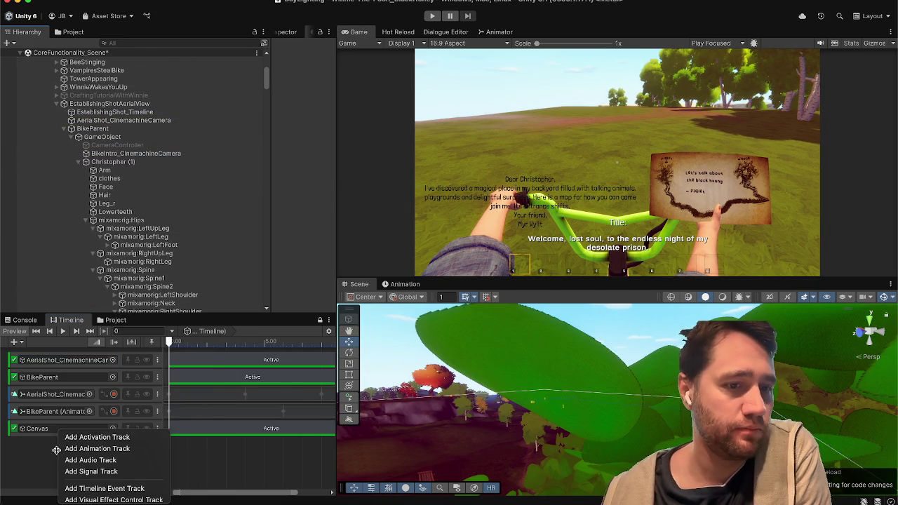
{"action": "left_click", "coordinate": [83, 438]}
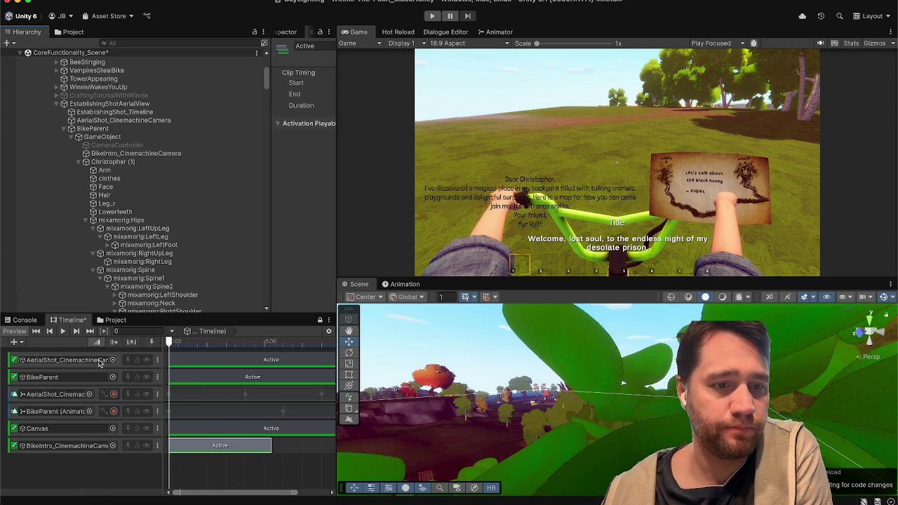
Start the AerialShot clip at 3 s, trim the BikeIntro clip's end, and preview the camera switch.
{"action": "left_click", "coordinate": [222, 365]}
{"action": "left_click_drag", "start_coordinate": [172, 359], "coordinate": [244, 361]}
{"action": "left_click_drag", "start_coordinate": [270, 445], "coordinate": [245, 442]}
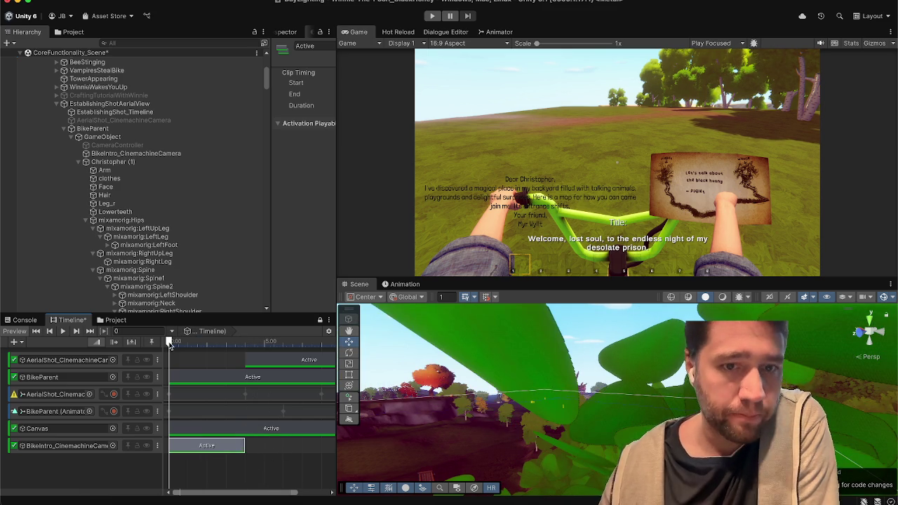
{"action": "left_click", "coordinate": [62, 331]}
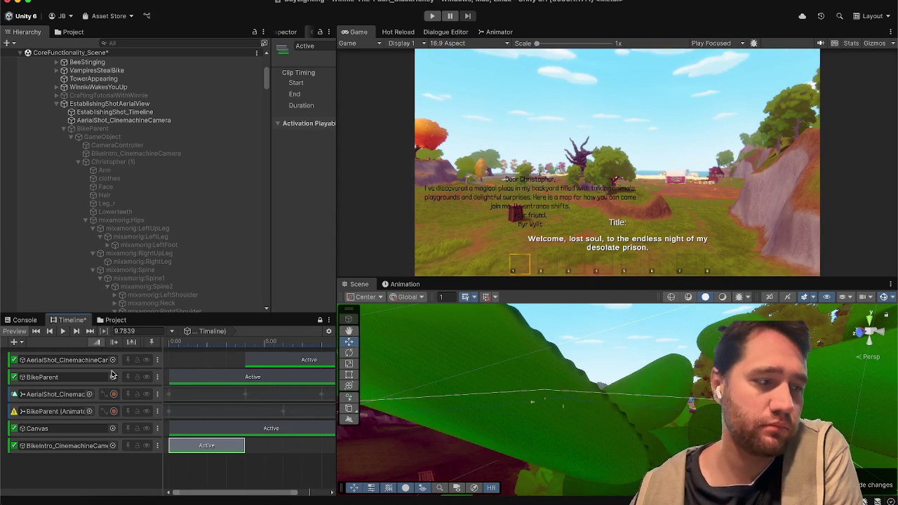
{"action": "scroll", "coordinate": [206, 448], "scroll_direction": "down", "scroll_amount": 3}
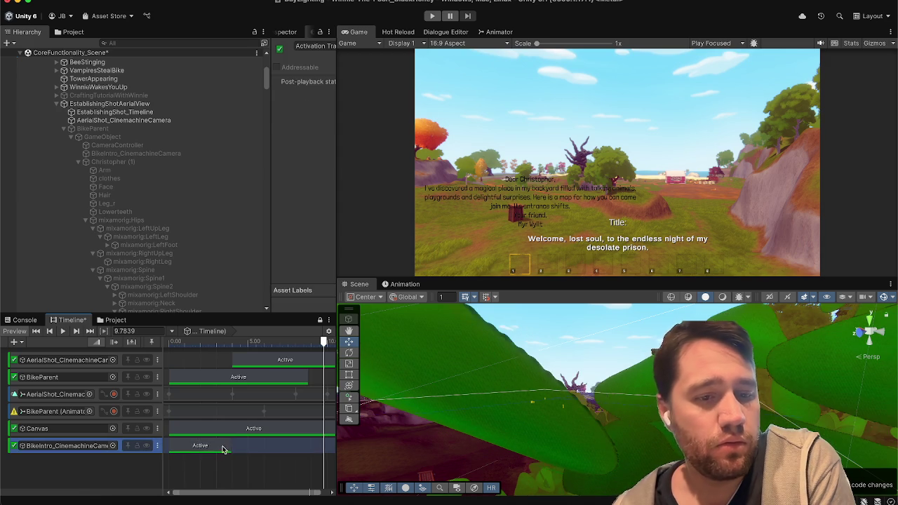
{"action": "left_click_drag", "start_coordinate": [228, 445], "coordinate": [222, 445]}
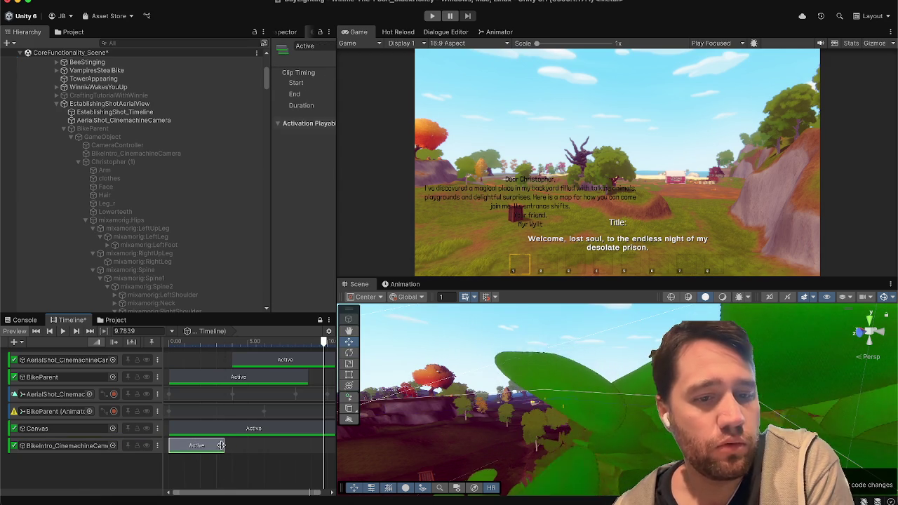
{"action": "left_click", "coordinate": [165, 346]}
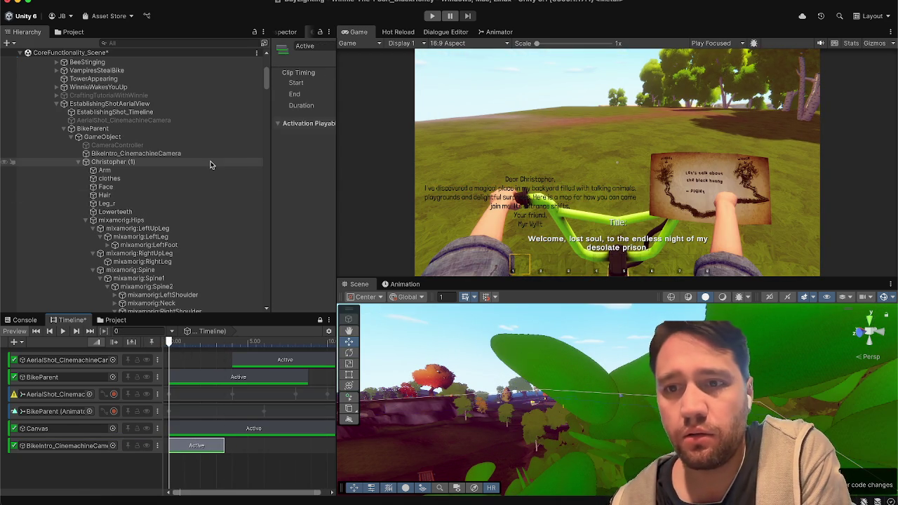
Rewind the playhead to 0 and start recording on the BikeParent Animator track.
{"action": "left_click", "coordinate": [180, 170]}
{"action": "left_click", "coordinate": [162, 237]}
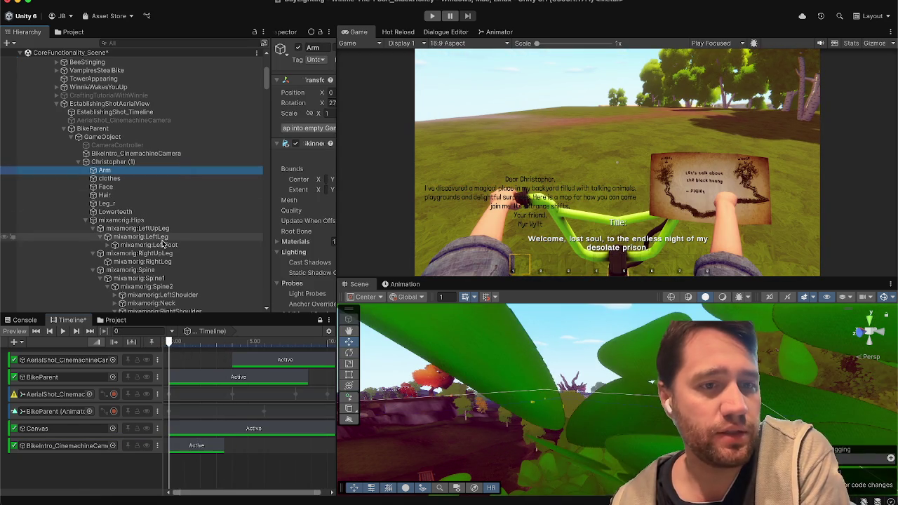
{"action": "scroll", "coordinate": [162, 243], "scroll_direction": "down", "scroll_amount": 4}
{"action": "left_click", "coordinate": [164, 227]}
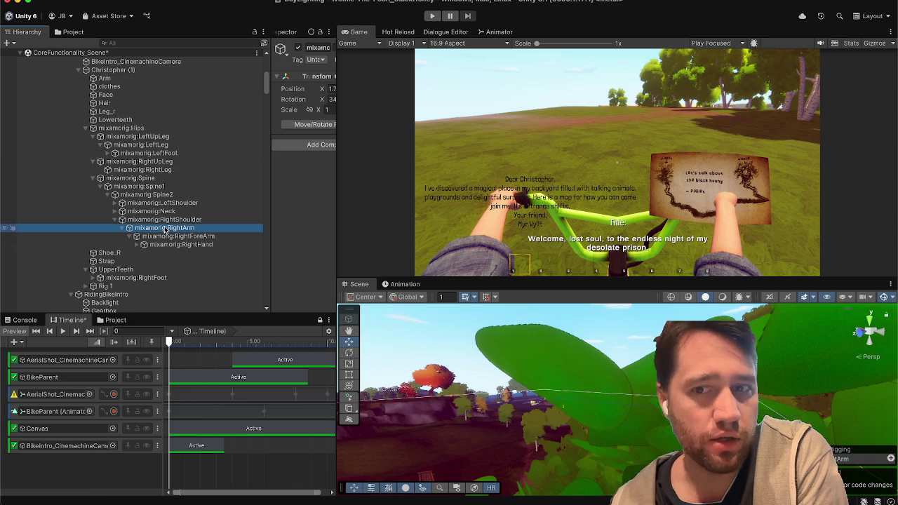
{"action": "left_click", "coordinate": [164, 219]}
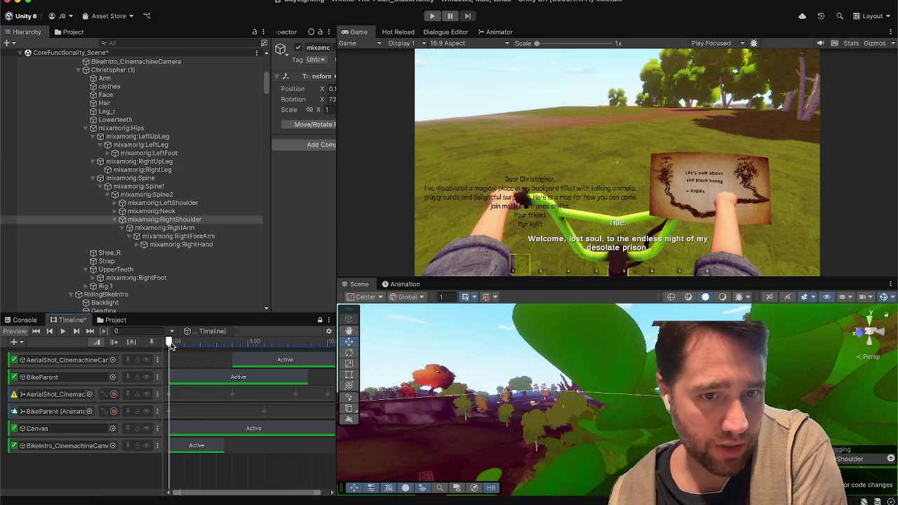
{"action": "left_click", "coordinate": [171, 344]}
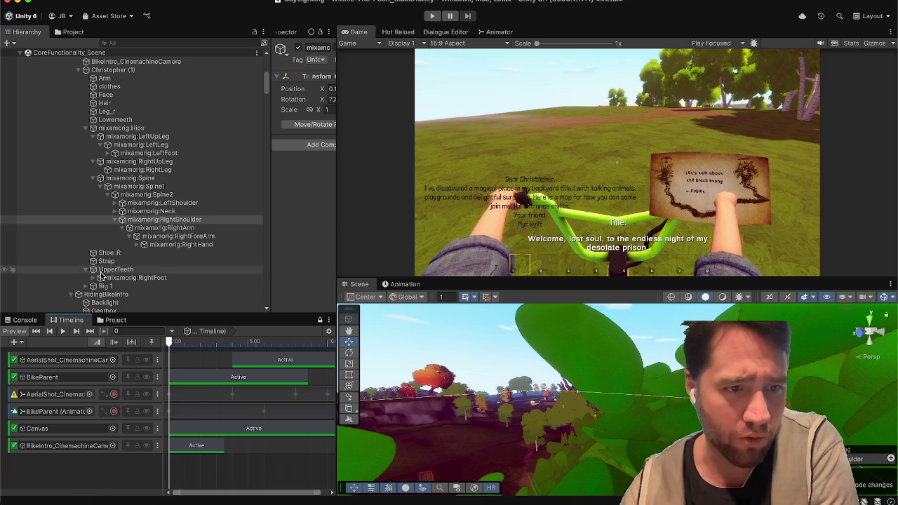
{"action": "left_click", "coordinate": [44, 414]}
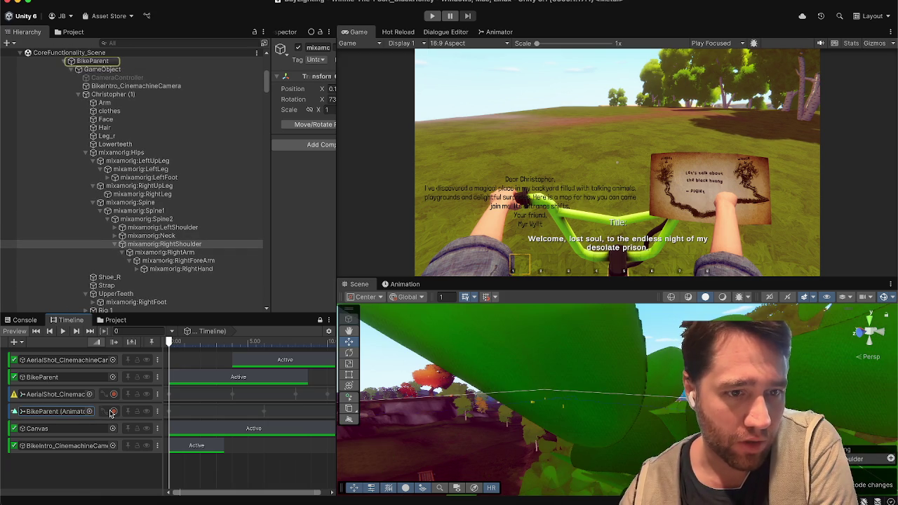
{"action": "left_click", "coordinate": [114, 412]}
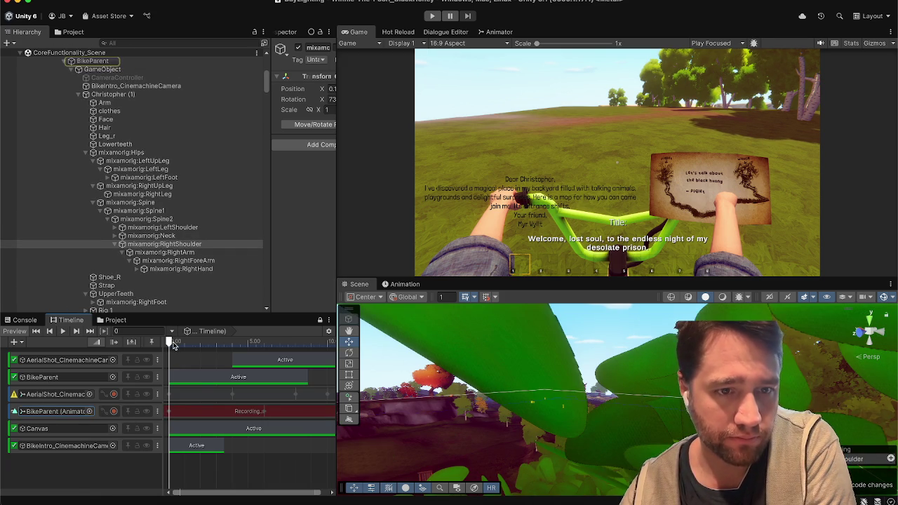
Rotate mixamorig:RightShoulder so the hand holds the letter, then stop recording.
{"action": "left_click", "coordinate": [178, 245]}
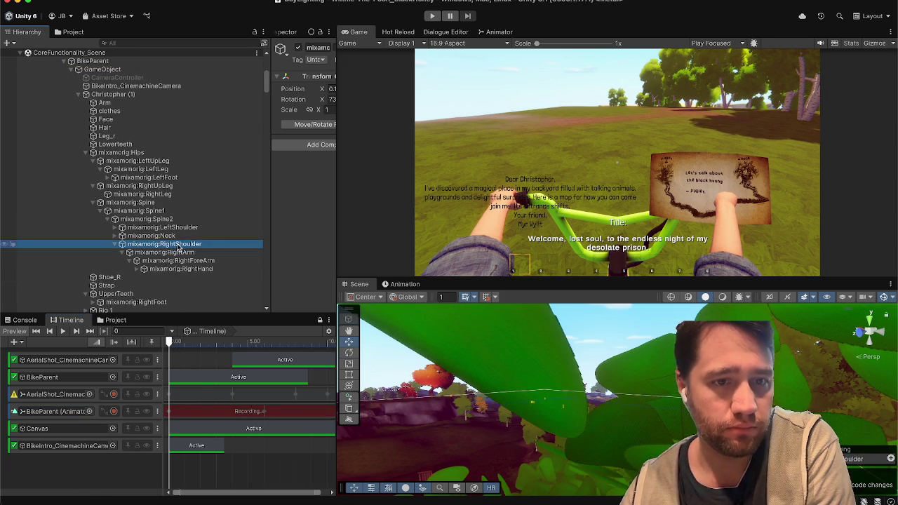
{"action": "mouse_move", "coordinate": [379, 328]}
{"action": "left_mouse_down"}
{"action": "mouse_move", "coordinate": [462, 368]}
{"action": "mouse_move", "coordinate": [516, 353]}
{"action": "mouse_move", "coordinate": [349, 465]}
{"action": "mouse_move", "coordinate": [56, 465]}
{"action": "left_mouse_up"}
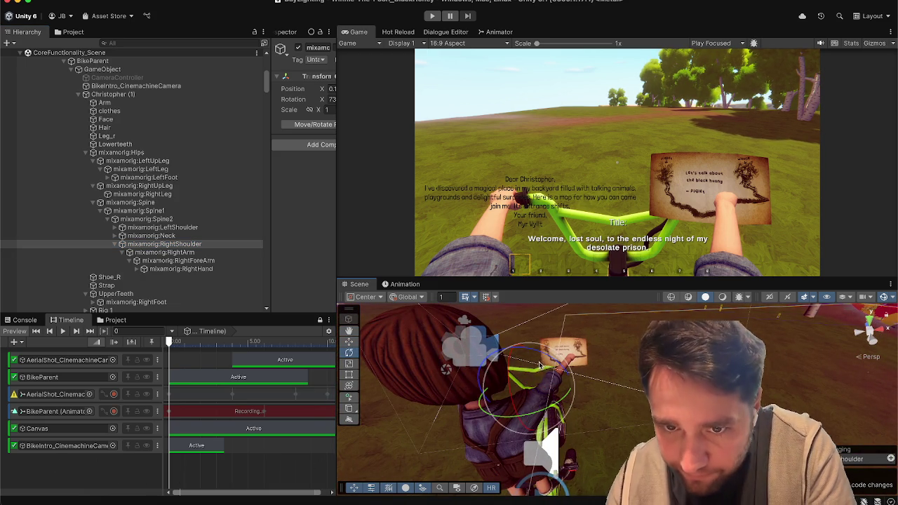
{"action": "mouse_move", "coordinate": [480, 392]}
{"action": "left_mouse_down"}
{"action": "mouse_move", "coordinate": [610, 407]}
{"action": "mouse_move", "coordinate": [554, 412]}
{"action": "mouse_move", "coordinate": [558, 397]}
{"action": "mouse_move", "coordinate": [662, 382]}
{"action": "mouse_move", "coordinate": [551, 392]}
{"action": "mouse_move", "coordinate": [526, 430]}
{"action": "left_mouse_up"}
{"action": "key", "text": "w"}
{"action": "key", "text": "e"}
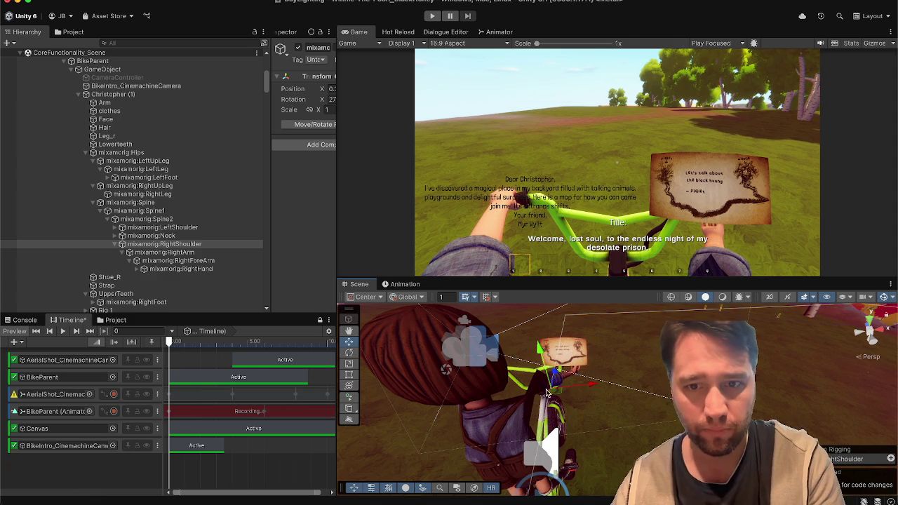
{"action": "left_click_drag", "start_coordinate": [554, 397], "coordinate": [542, 399]}
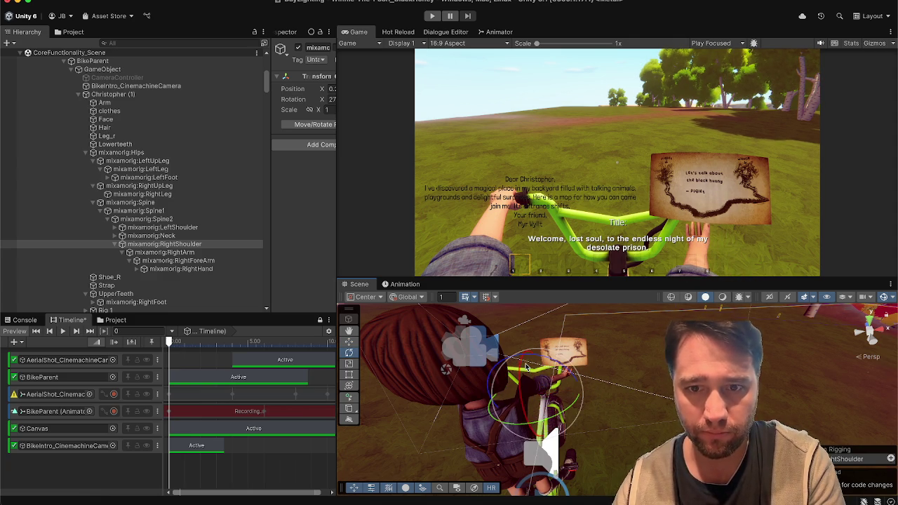
{"action": "mouse_move", "coordinate": [517, 395]}
{"action": "left_mouse_down"}
{"action": "mouse_move", "coordinate": [517, 414]}
{"action": "mouse_move", "coordinate": [546, 404]}
{"action": "left_mouse_up"}
{"action": "key", "text": "w"}
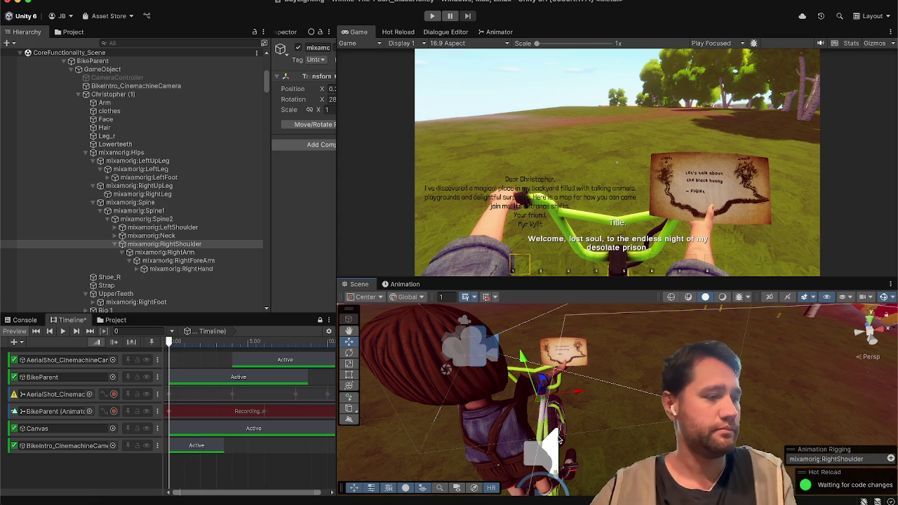
{"action": "left_click", "coordinate": [113, 411]}
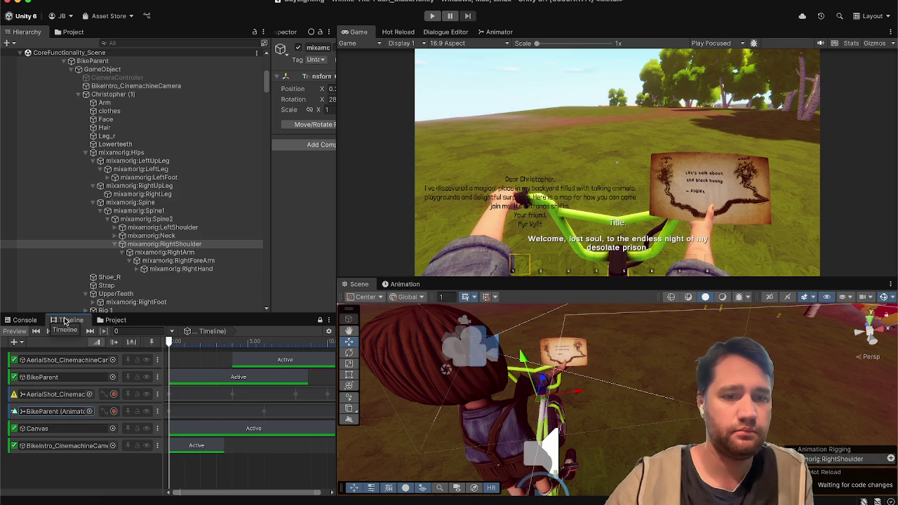
Drag the AerialShot clip's left edge slightly earlier and replay the intro from near the start.
{"action": "left_click", "coordinate": [63, 336]}
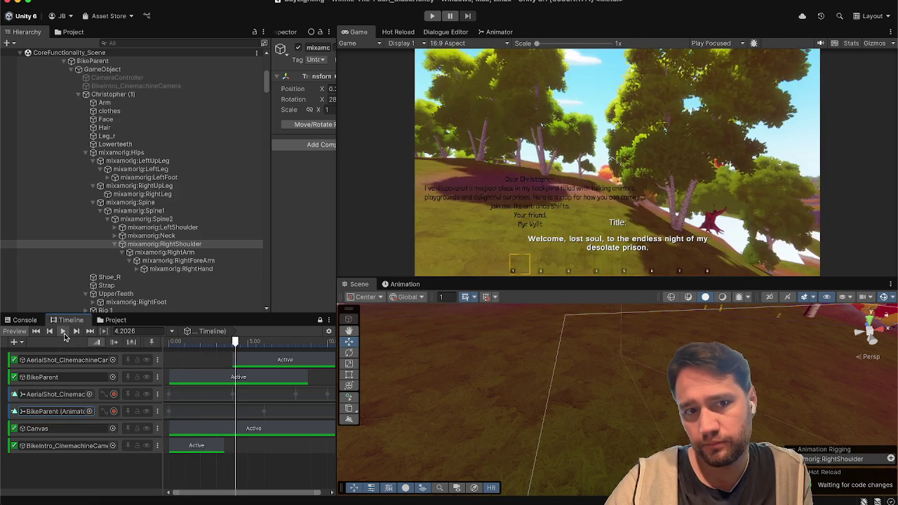
{"action": "left_click_drag", "start_coordinate": [236, 362], "coordinate": [225, 362]}
{"action": "left_click", "coordinate": [177, 342]}
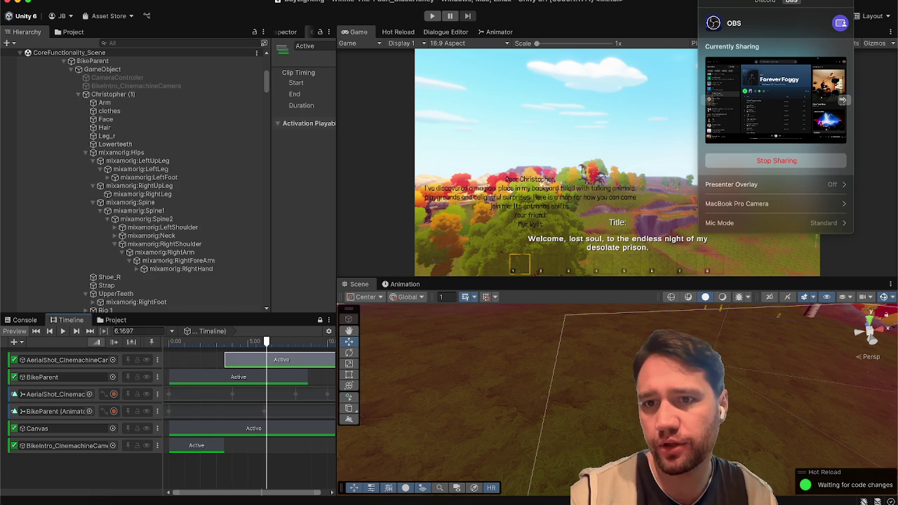
Toggle the MacBook Pro Camera section in OBS's sharing panel, then dismiss the panel.
{"action": "left_click", "coordinate": [765, 205]}
{"action": "left_click", "coordinate": [765, 204]}
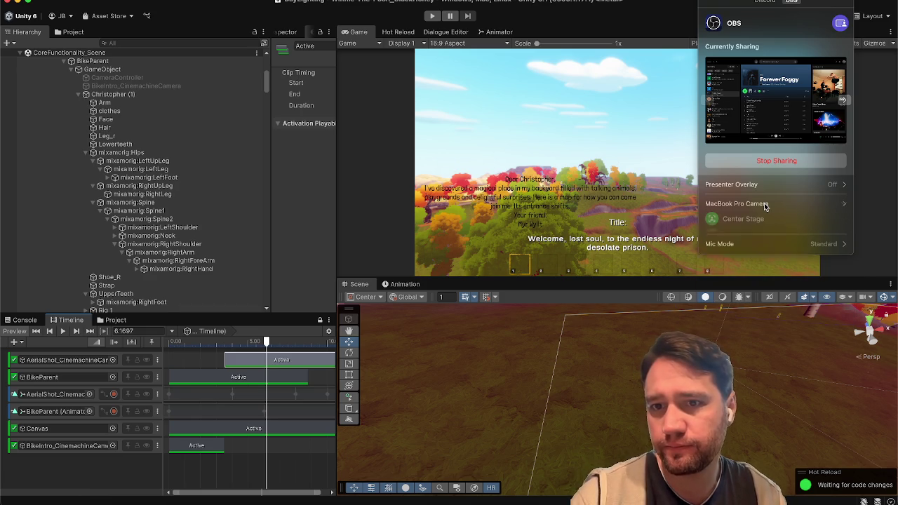
{"action": "left_click", "coordinate": [325, 177]}
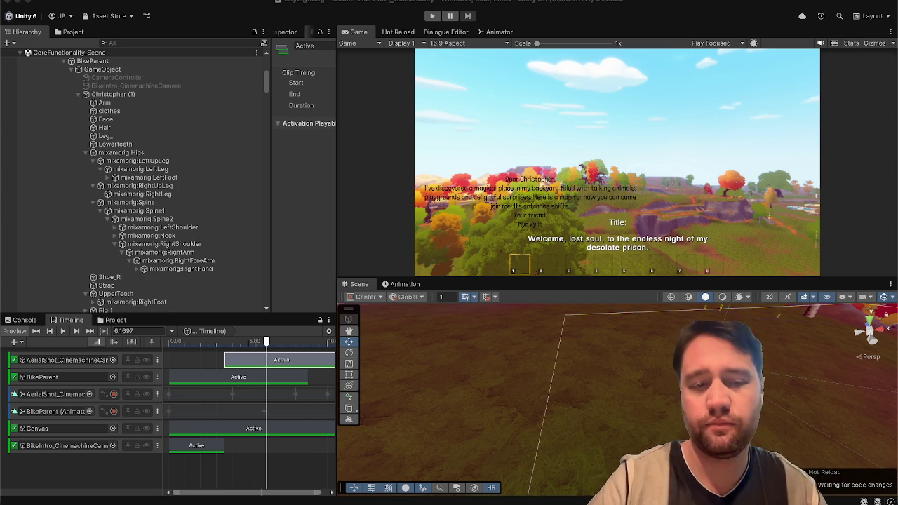
Return to the Hierarchy, select EstablishingShot_Timeline under EstablishingShotAerialView, and rewind to 0.
{"action": "scroll", "coordinate": [175, 155], "scroll_direction": "up", "scroll_amount": 10}
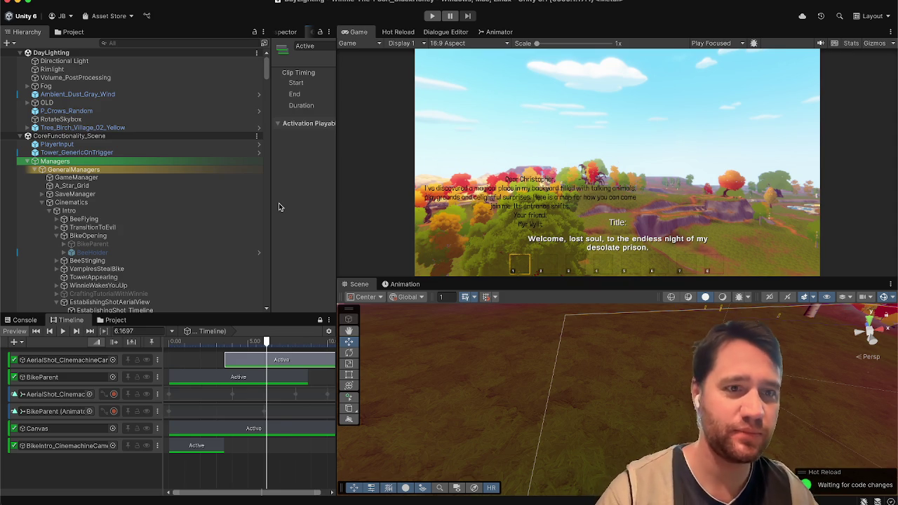
{"action": "scroll", "coordinate": [172, 202], "scroll_direction": "down", "scroll_amount": 5}
{"action": "key", "text": "ctrl+5"}
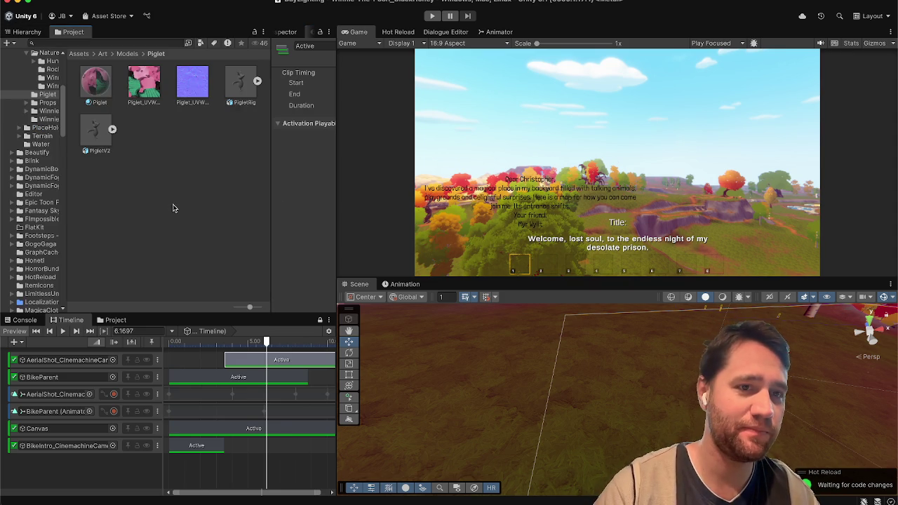
{"action": "left_click", "coordinate": [28, 31]}
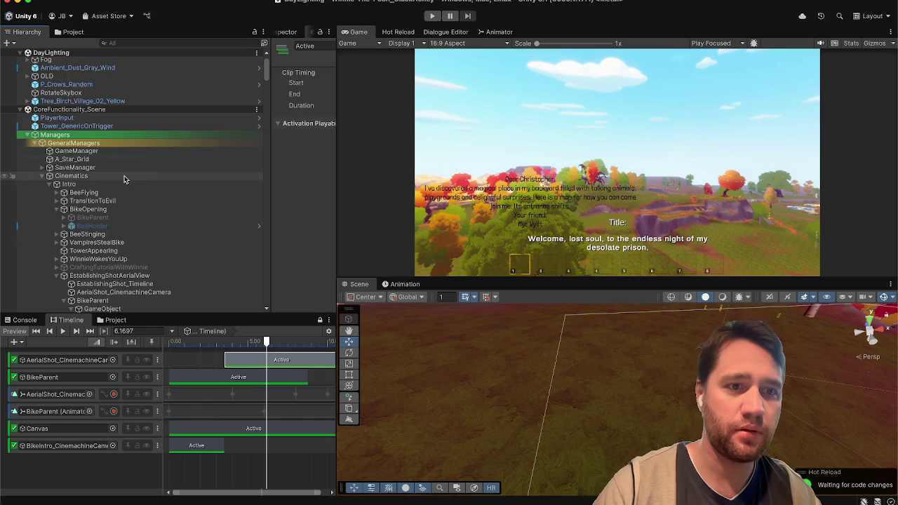
{"action": "left_click_drag", "start_coordinate": [266, 74], "coordinate": [266, 93]}
{"action": "scroll", "coordinate": [266, 89], "scroll_direction": "down", "scroll_amount": 1}
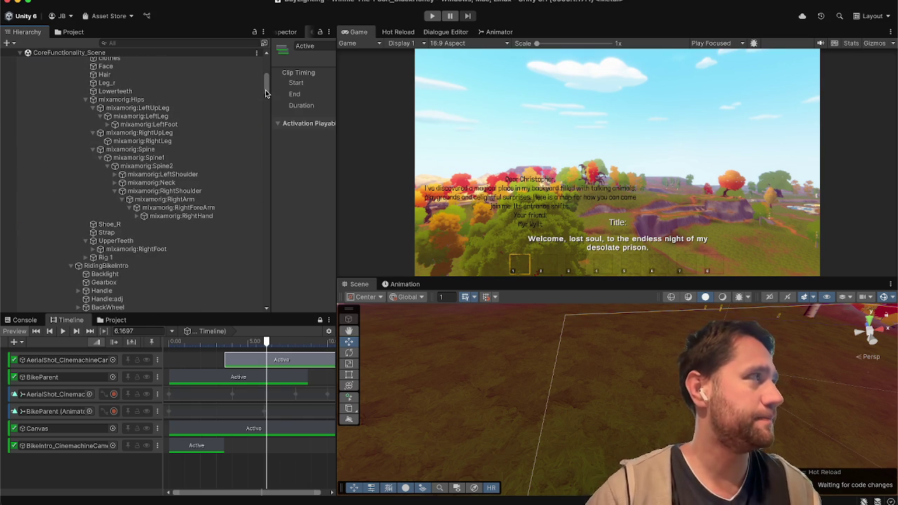
{"action": "mouse_move", "coordinate": [266, 93]}
{"action": "left_mouse_down"}
{"action": "mouse_move", "coordinate": [266, 77]}
{"action": "mouse_move", "coordinate": [264, 86]}
{"action": "left_mouse_up"}
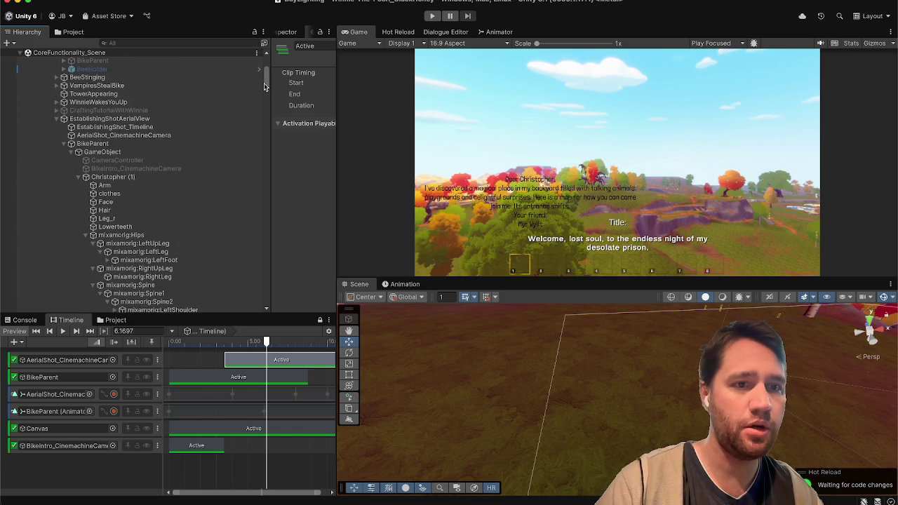
{"action": "left_click", "coordinate": [196, 118]}
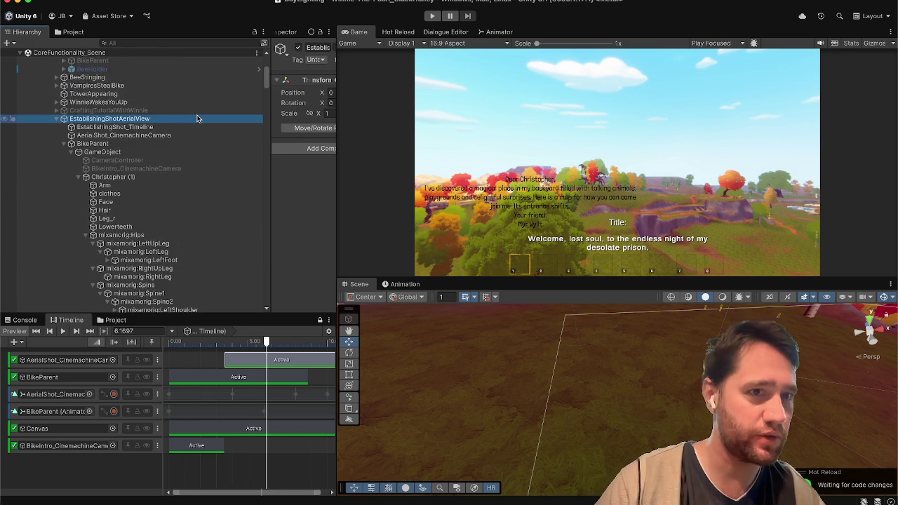
{"action": "key", "text": "Down"}
{"action": "key", "text": "Down"}
{"action": "key", "text": "Down"}
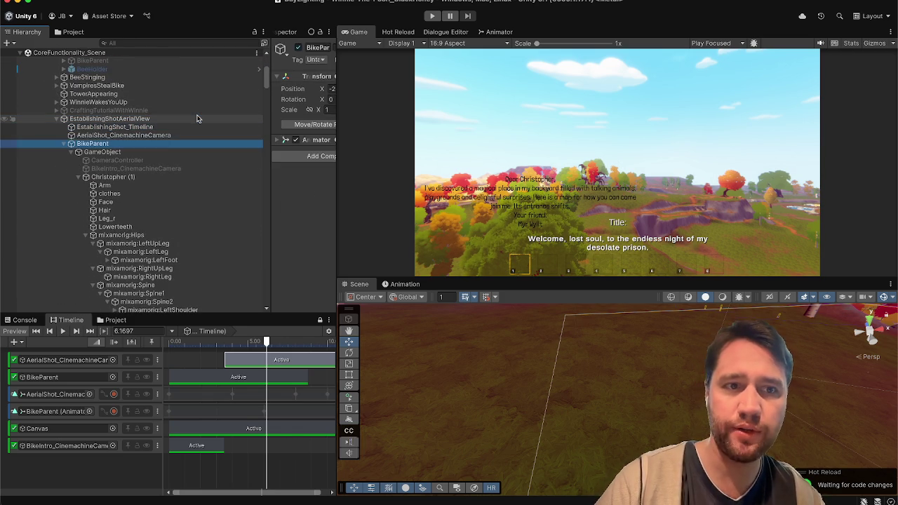
{"action": "key", "text": "Up"}
{"action": "key", "text": "Up"}
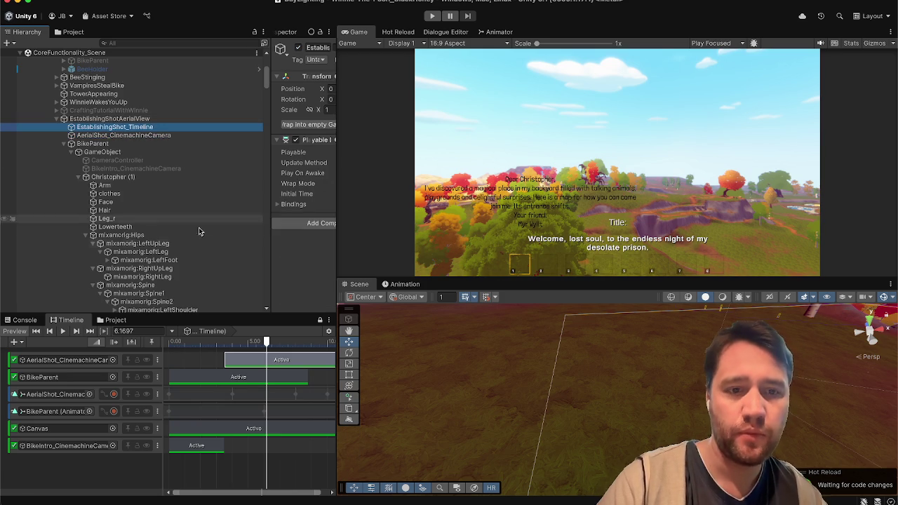
{"action": "left_click", "coordinate": [167, 342]}
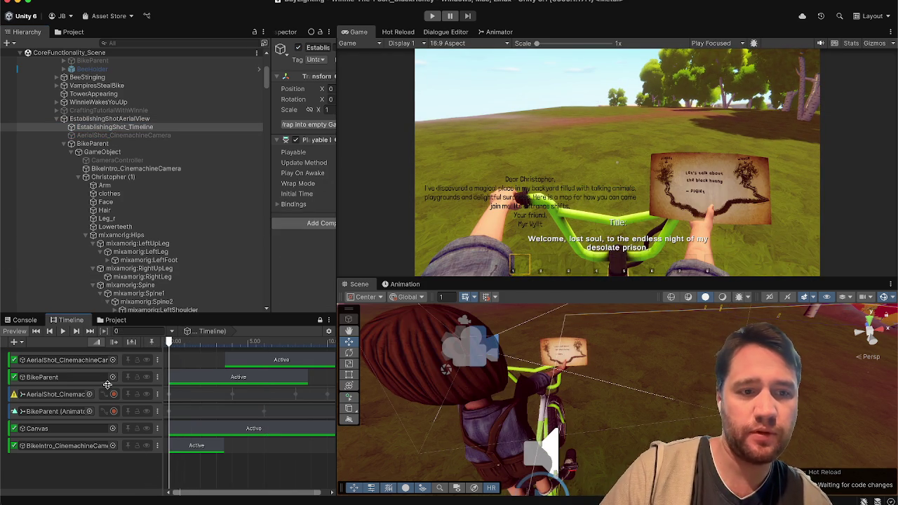
Drag BikeIntro_CinemachineCamera from the Hierarchy into the intro Timeline's track area.
{"action": "left_click", "coordinate": [81, 446]}
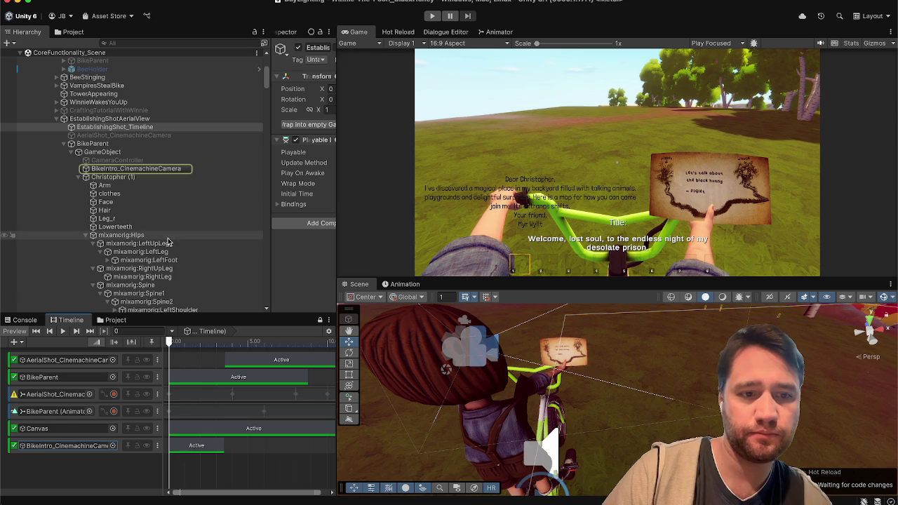
{"action": "left_click", "coordinate": [170, 170]}
{"action": "left_click_drag", "start_coordinate": [174, 170], "coordinate": [64, 464]}
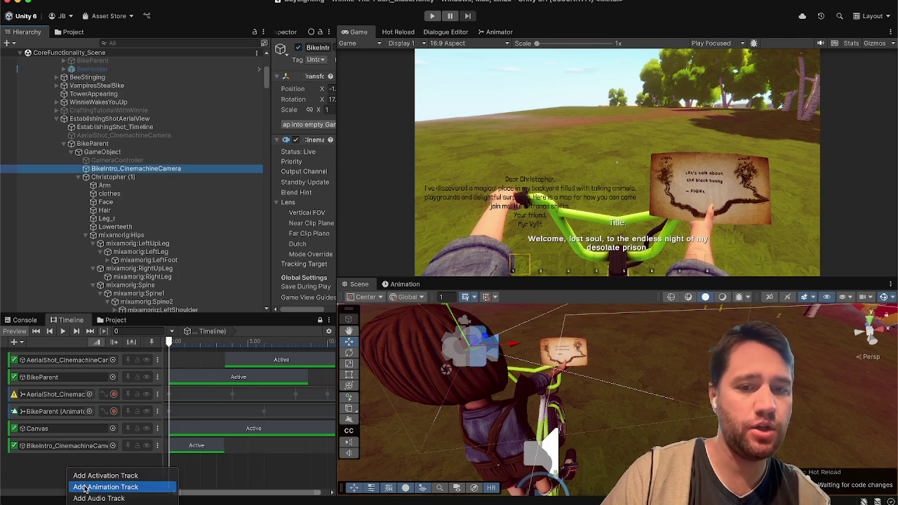
Add a BikeIntro_CinemachineCamera Animation Track, record on it, and lower Vertical FOV from 60 to 39.4.
{"action": "left_click", "coordinate": [106, 487]}
{"action": "left_click_drag", "start_coordinate": [337, 247], "coordinate": [391, 242]}
{"action": "left_click_drag", "start_coordinate": [311, 238], "coordinate": [222, 238]}
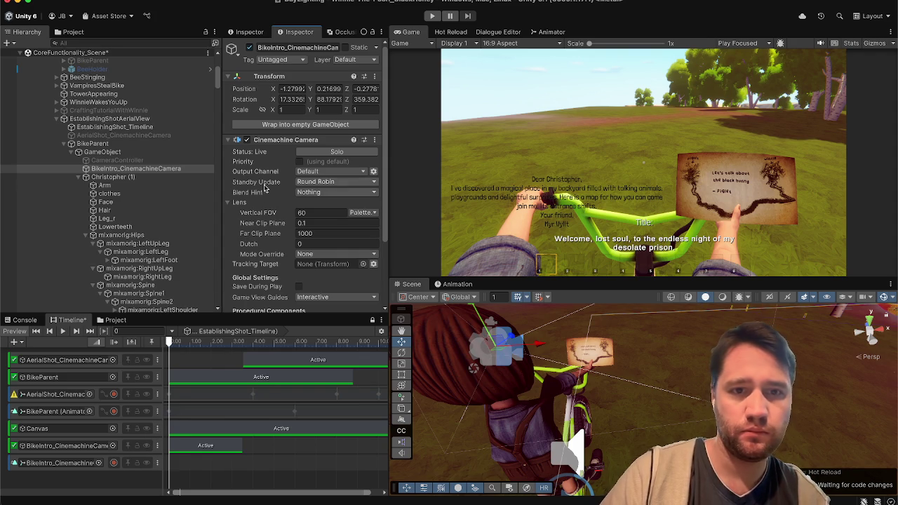
{"action": "left_click", "coordinate": [113, 463]}
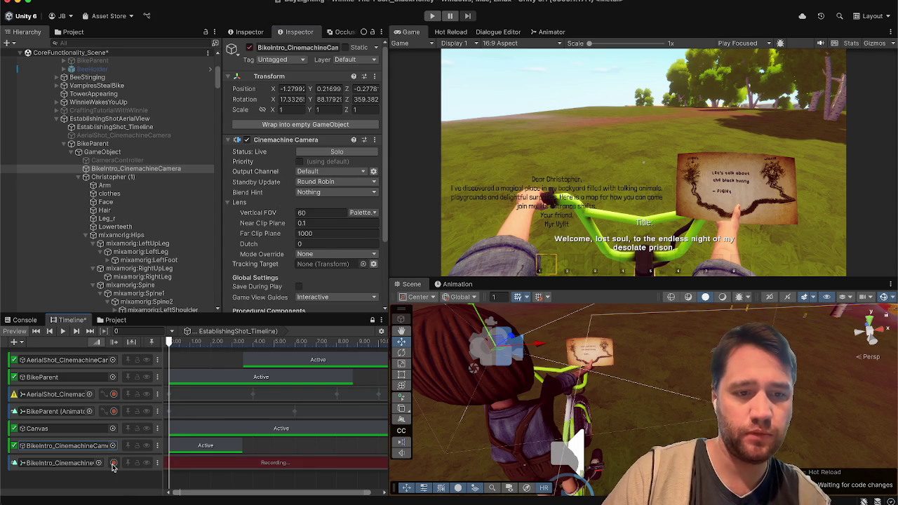
{"action": "left_click_drag", "start_coordinate": [286, 213], "coordinate": [241, 217]}
{"action": "scroll", "coordinate": [242, 246], "scroll_direction": "down", "scroll_amount": 5}
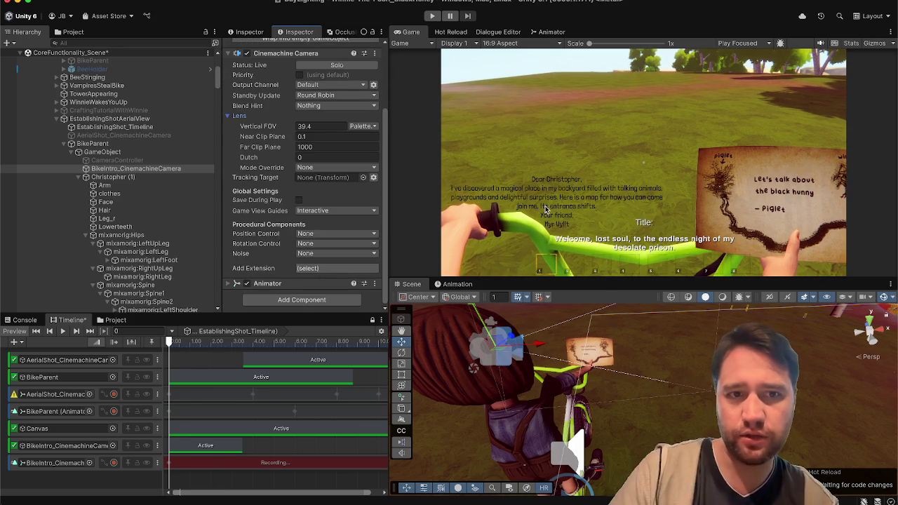
Set Tracking Target to PigletLetter (1) and Position Control to Hard Lock To Target.
{"action": "left_click", "coordinate": [316, 234]}
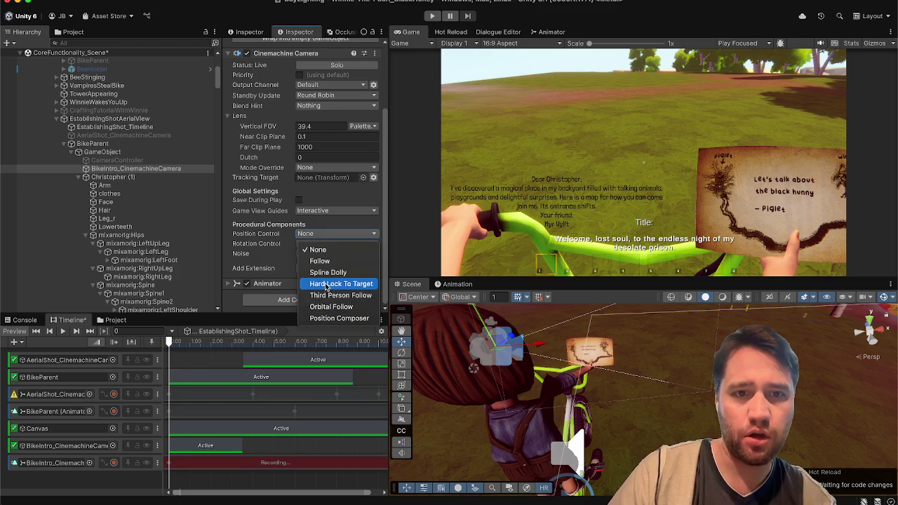
{"action": "left_click", "coordinate": [265, 221]}
{"action": "scroll", "coordinate": [180, 228], "scroll_direction": "down", "scroll_amount": 10}
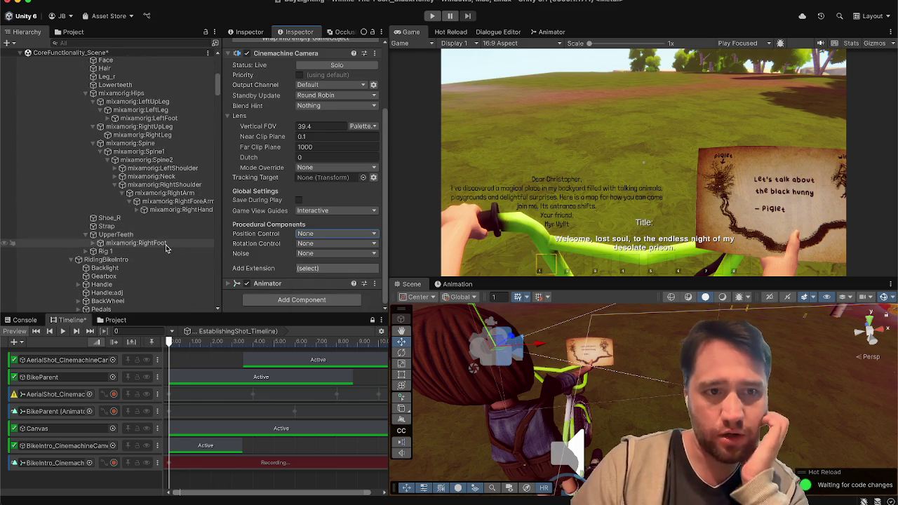
{"action": "scroll", "coordinate": [154, 210], "scroll_direction": "down", "scroll_amount": 12}
{"action": "left_click_drag", "start_coordinate": [135, 170], "coordinate": [305, 179]}
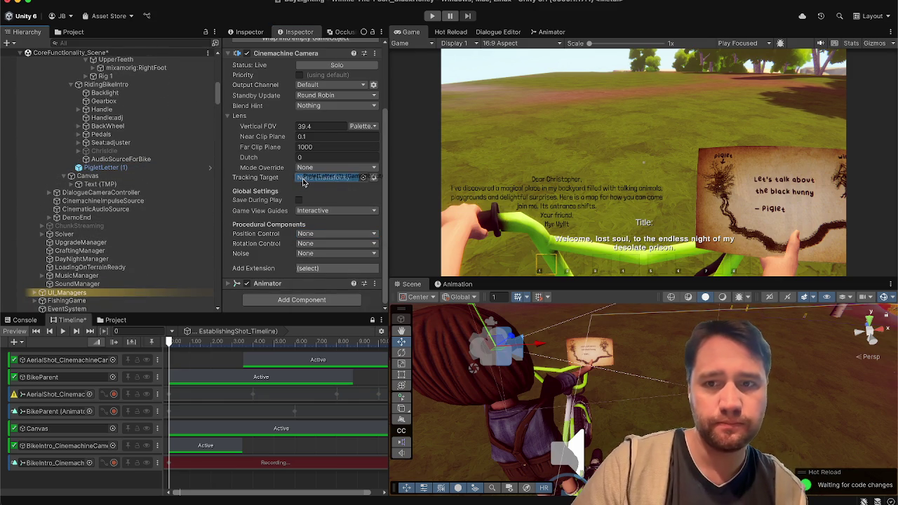
{"action": "left_click", "coordinate": [312, 234]}
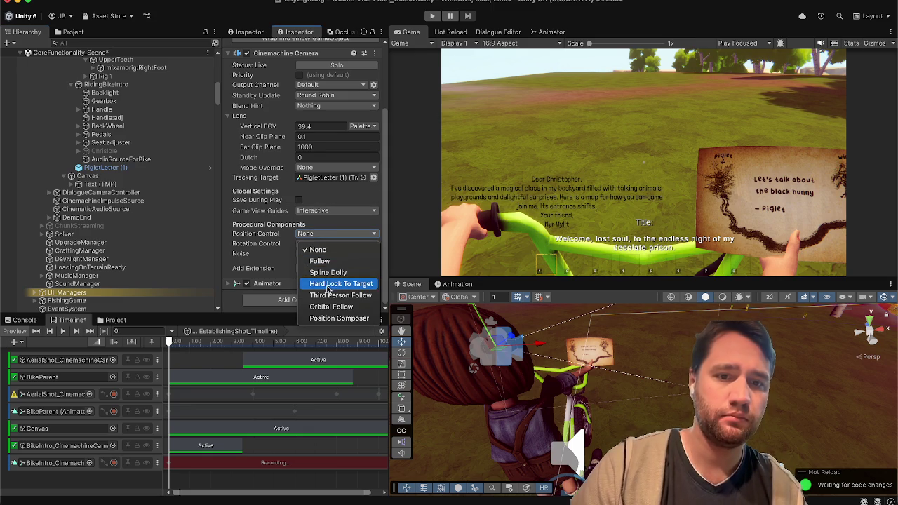
{"action": "left_click", "coordinate": [327, 285]}
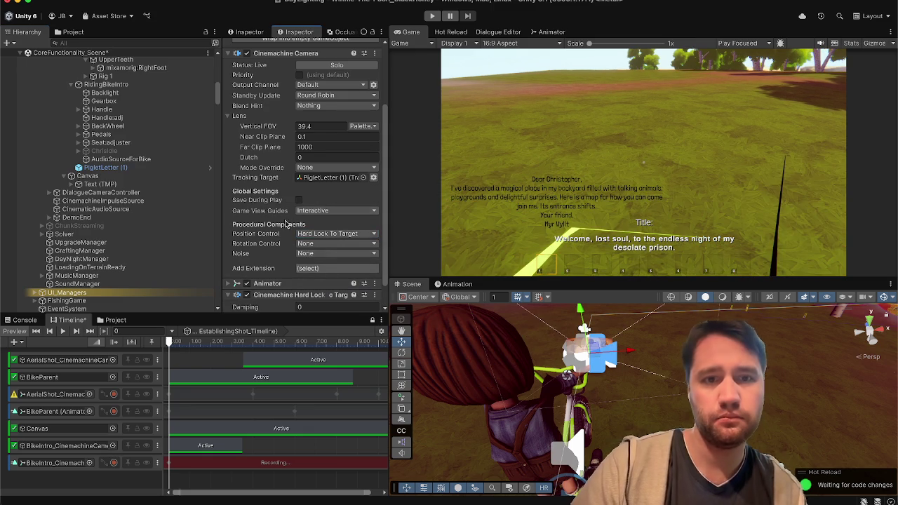
Set the lens near clip plane to 0.01 and the vertical FOV to 40.
{"action": "scroll", "coordinate": [281, 207], "scroll_direction": "up", "scroll_amount": 4}
{"action": "left_click_drag", "start_coordinate": [280, 204], "coordinate": [433, 209]}
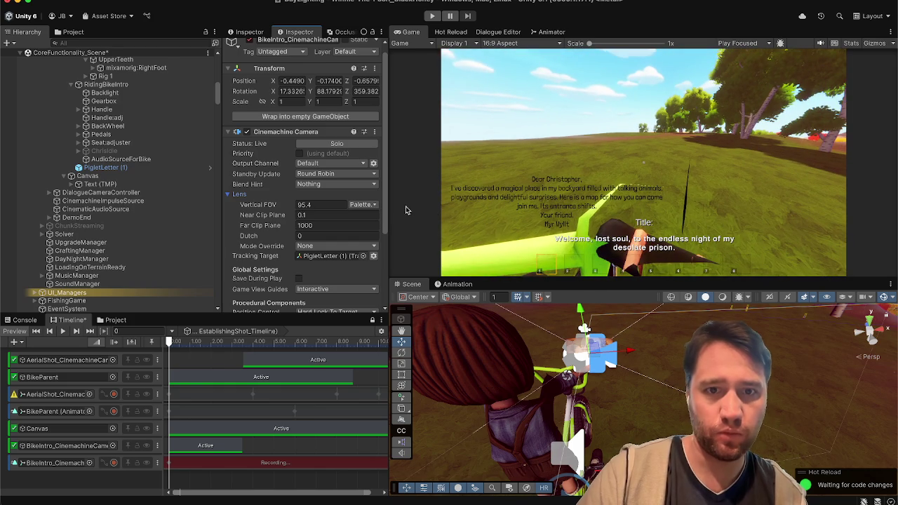
{"action": "mouse_move", "coordinate": [289, 205]}
{"action": "left_mouse_down"}
{"action": "mouse_move", "coordinate": [418, 218]}
{"action": "mouse_move", "coordinate": [329, 215]}
{"action": "left_mouse_up"}
{"action": "left_click", "coordinate": [315, 215]}
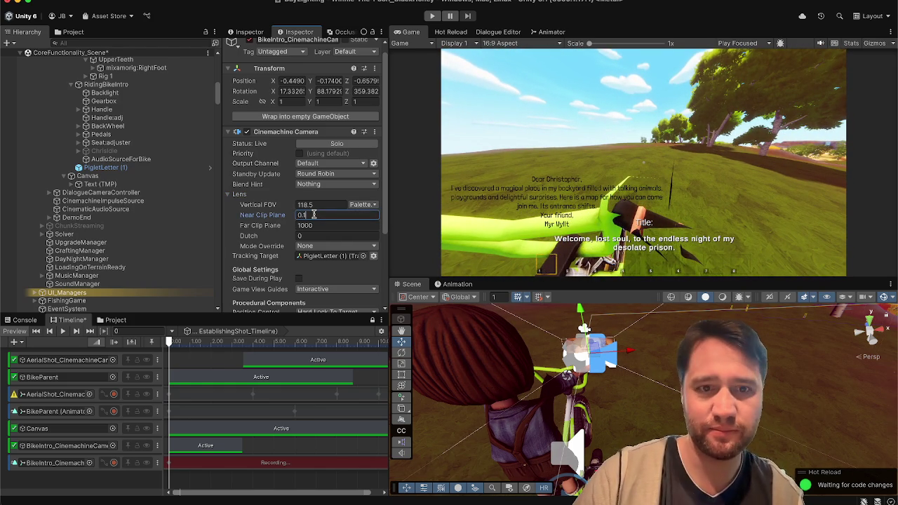
{"action": "type", "text": ".01"}
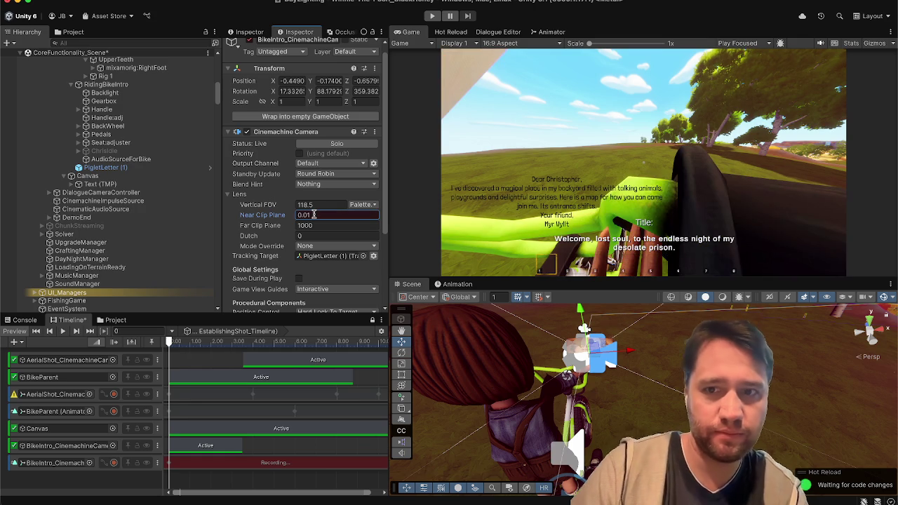
{"action": "scroll", "coordinate": [314, 210], "scroll_direction": "down", "scroll_amount": 1}
{"action": "left_click", "coordinate": [313, 189]}
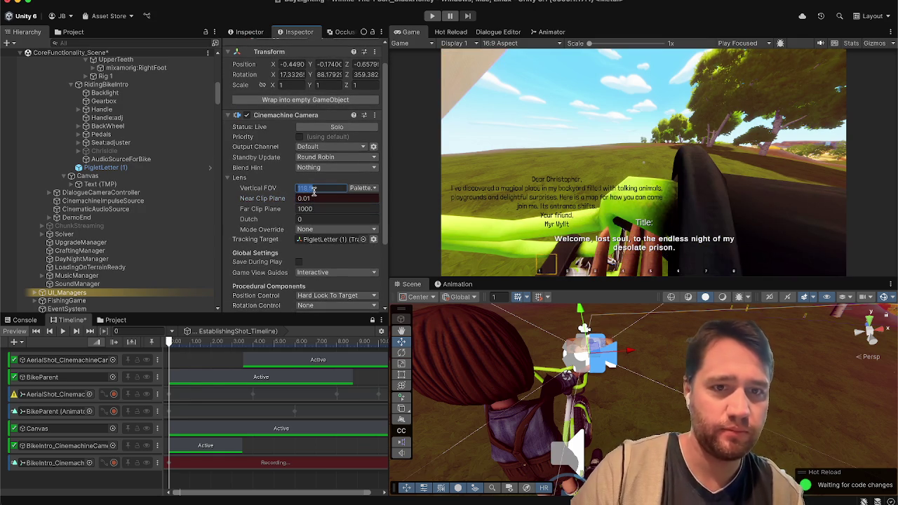
{"action": "type", "text": "40"}
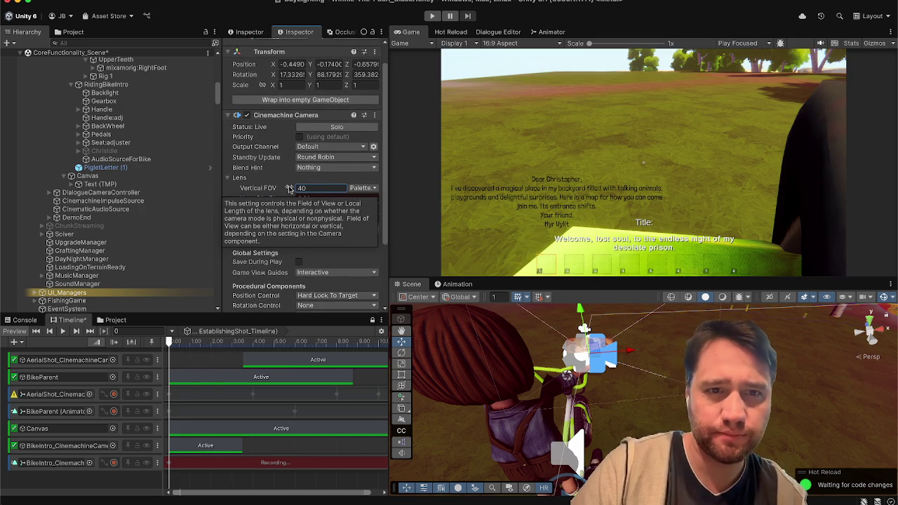
Set the Hard Lock To Target damping back to 0.
{"action": "scroll", "coordinate": [289, 189], "scroll_direction": "down", "scroll_amount": 5}
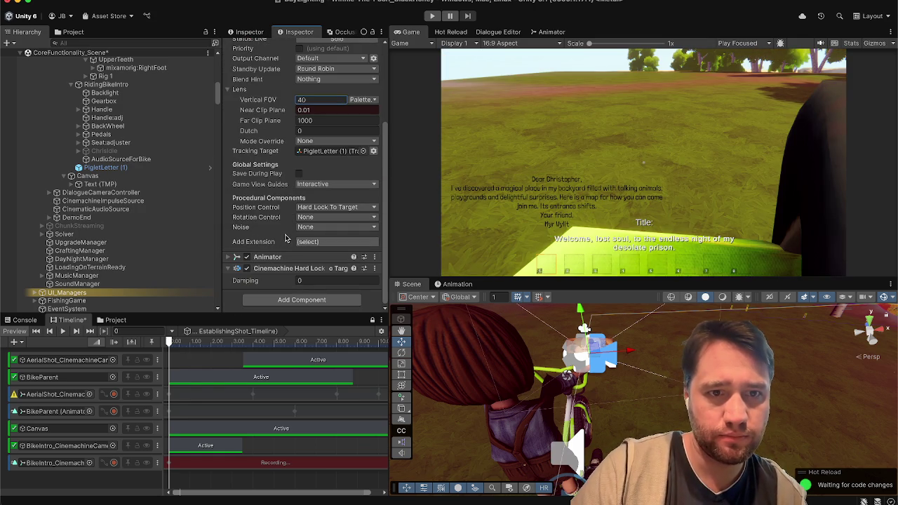
{"action": "left_click_drag", "start_coordinate": [284, 281], "coordinate": [235, 282]}
{"action": "left_click", "coordinate": [304, 279]}
{"action": "type", "text": "0"}
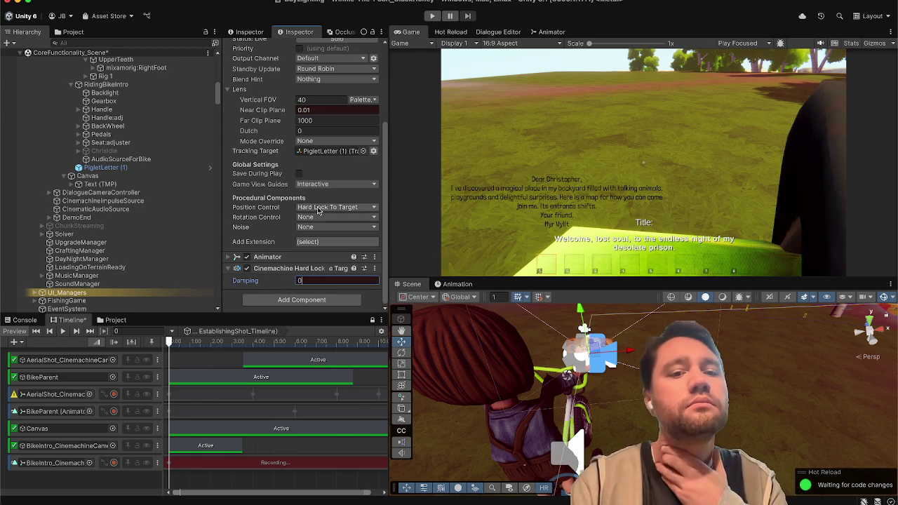
{"action": "scroll", "coordinate": [301, 216], "scroll_direction": "up", "scroll_amount": 3}
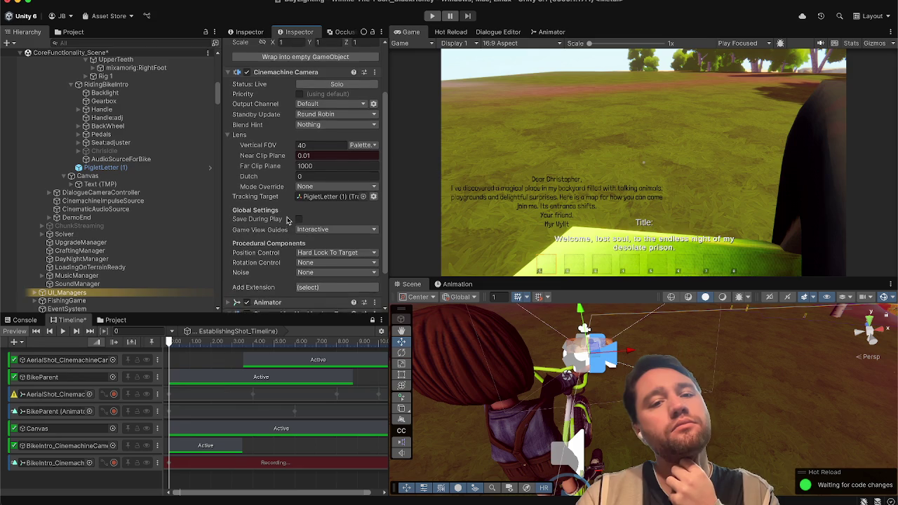
{"action": "scroll", "coordinate": [286, 221], "scroll_direction": "down", "scroll_amount": 2}
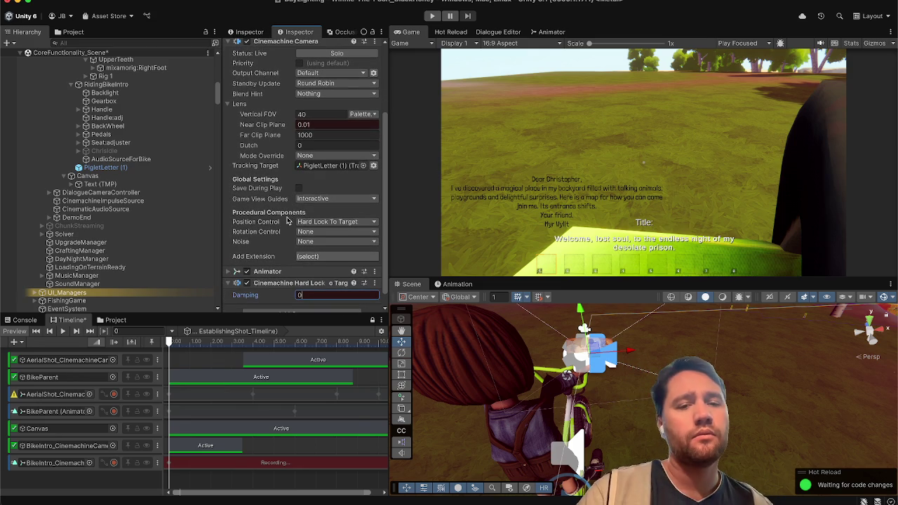
{"action": "left_click", "coordinate": [312, 222]}
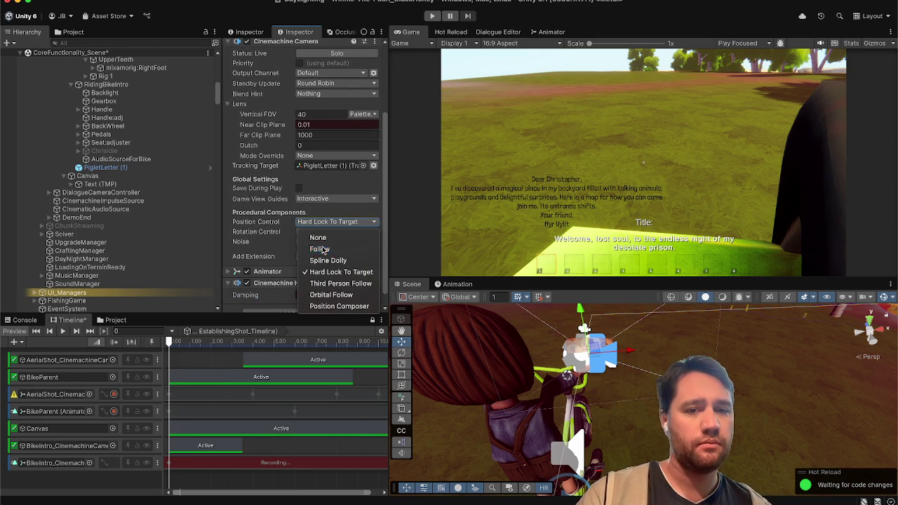
Switch Position Control to Follow, then to Position Composer.
{"action": "left_click", "coordinate": [323, 248]}
{"action": "left_click", "coordinate": [337, 222]}
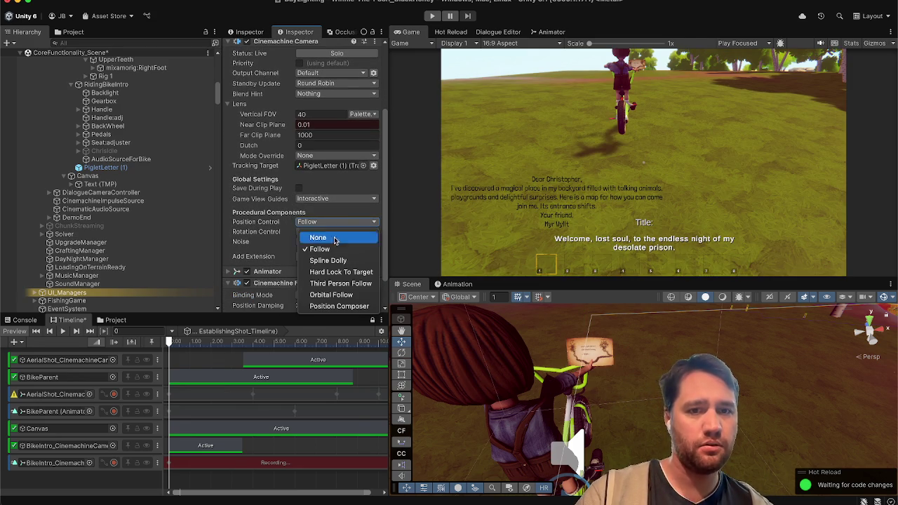
{"action": "left_click", "coordinate": [334, 307]}
{"action": "scroll", "coordinate": [340, 210], "scroll_direction": "down", "scroll_amount": 5}
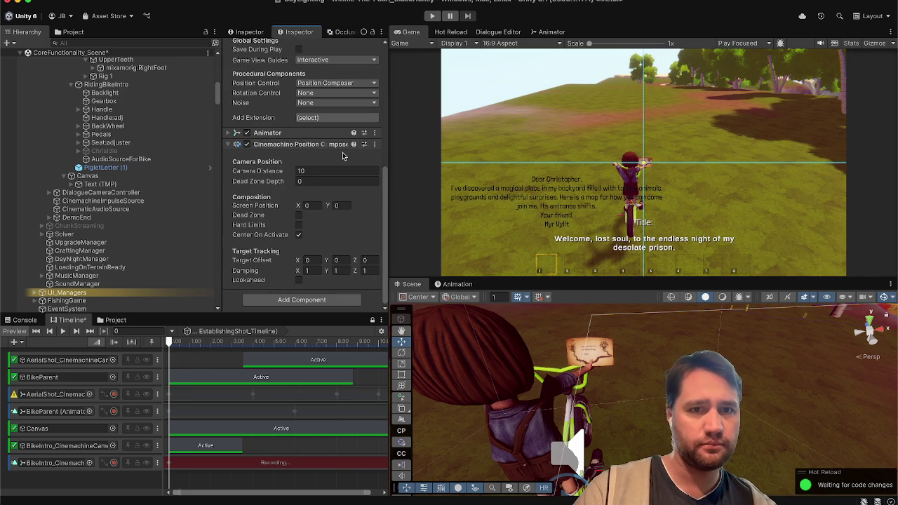
Set Camera Distance to 0.3 and scrub the Timeline to 3.5 s.
{"action": "double_click", "coordinate": [300, 171]}
{"action": "type", "text": "1"}
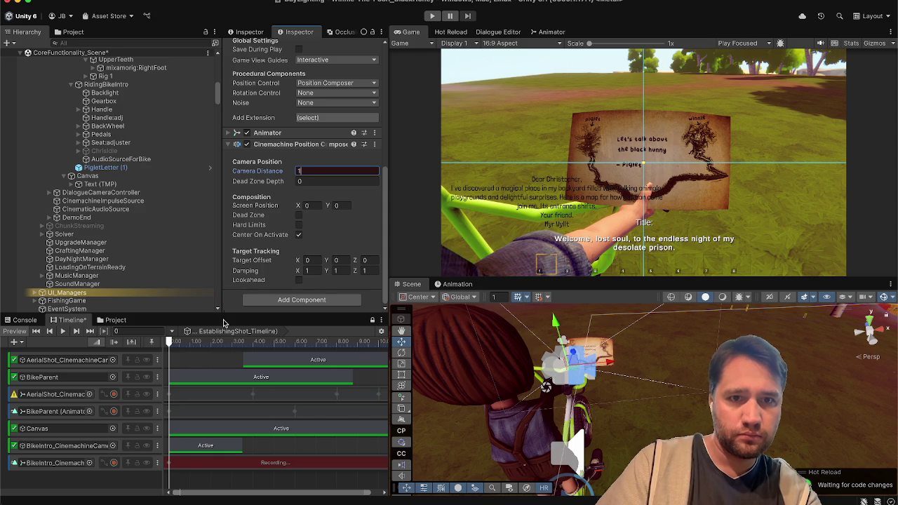
{"action": "type", "text": "0.01"}
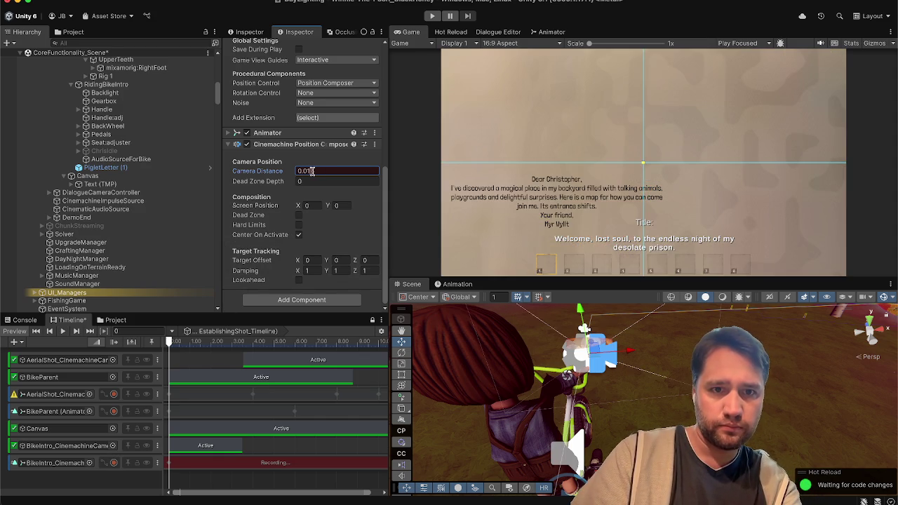
{"action": "type", "text": "."}
{"action": "key", "text": "BackSpace"}
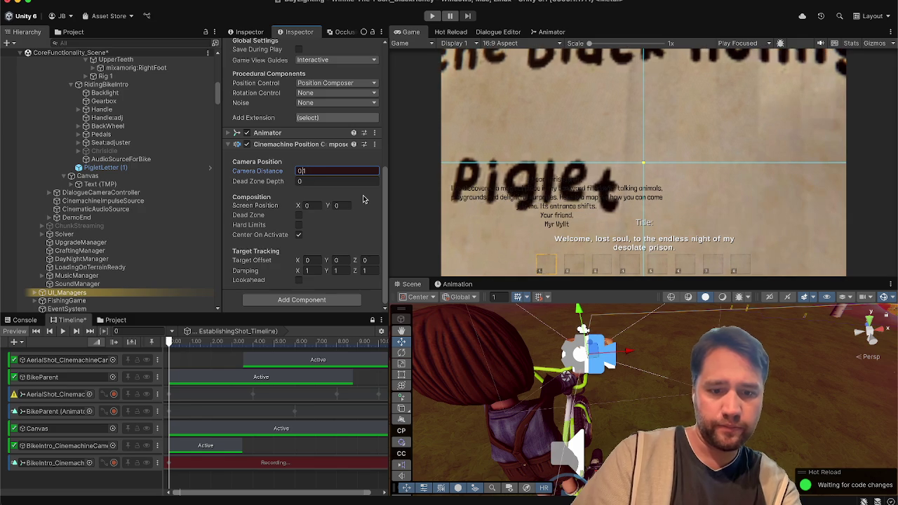
{"action": "type", "text": ".5"}
{"action": "key", "text": "BackSpace"}
{"action": "type", "text": "4"}
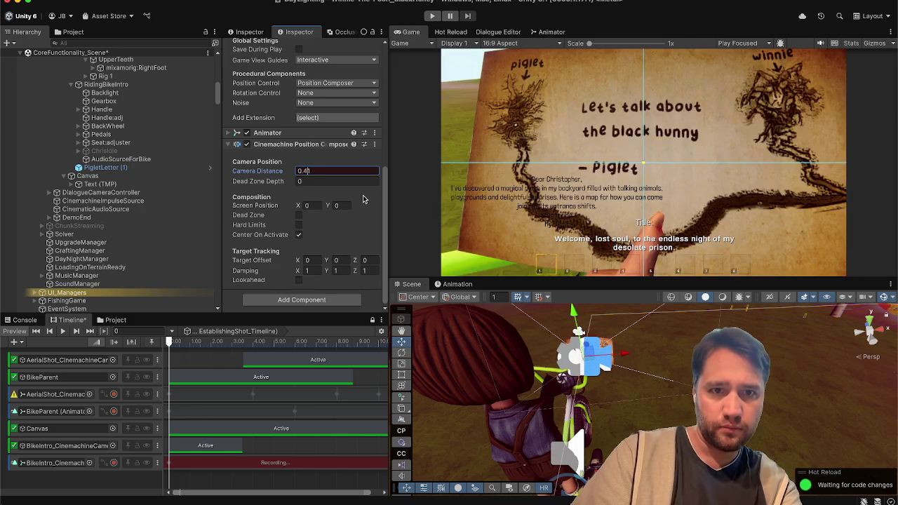
{"action": "key", "text": "BackSpace"}
{"action": "type", "text": "3"}
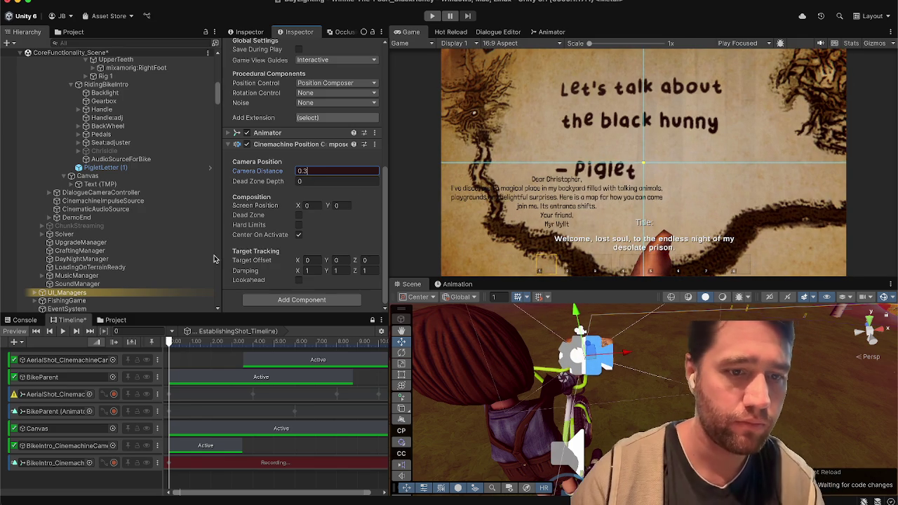
{"action": "left_click_drag", "start_coordinate": [171, 342], "coordinate": [242, 341]}
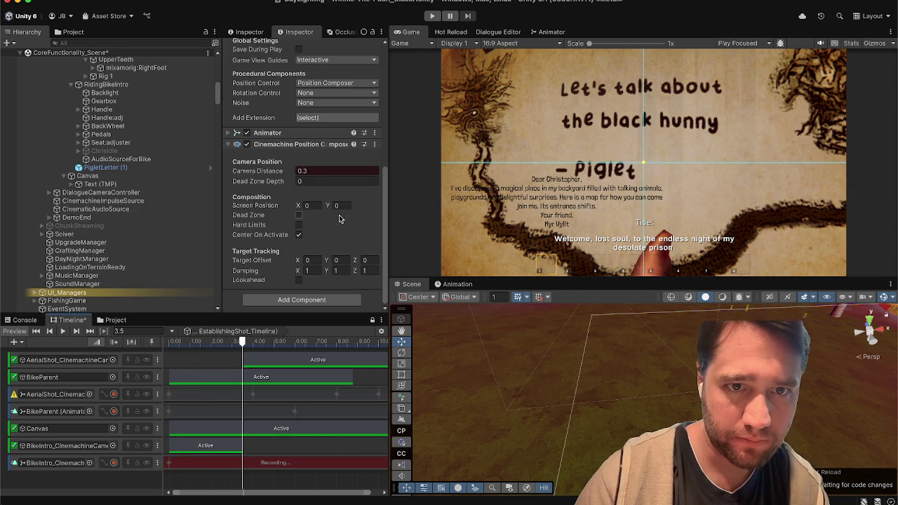
{"action": "left_click", "coordinate": [365, 177]}
Enter a Camera Distance of 1 in the Position Composer and confirm it.
{"action": "type", "text": "1"}
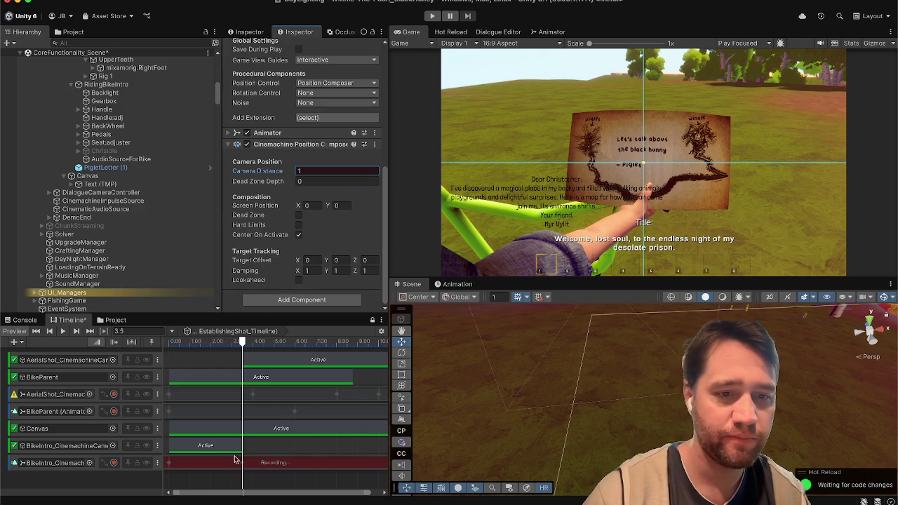
{"action": "left_click", "coordinate": [219, 494]}
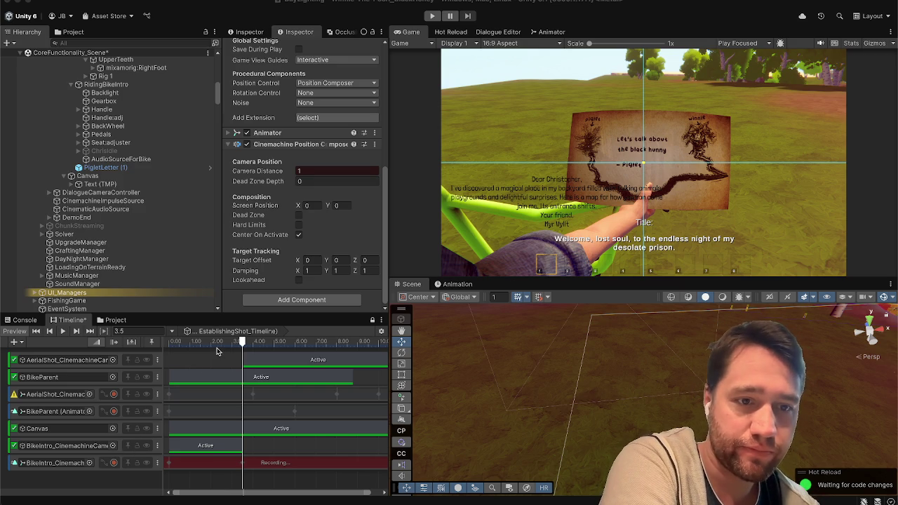
Replay the camera cut from 3.25 s several times, then park the playhead at 0.7 s.
{"action": "left_click", "coordinate": [216, 351]}
{"action": "left_click_drag", "start_coordinate": [195, 343], "coordinate": [184, 342]}
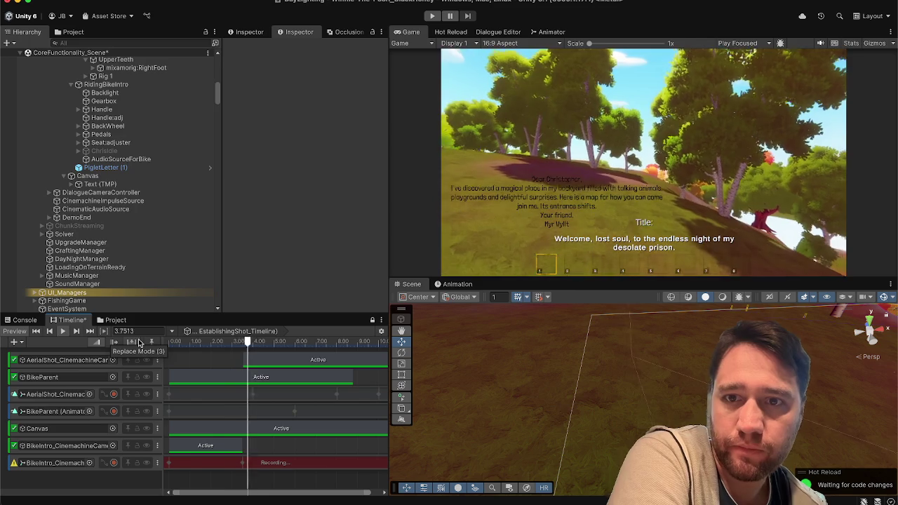
{"action": "left_click_drag", "start_coordinate": [253, 344], "coordinate": [238, 345]}
{"action": "key", "text": "space"}
{"action": "key", "text": "space"}
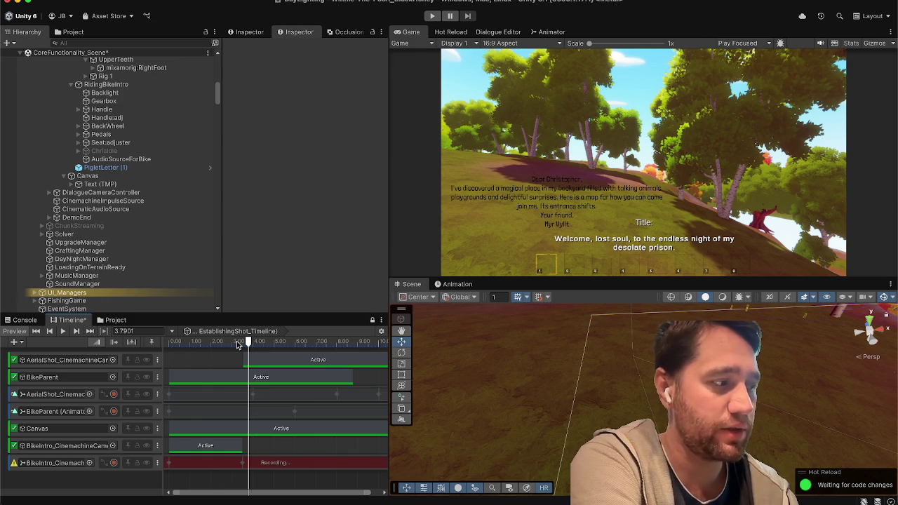
{"action": "left_click", "coordinate": [238, 343]}
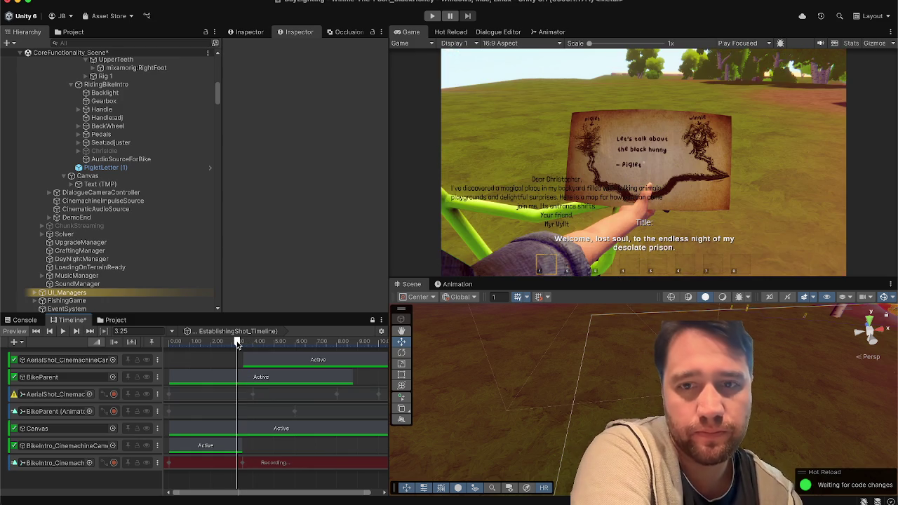
{"action": "key", "text": "space"}
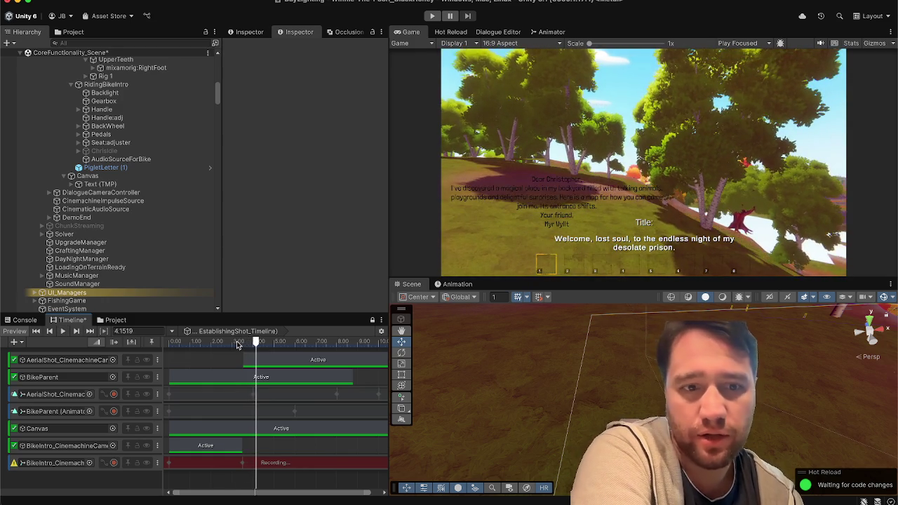
{"action": "left_click", "coordinate": [237, 343]}
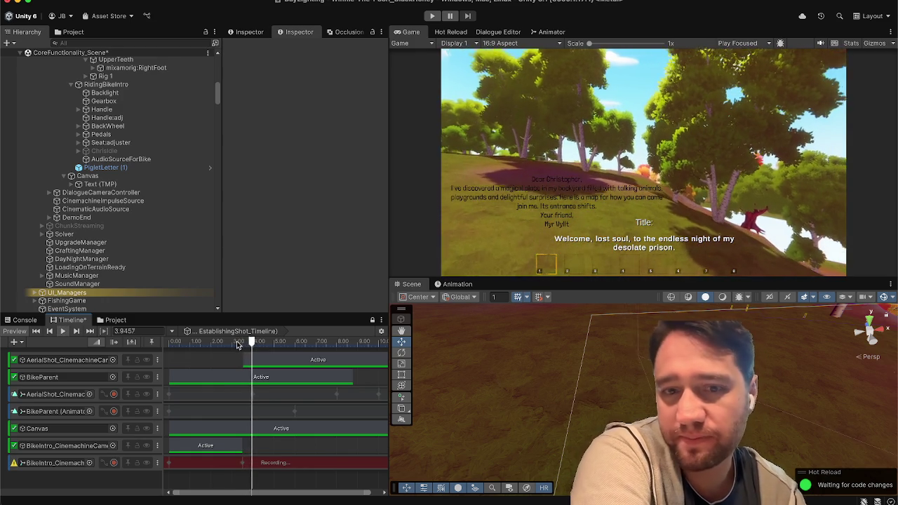
{"action": "left_click", "coordinate": [238, 343]}
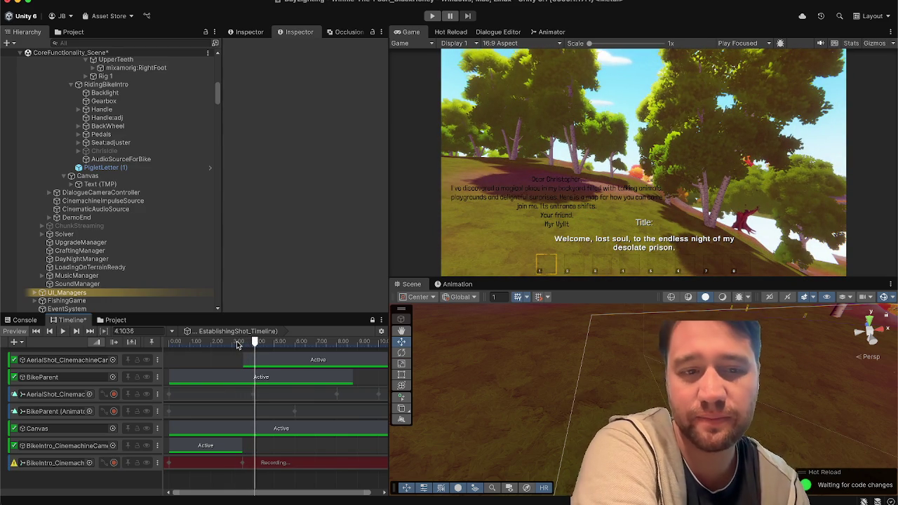
{"action": "left_click", "coordinate": [237, 343]}
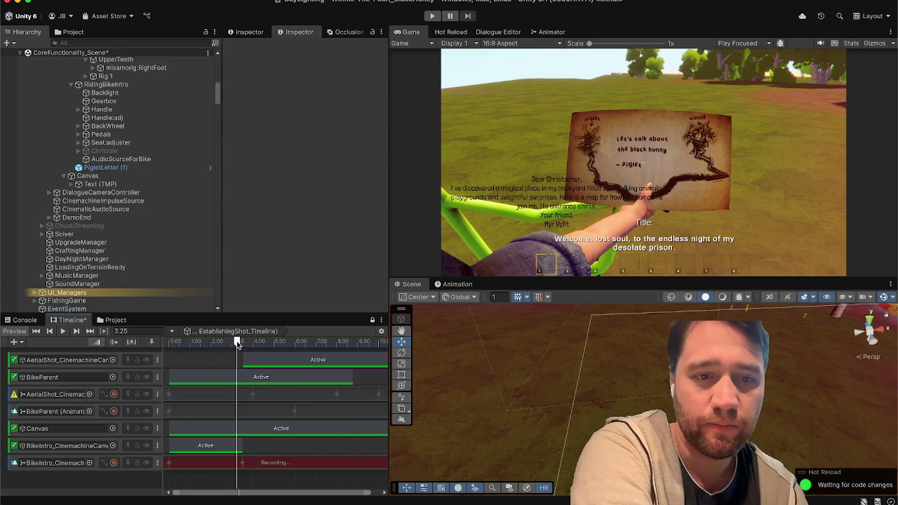
{"action": "left_click", "coordinate": [185, 342]}
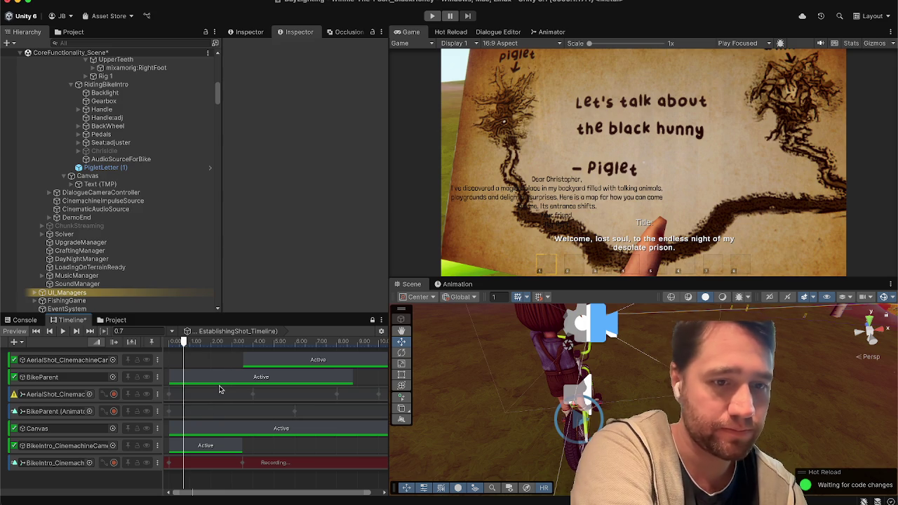
Ping the bike-intro and aerial cameras in the Hierarchy and select AerialShot_CinemachineCamera.
{"action": "left_click", "coordinate": [98, 446]}
{"action": "left_click", "coordinate": [67, 360]}
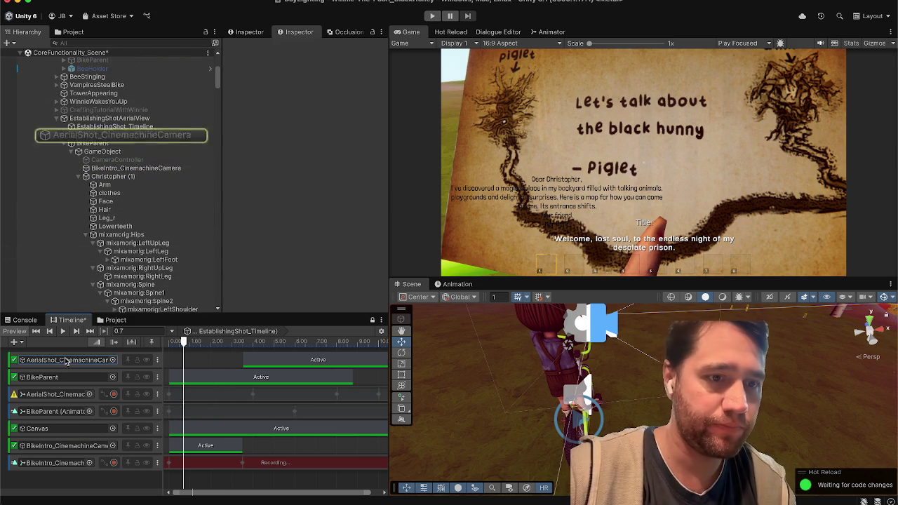
{"action": "left_click", "coordinate": [175, 136]}
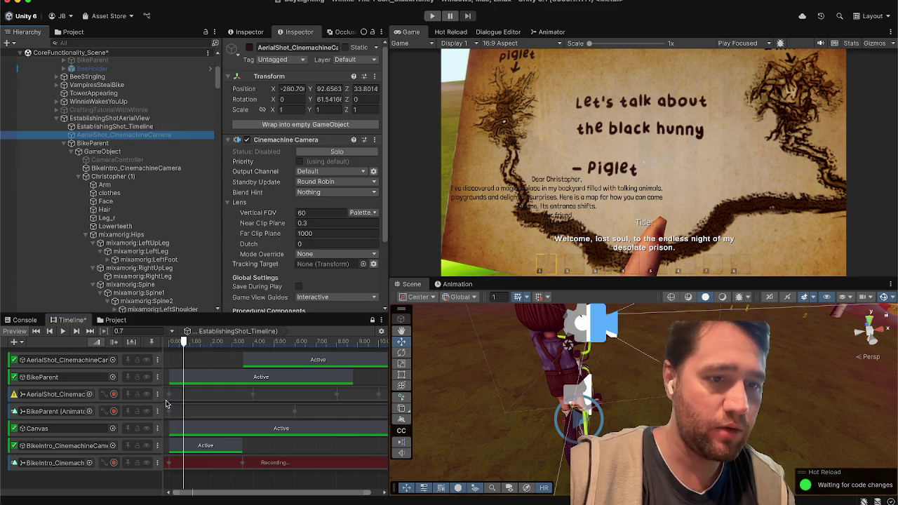
Scrub the Timeline preview to 3.5 s.
{"action": "mouse_move", "coordinate": [207, 343]}
{"action": "left_mouse_down"}
{"action": "mouse_move", "coordinate": [250, 344]}
{"action": "mouse_move", "coordinate": [244, 350]}
{"action": "left_mouse_up"}
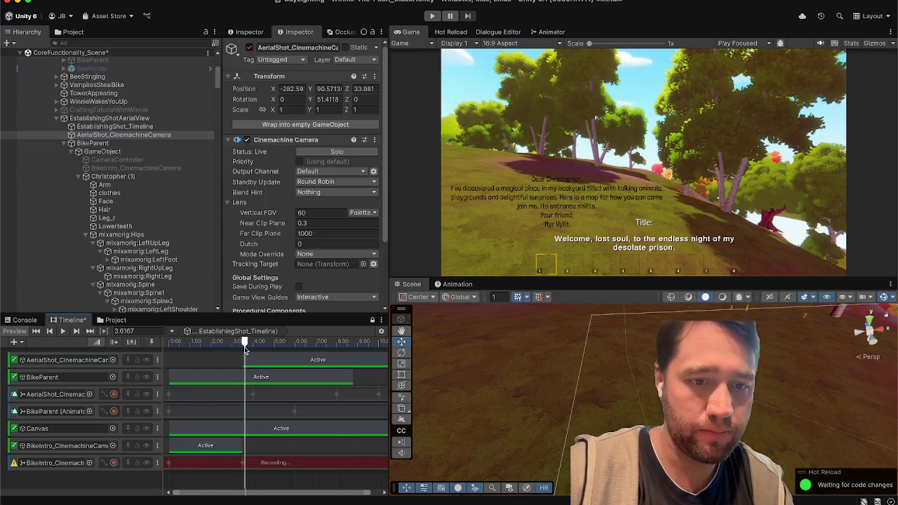
{"action": "scroll", "coordinate": [246, 410], "scroll_direction": "up", "scroll_amount": 5}
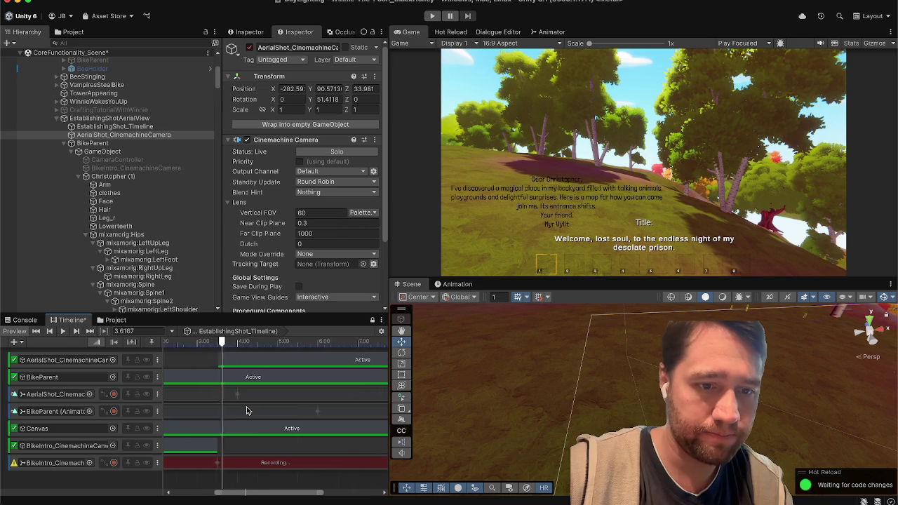
{"action": "left_click_drag", "start_coordinate": [237, 496], "coordinate": [230, 494]}
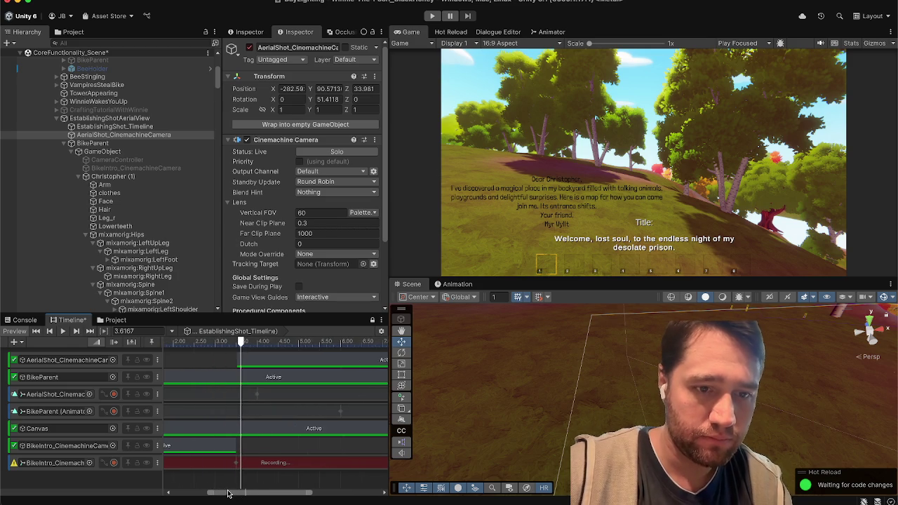
{"action": "scroll", "coordinate": [256, 435], "scroll_direction": "up", "scroll_amount": 5}
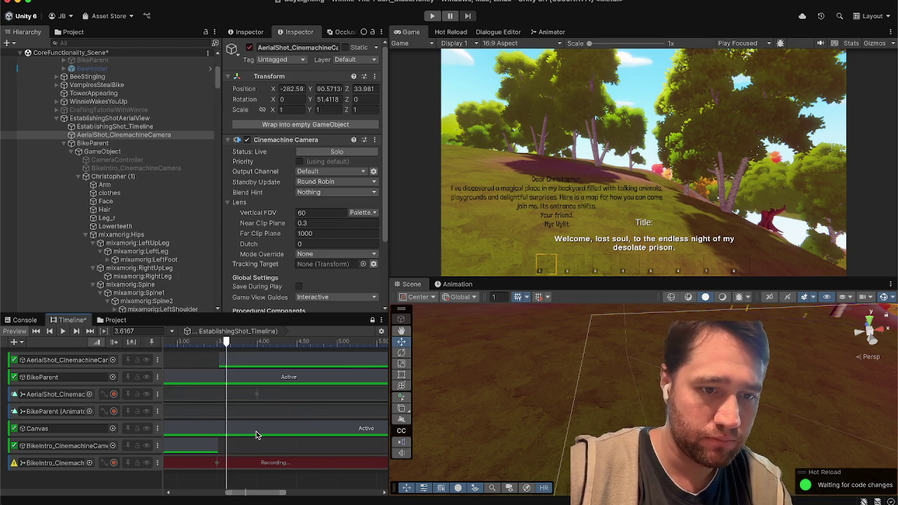
{"action": "left_click_drag", "start_coordinate": [237, 500], "coordinate": [218, 493]}
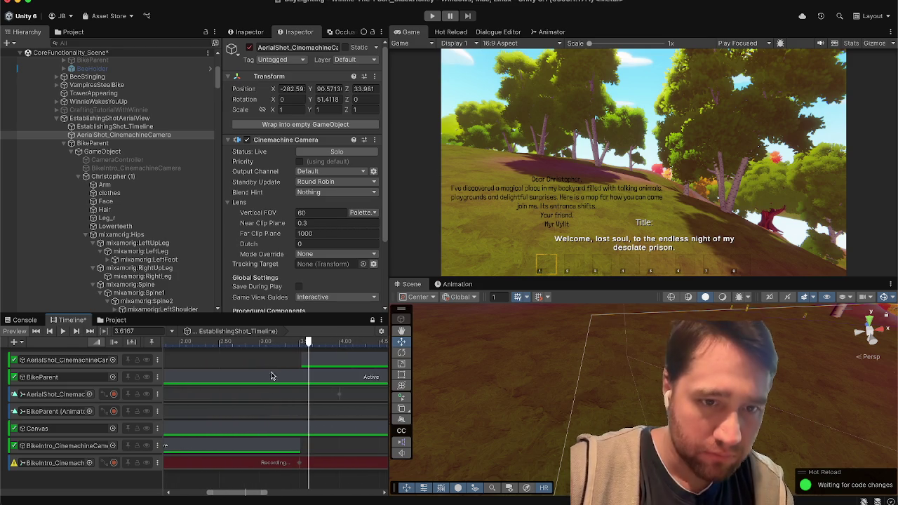
{"action": "left_click", "coordinate": [300, 342]}
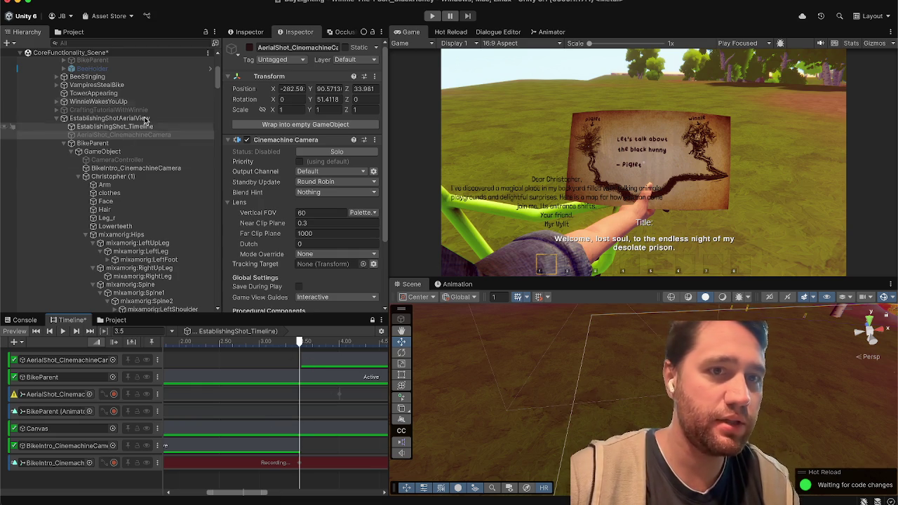
Toggle the aerial camera on and off, then start recording on its animation track.
{"action": "left_click", "coordinate": [250, 48]}
{"action": "left_click", "coordinate": [250, 47]}
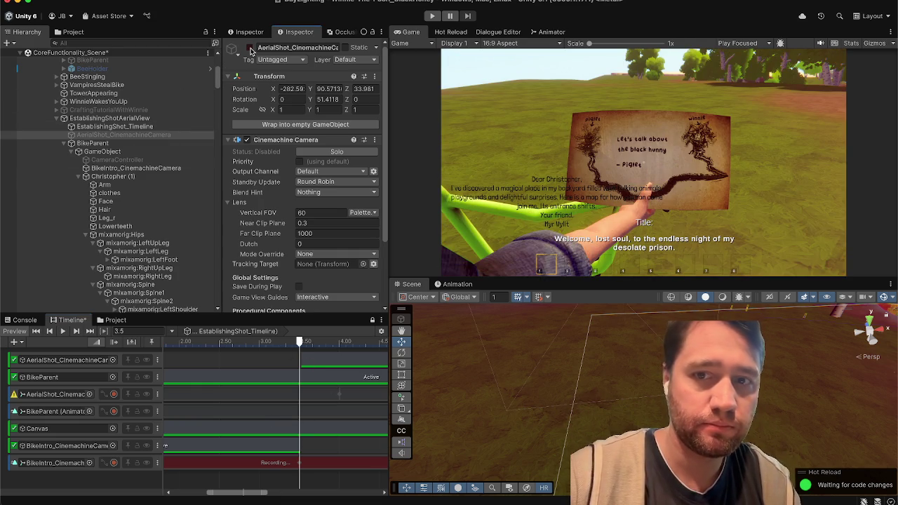
{"action": "left_click", "coordinate": [113, 395]}
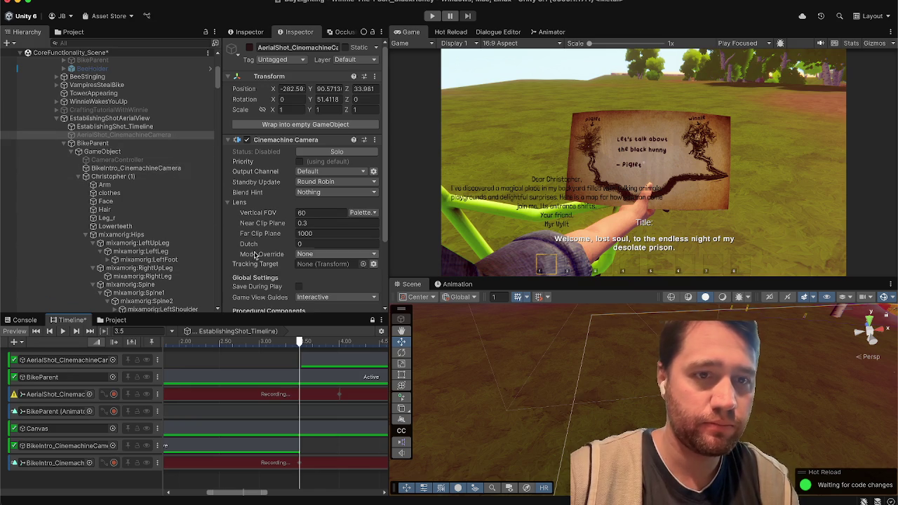
Copy the World Transform of BikeIntro_CinemachineCamera.
{"action": "left_click", "coordinate": [187, 175]}
{"action": "left_click", "coordinate": [375, 76]}
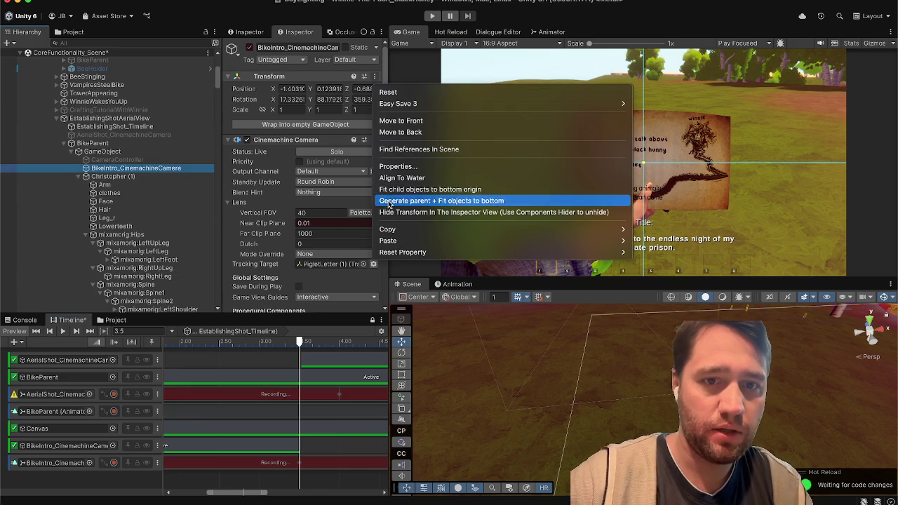
{"action": "mouse_move", "coordinate": [387, 227]}
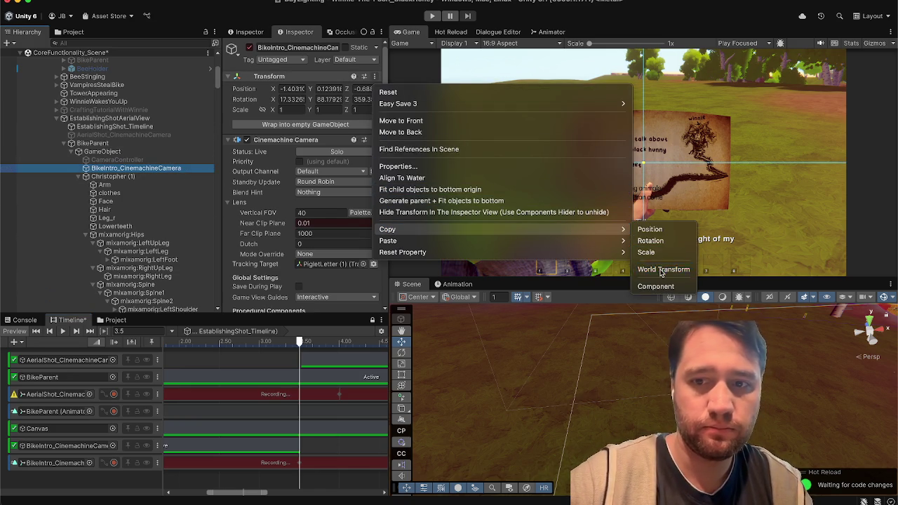
{"action": "left_click", "coordinate": [655, 286]}
Paste that World Transform onto AerialShot_CinemachineCamera.
{"action": "left_click", "coordinate": [177, 135]}
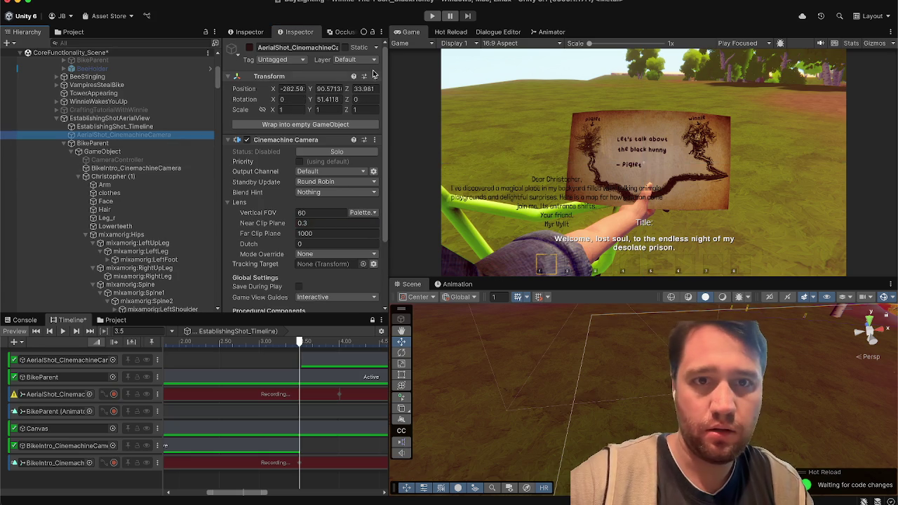
{"action": "left_click", "coordinate": [373, 75]}
{"action": "mouse_move", "coordinate": [413, 240]}
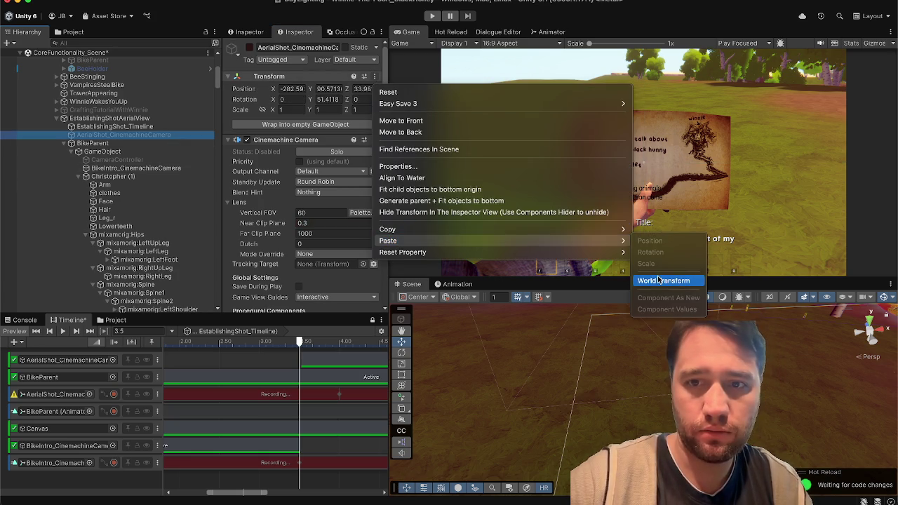
{"action": "left_click", "coordinate": [658, 280]}
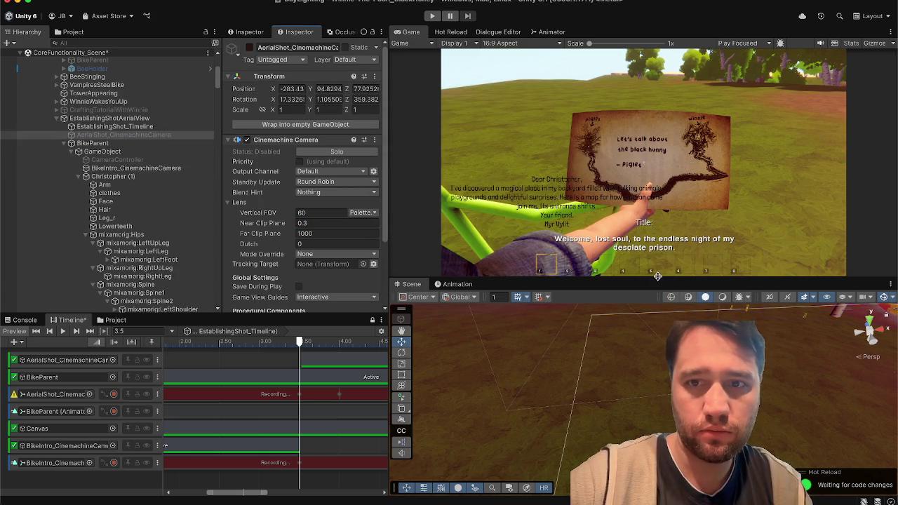
Play from about 3.8 s, scrub to 4 s, then select the AerialShot animation track.
{"action": "left_click", "coordinate": [267, 347]}
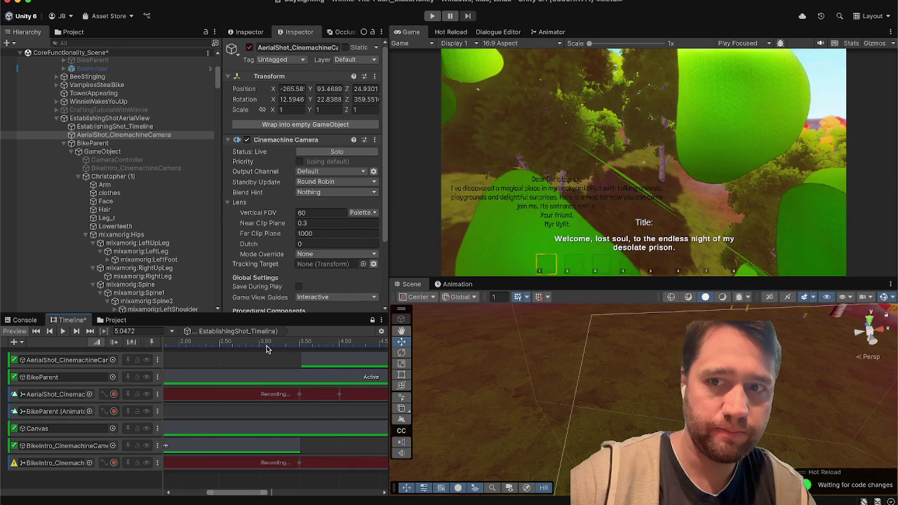
{"action": "left_click", "coordinate": [268, 345]}
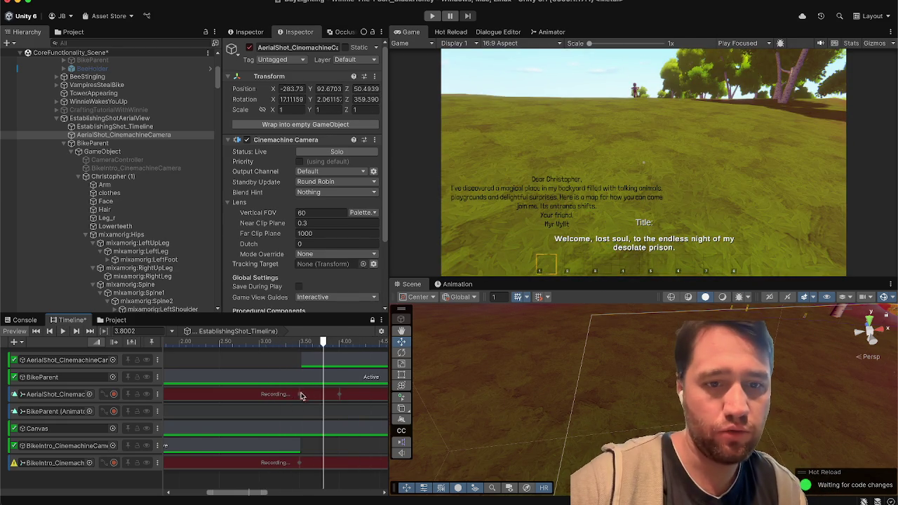
{"action": "left_click_drag", "start_coordinate": [324, 341], "coordinate": [339, 341]}
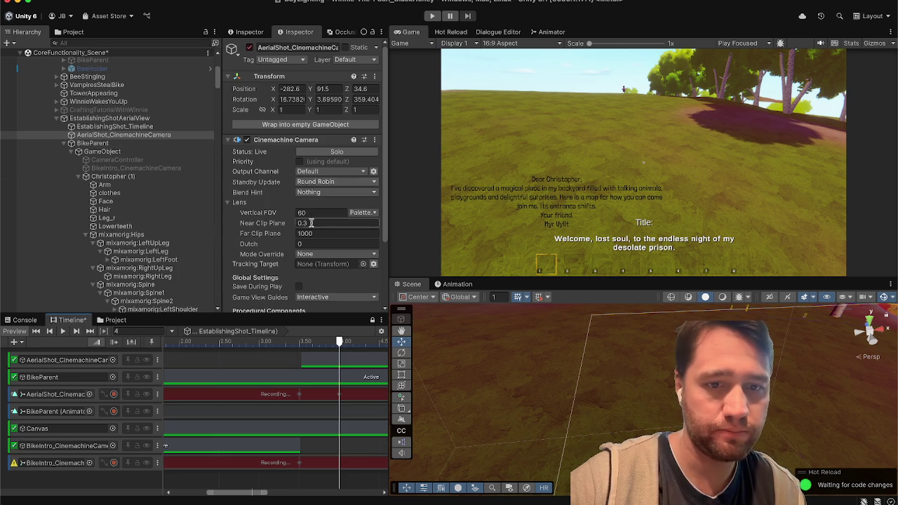
{"action": "scroll", "coordinate": [290, 424], "scroll_direction": "down", "scroll_amount": 5}
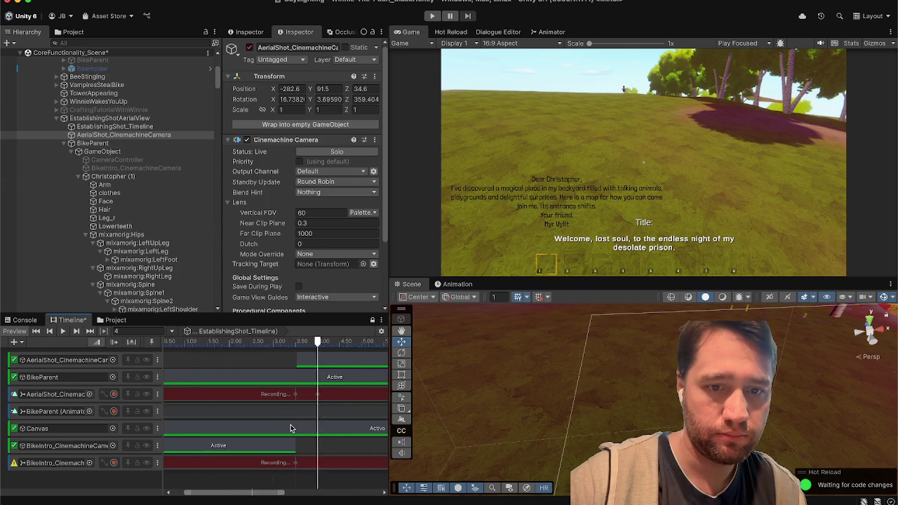
{"action": "scroll", "coordinate": [291, 424], "scroll_direction": "down", "scroll_amount": 2}
{"action": "mouse_move", "coordinate": [252, 345]}
{"action": "left_mouse_down"}
{"action": "mouse_move", "coordinate": [275, 342]}
{"action": "mouse_move", "coordinate": [250, 341]}
{"action": "mouse_move", "coordinate": [243, 330]}
{"action": "left_mouse_up"}
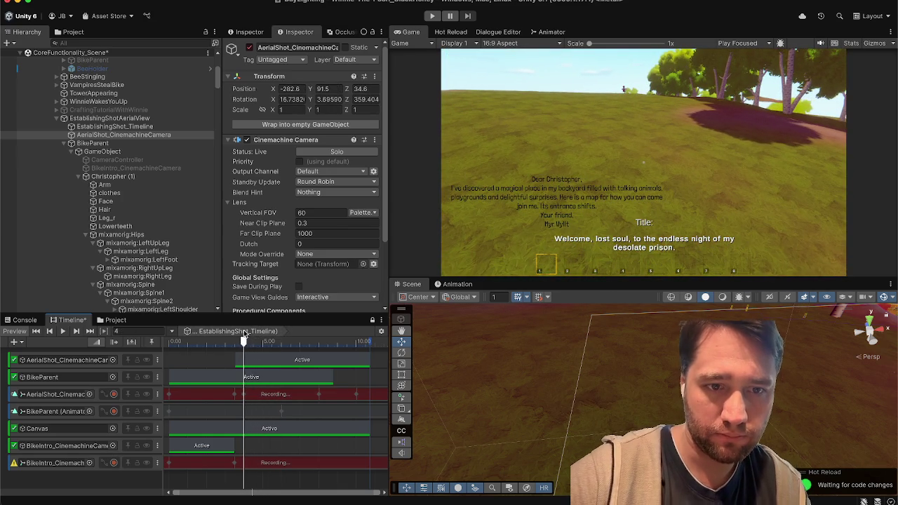
{"action": "scroll", "coordinate": [234, 411], "scroll_direction": "right", "scroll_amount": 1}
{"action": "scroll", "coordinate": [242, 405], "scroll_direction": "up", "scroll_amount": 5}
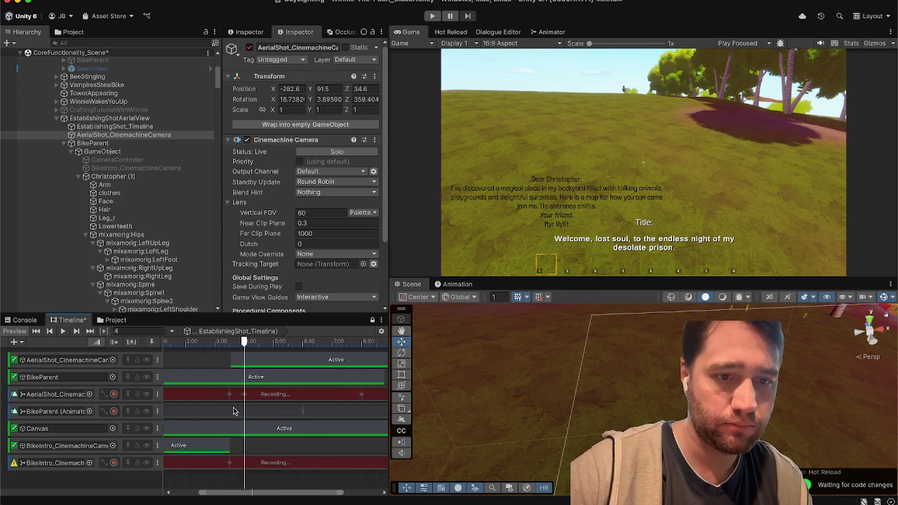
{"action": "left_click", "coordinate": [264, 395]}
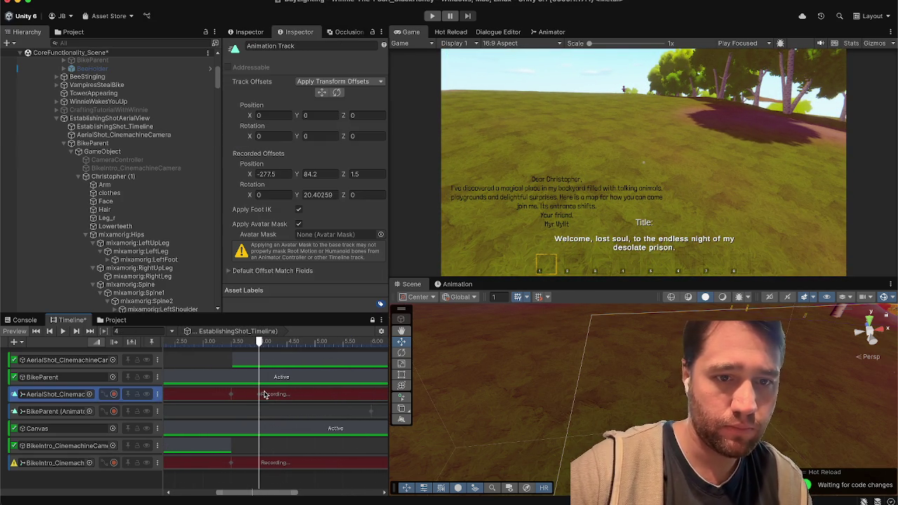
Open the AerialShot track in the Animation window and delete its 0:00 keyframes.
{"action": "right_click", "coordinate": [264, 394]}
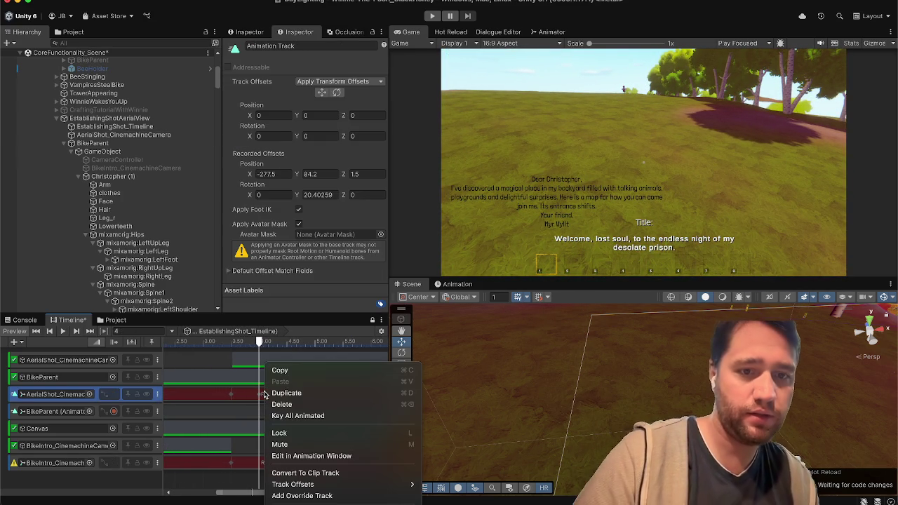
{"action": "left_click", "coordinate": [298, 460]}
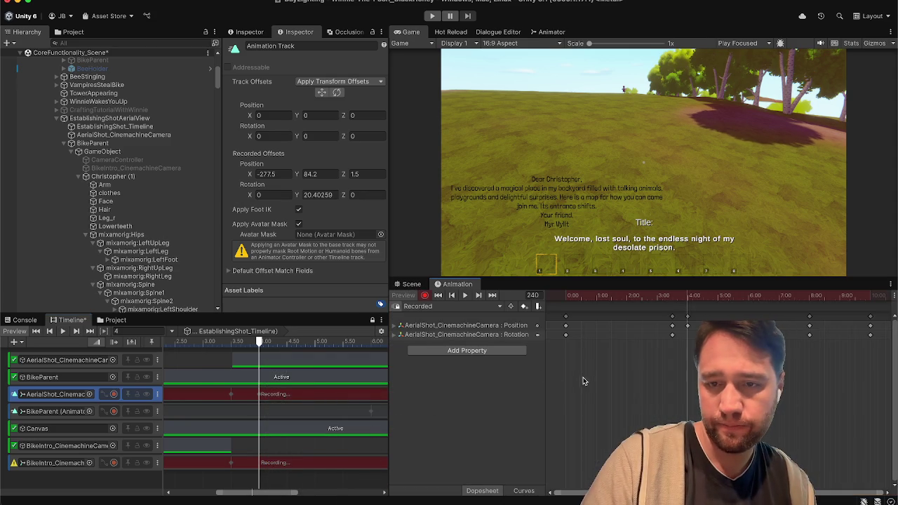
{"action": "left_click_drag", "start_coordinate": [590, 378], "coordinate": [566, 312]}
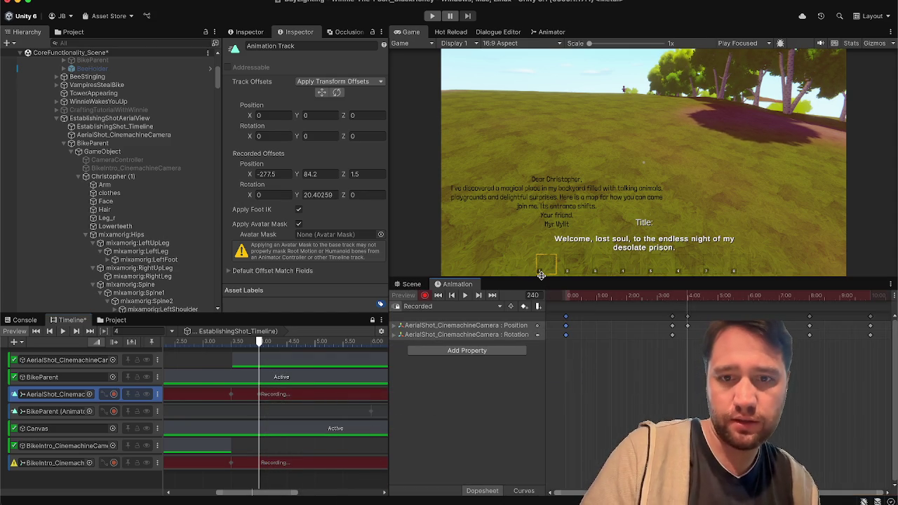
{"action": "key", "text": "Delete"}
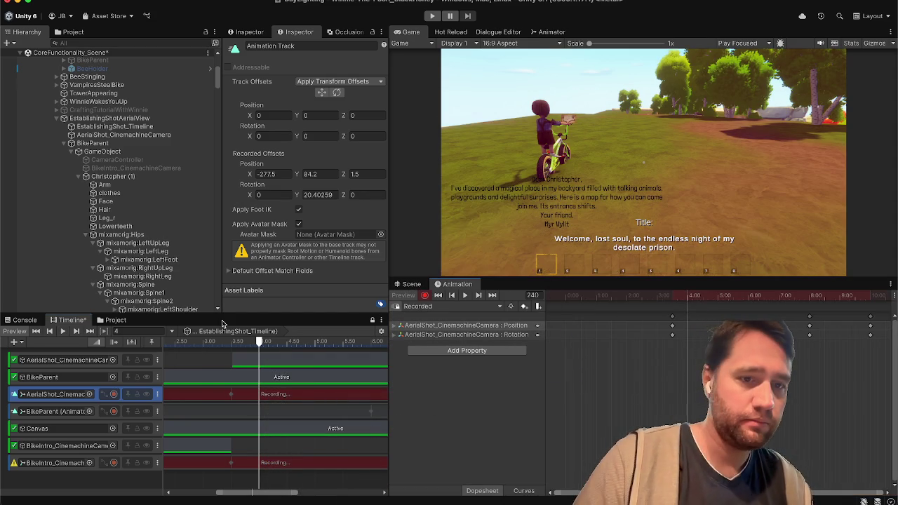
Scrub back to about 2.85 s and replay the intro from near the start.
{"action": "left_click_drag", "start_coordinate": [234, 348], "coordinate": [195, 344]}
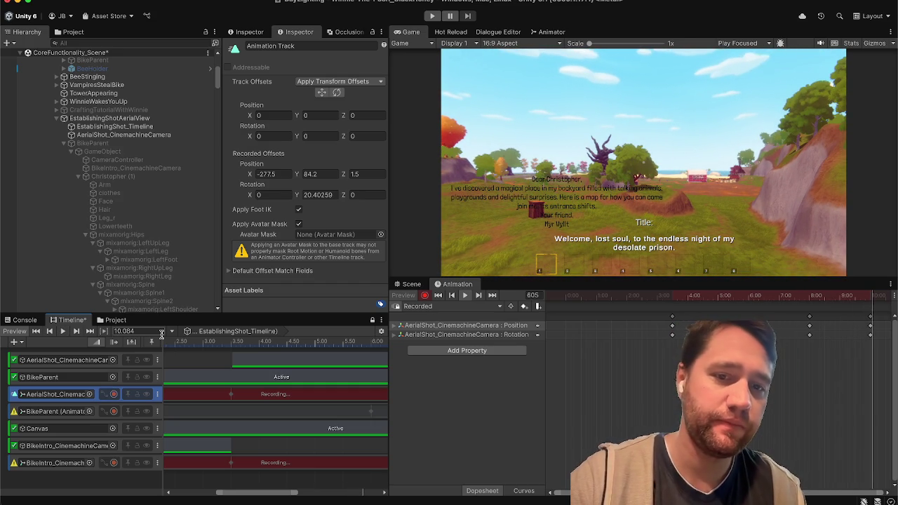
{"action": "scroll", "coordinate": [205, 400], "scroll_direction": "down", "scroll_amount": 10}
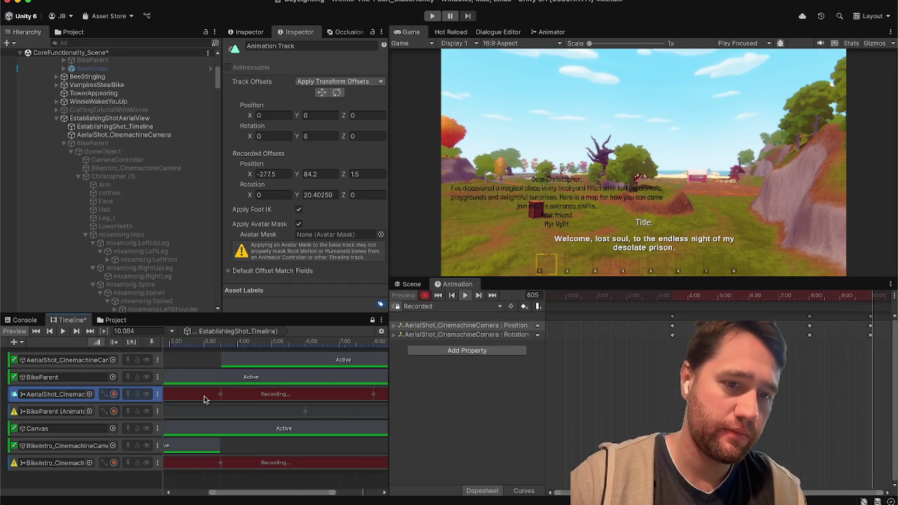
{"action": "left_click_drag", "start_coordinate": [194, 344], "coordinate": [169, 343]}
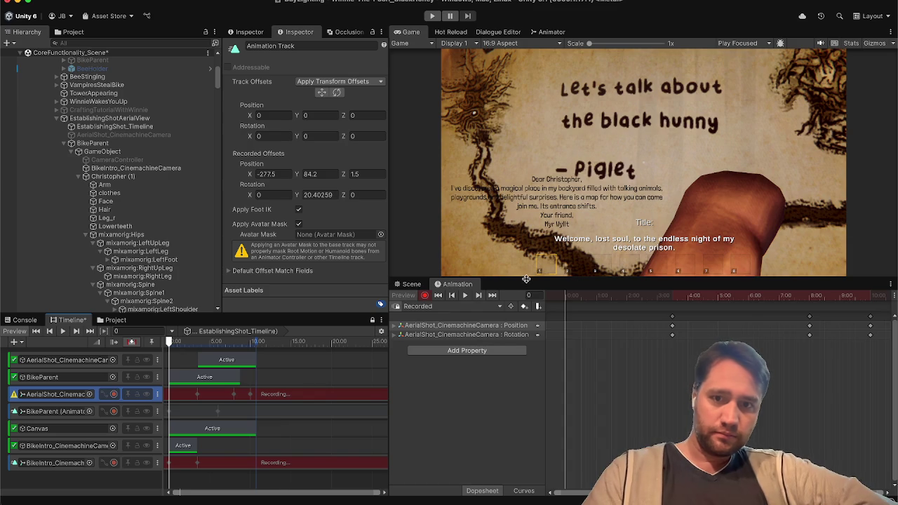
Enlarge the Game view, play the intro, then turn off recording on the aerial and bike-intro tracks.
{"action": "left_click_drag", "start_coordinate": [525, 279], "coordinate": [522, 363]}
{"action": "left_click_drag", "start_coordinate": [387, 273], "coordinate": [251, 258]}
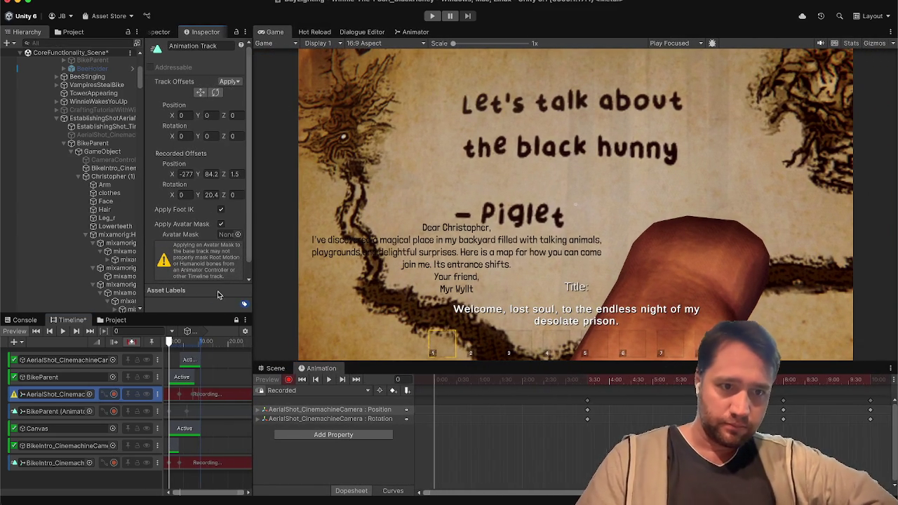
{"action": "left_click", "coordinate": [64, 333]}
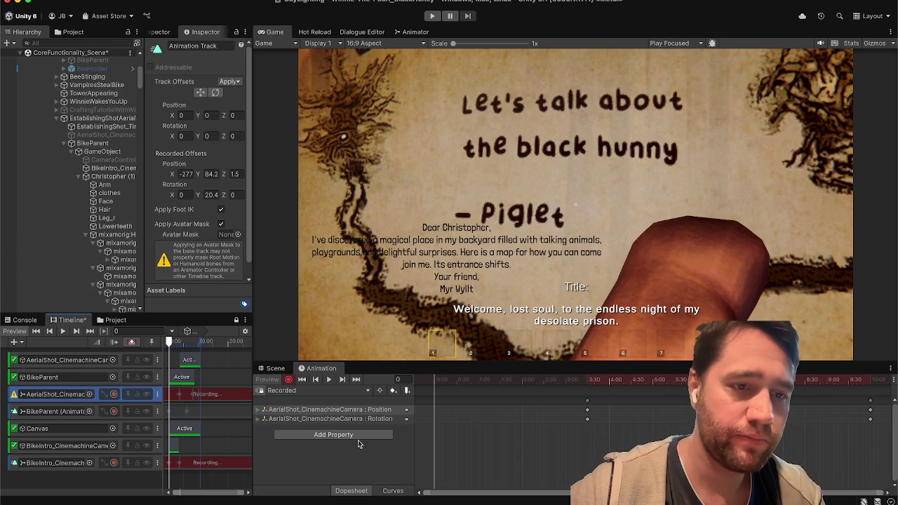
{"action": "left_click", "coordinate": [116, 397]}
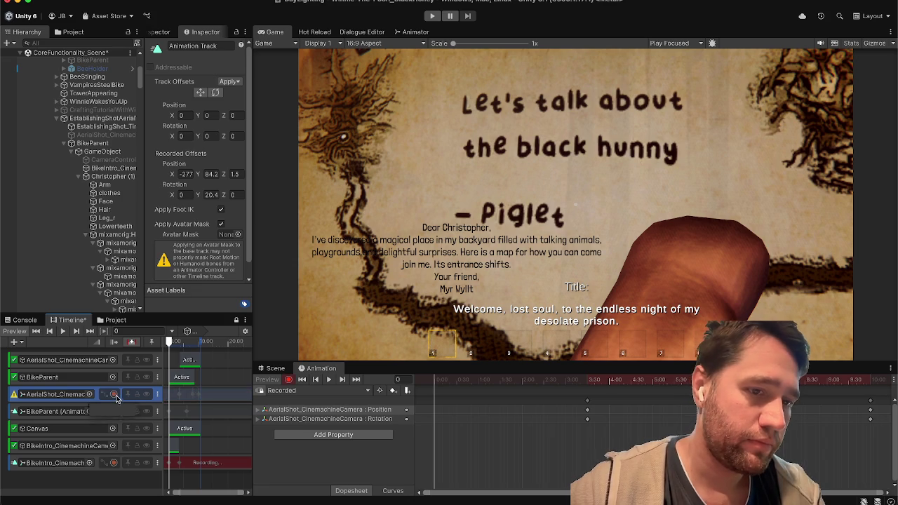
{"action": "left_click", "coordinate": [113, 463]}
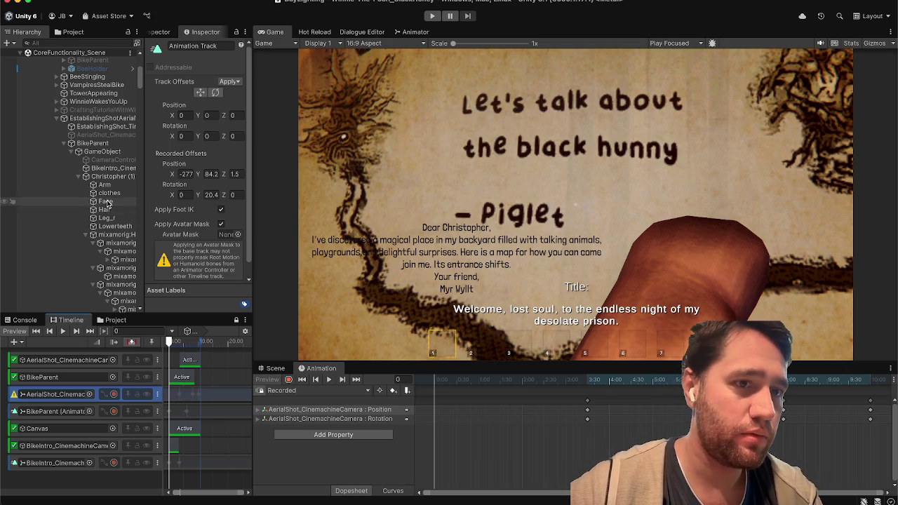
Find the Canvas track binding and delete the Canvas activation track.
{"action": "scroll", "coordinate": [129, 132], "scroll_direction": "down", "scroll_amount": 10}
{"action": "scroll", "coordinate": [129, 132], "scroll_direction": "down", "scroll_amount": 12}
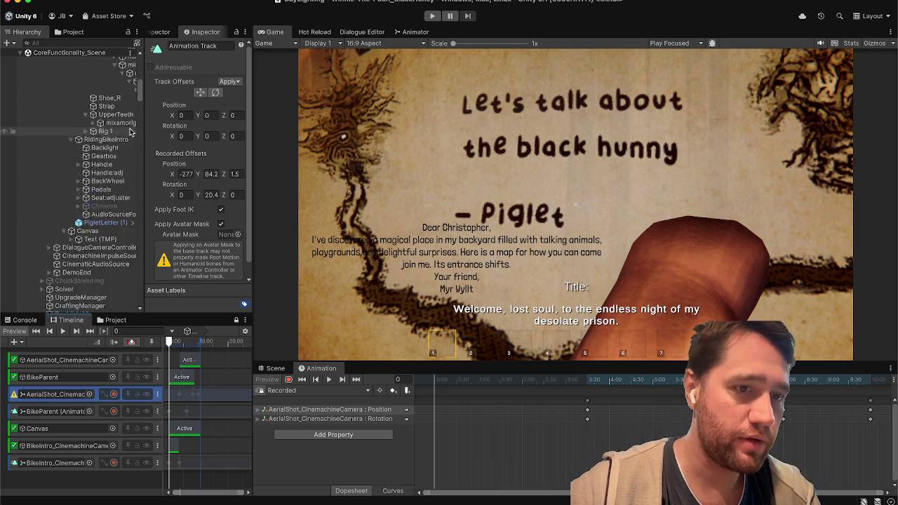
{"action": "left_click", "coordinate": [105, 135]}
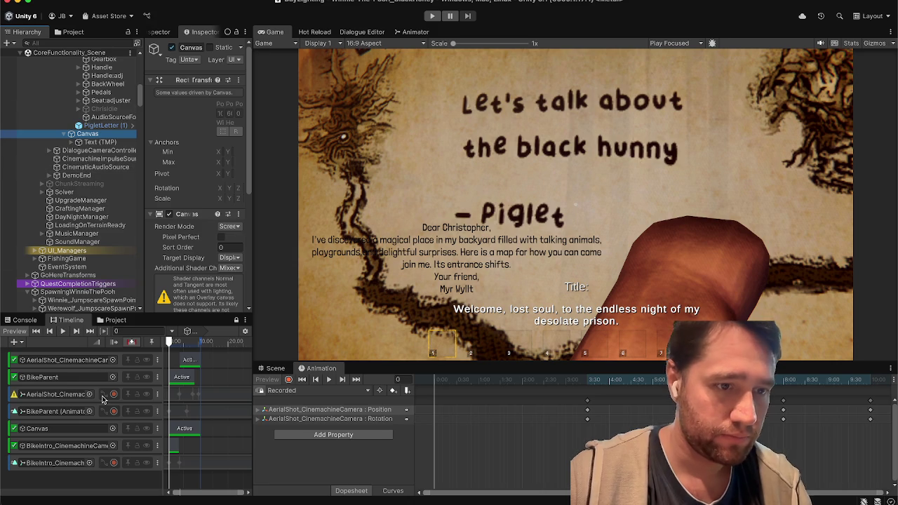
{"action": "left_click", "coordinate": [41, 431]}
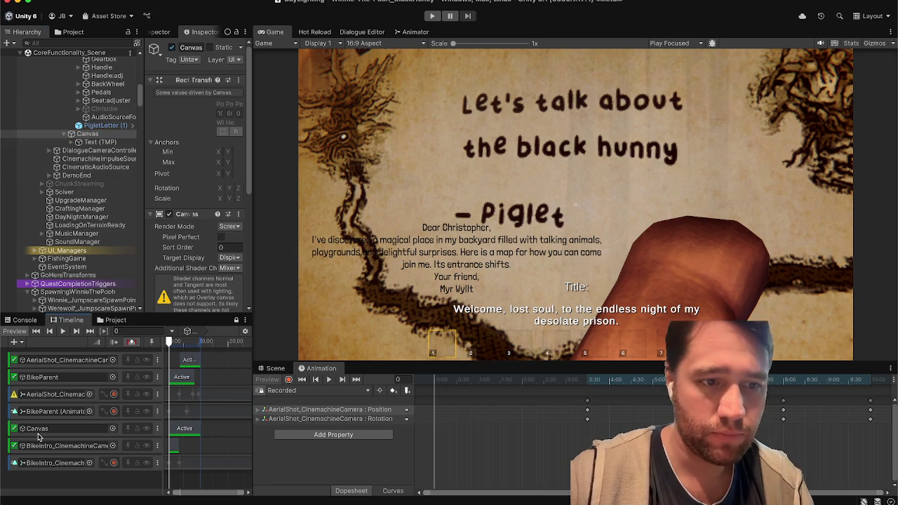
{"action": "left_click", "coordinate": [73, 423]}
{"action": "key", "text": "Delete"}
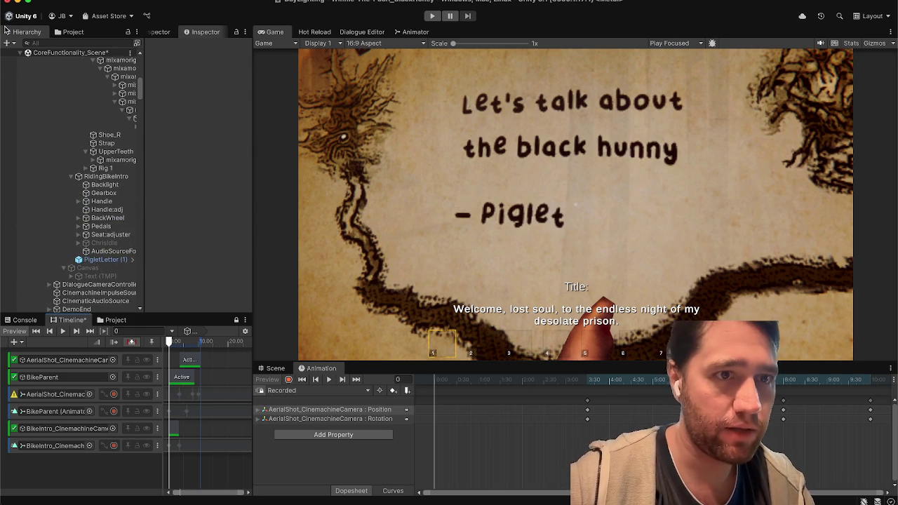
Select the Strap object and save with Ctrl+S.
{"action": "left_click", "coordinate": [106, 144]}
{"action": "key", "text": "ctrl+s"}
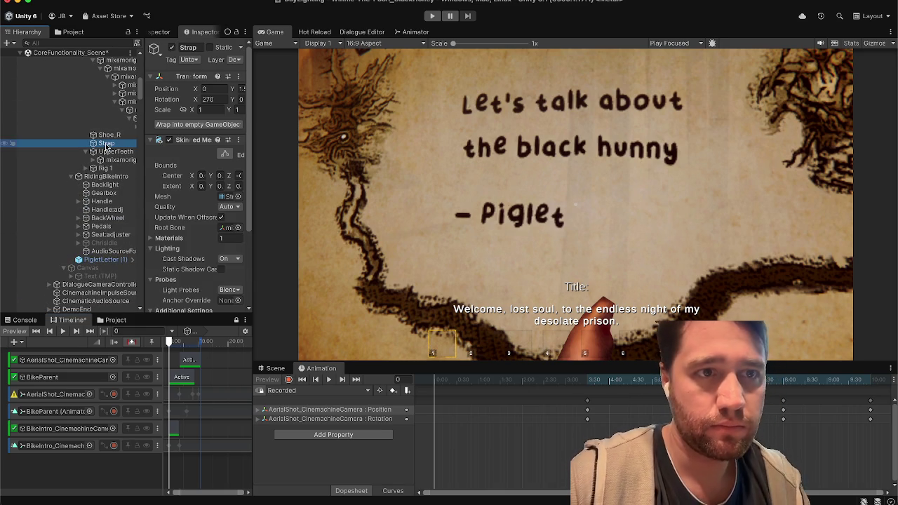
{"action": "left_click", "coordinate": [236, 321]}
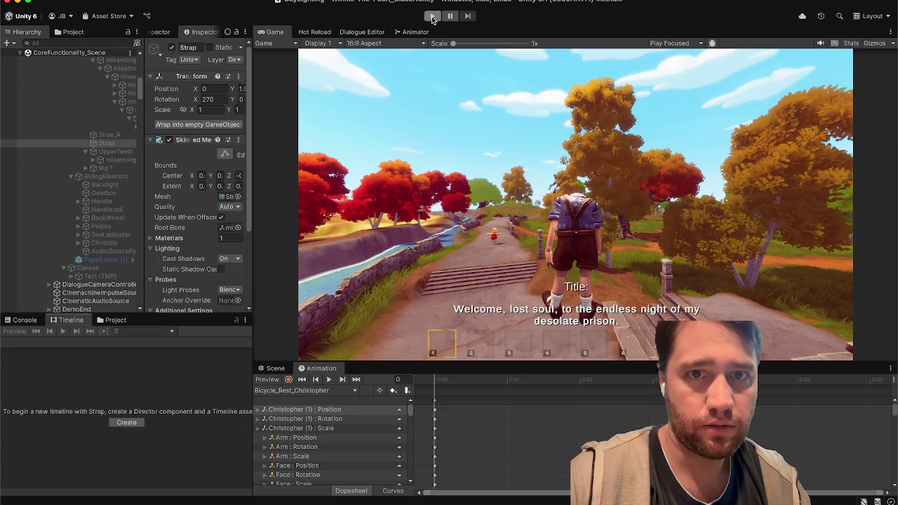
Run the game and select EstablishingShot_Timeline under BikeParent to show its Timeline tracks.
{"action": "left_click", "coordinate": [432, 17]}
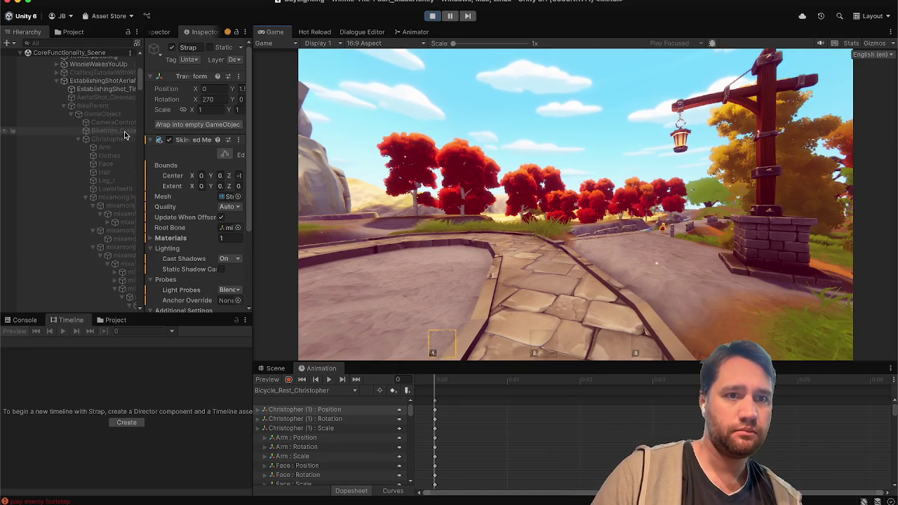
{"action": "left_click", "coordinate": [117, 112]}
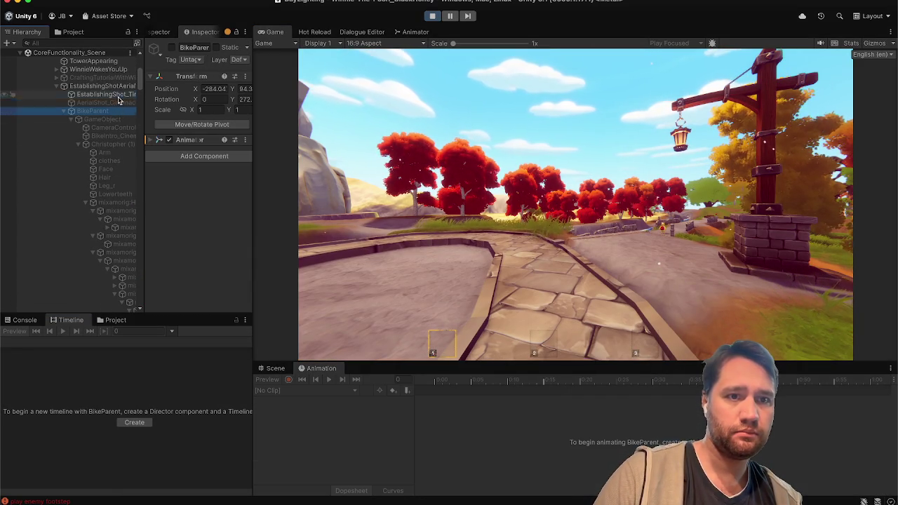
{"action": "left_click", "coordinate": [117, 96]}
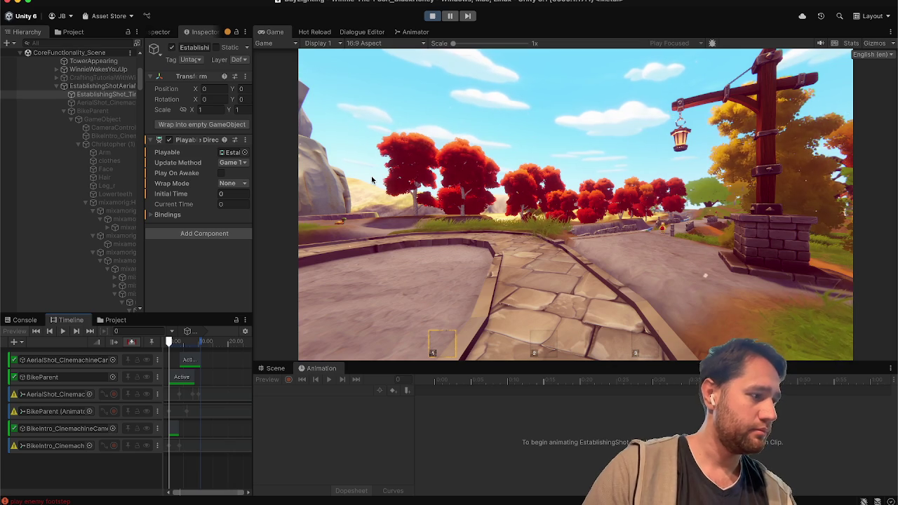
Preview the establishing-shot timeline to about 5.84 s, then bring up Safari's window list.
{"action": "left_click", "coordinate": [59, 334]}
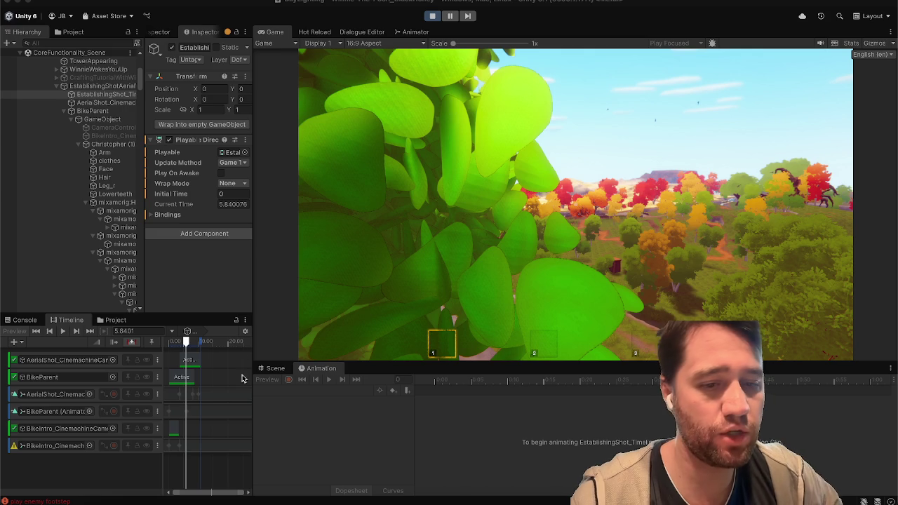
{"action": "right_click", "coordinate": [146, 501]}
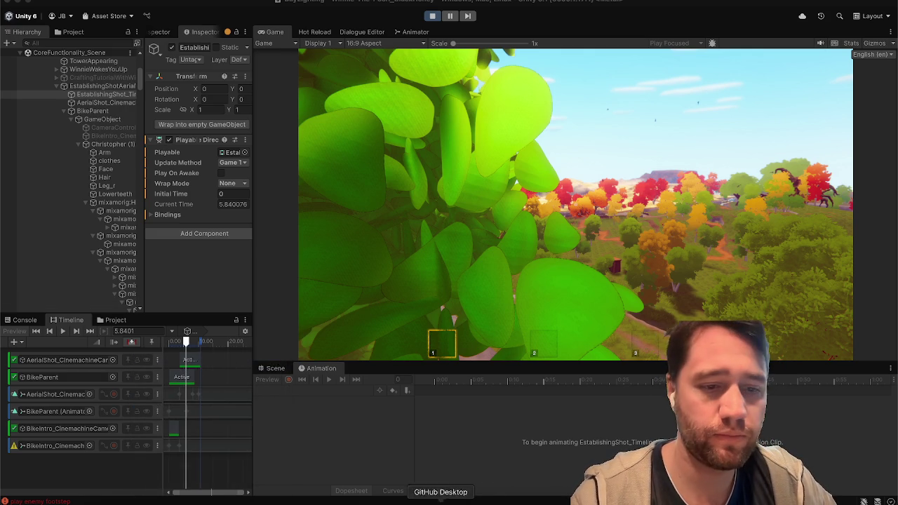
{"action": "right_click", "coordinate": [145, 501]}
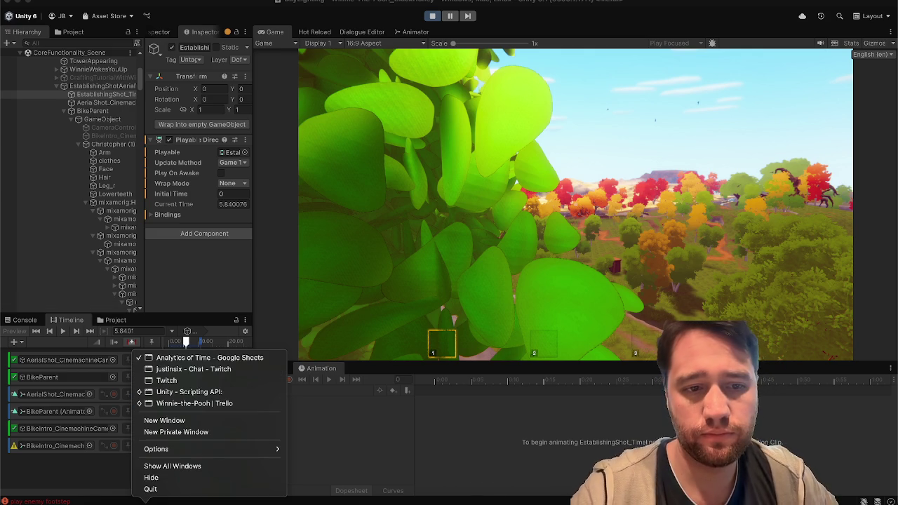
From the Trello browser window, open youtube.com in a new tab and search 'oblivion intro camera pan'.
{"action": "left_click", "coordinate": [188, 404]}
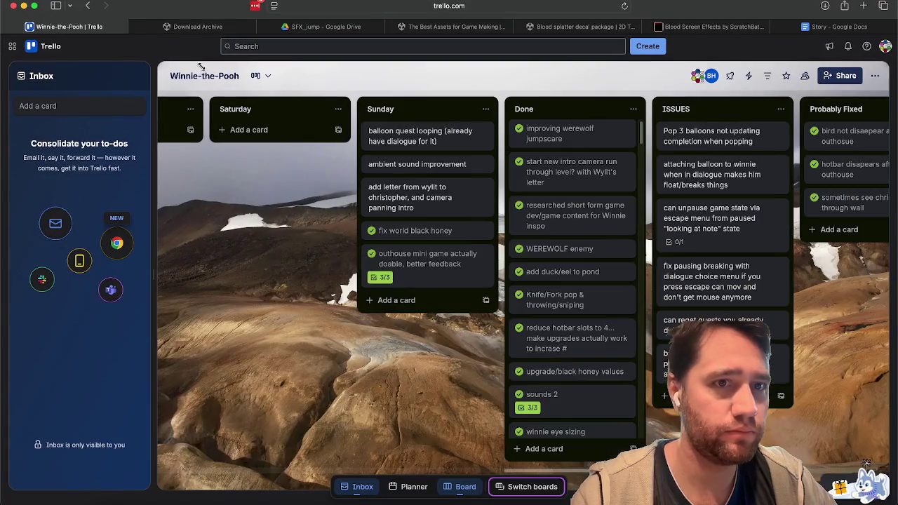
{"action": "left_click", "coordinate": [864, 7]}
{"action": "type", "text": "y"}
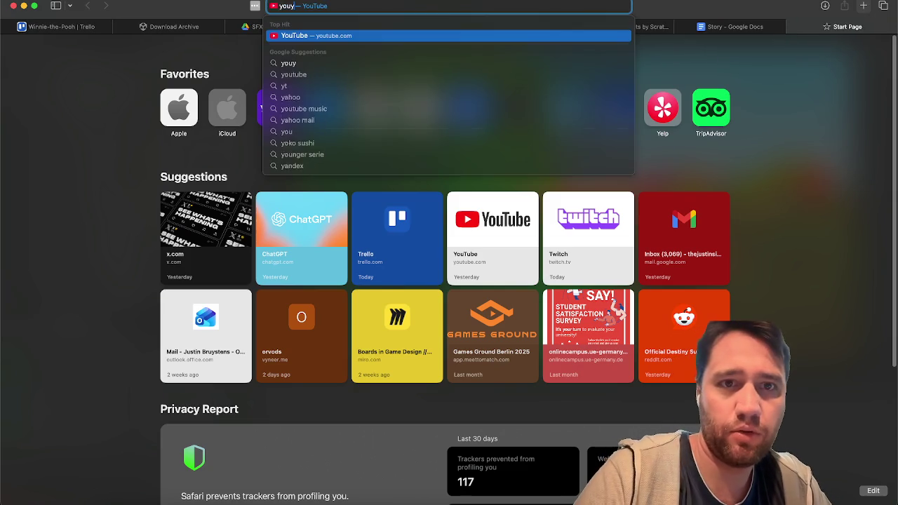
{"action": "key", "text": "BackSpace"}
{"action": "type", "text": "tube.com"}
{"action": "key", "text": "Return"}
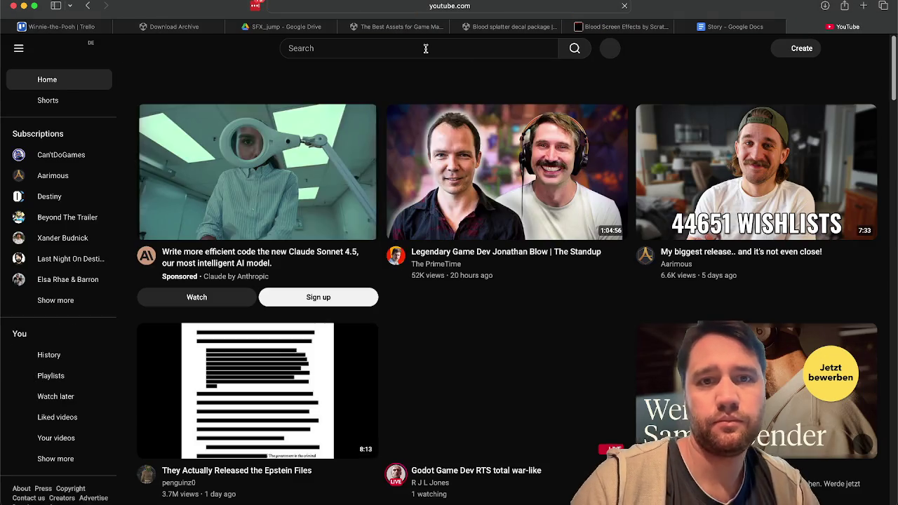
{"action": "left_click", "coordinate": [424, 46]}
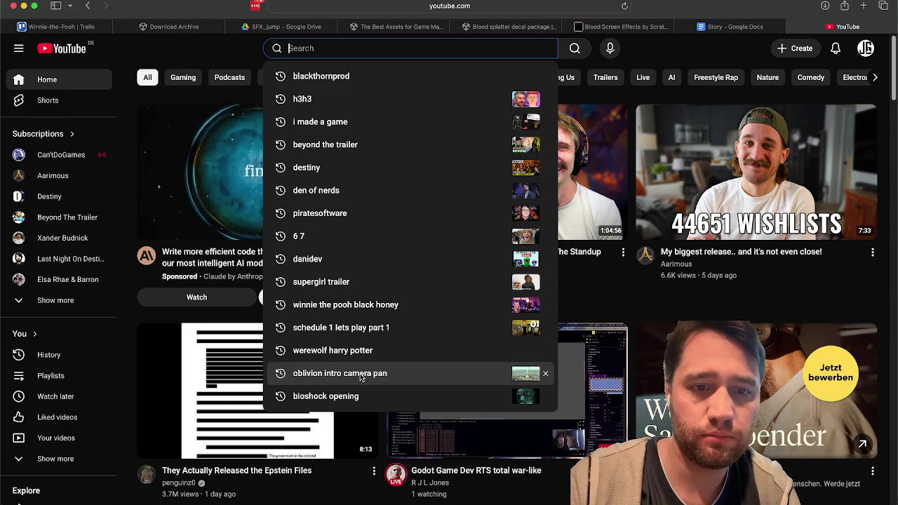
{"action": "left_click", "coordinate": [360, 373]}
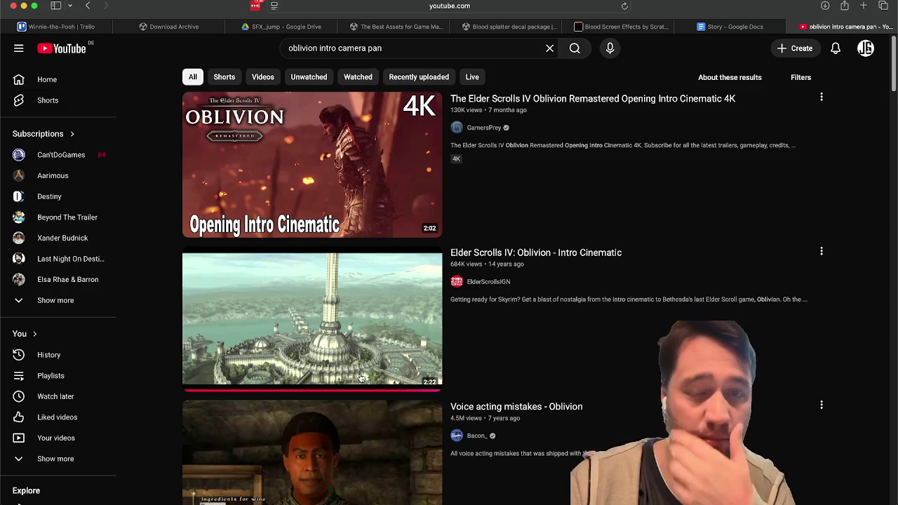
Play the Oblivion Intro Cinematic muted, skip both ads, and pause at 1:24 on the city flyover.
{"action": "left_click", "coordinate": [287, 295]}
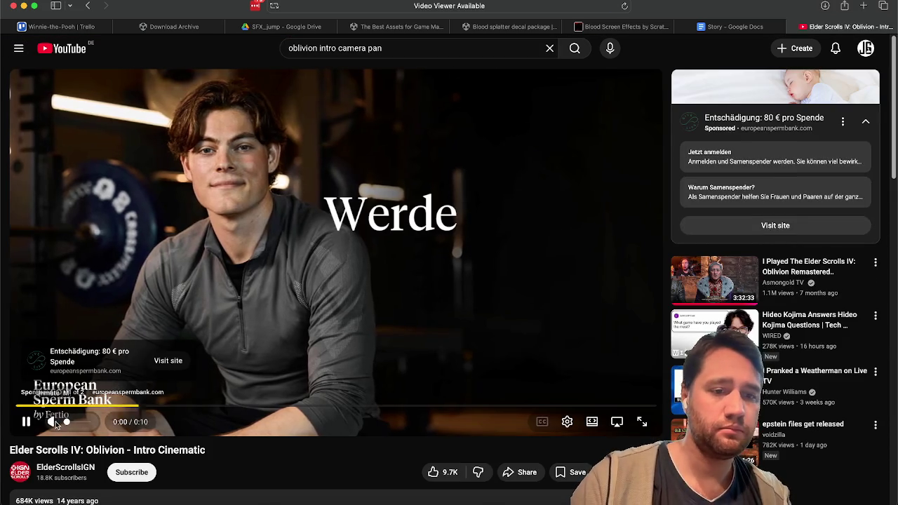
{"action": "left_click", "coordinate": [54, 422]}
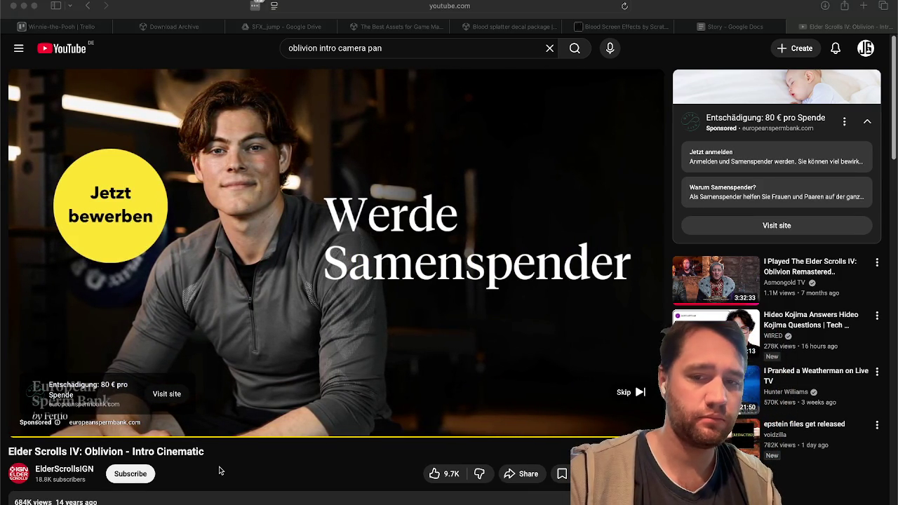
{"action": "left_click", "coordinate": [624, 398]}
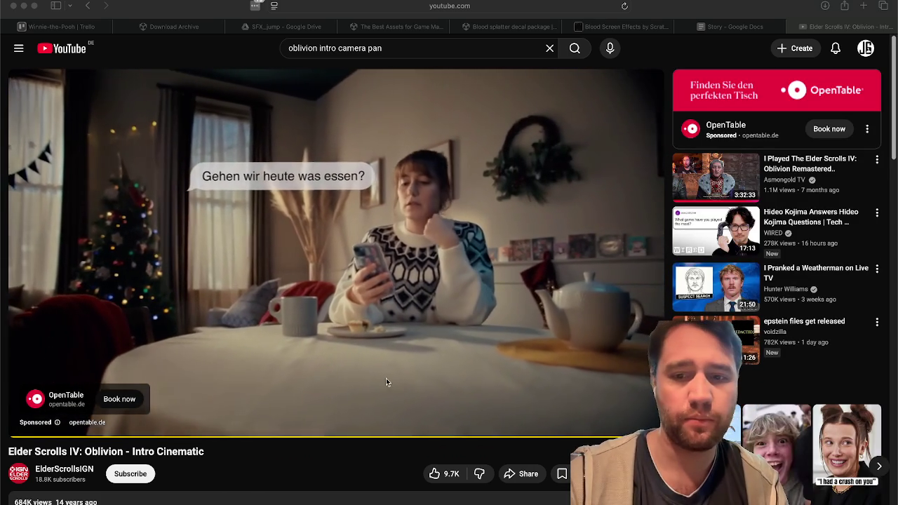
{"action": "left_click", "coordinate": [623, 392]}
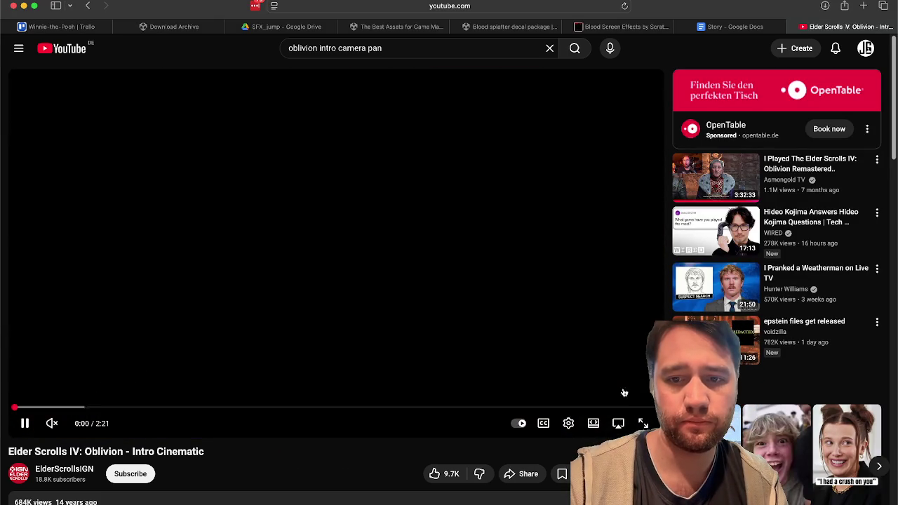
{"action": "left_click", "coordinate": [225, 407]}
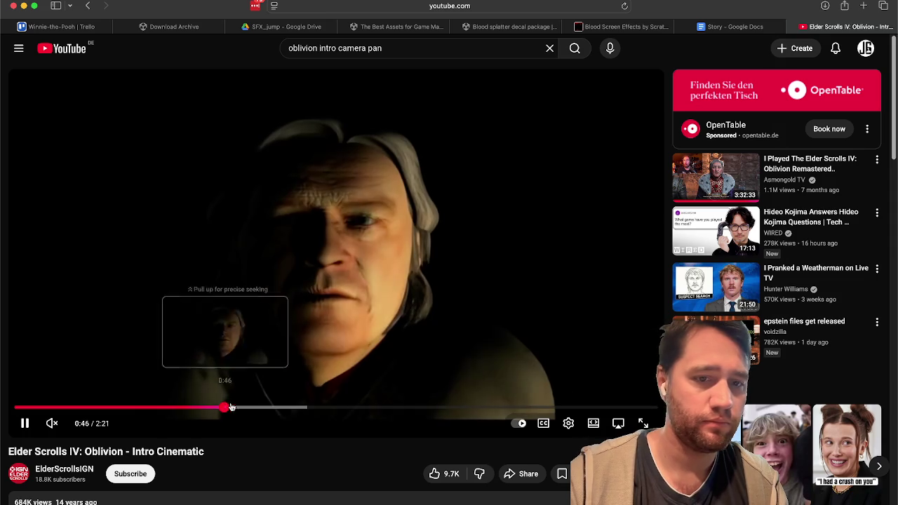
{"action": "left_click", "coordinate": [338, 408]}
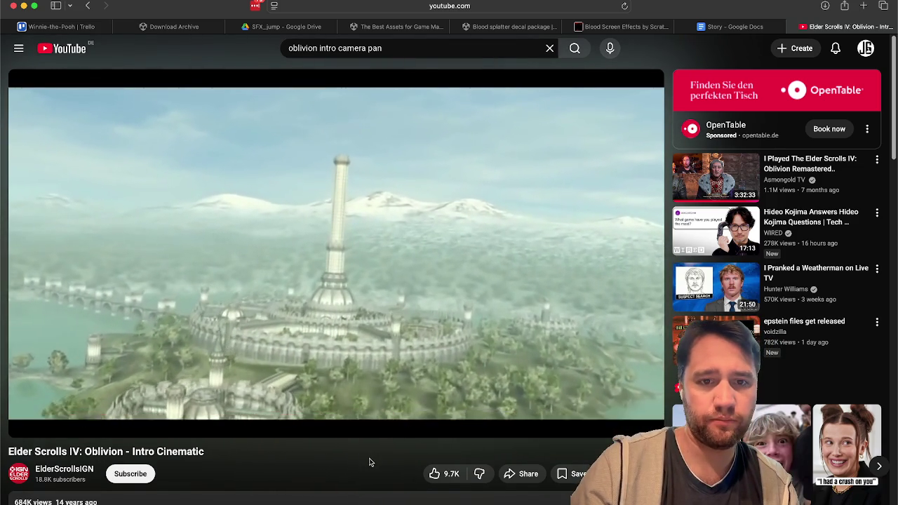
{"action": "left_click", "coordinate": [387, 287]}
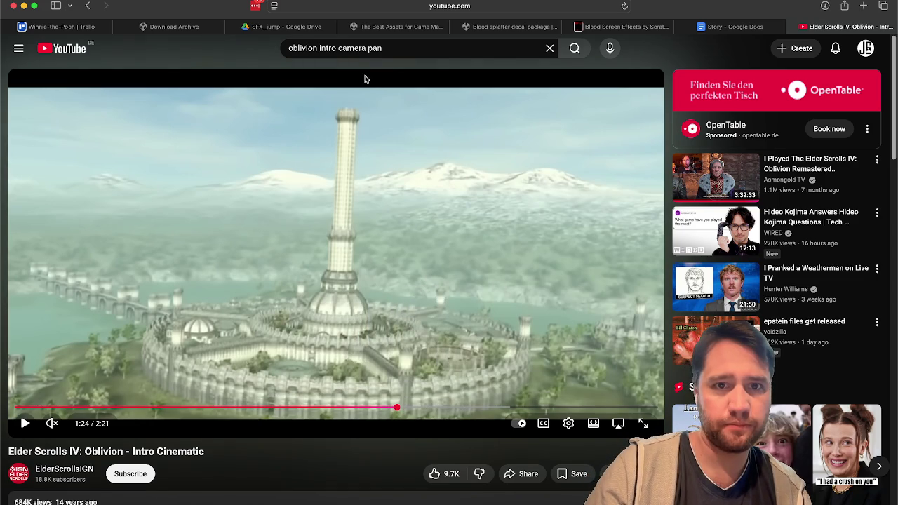
{"action": "left_click", "coordinate": [423, 50]}
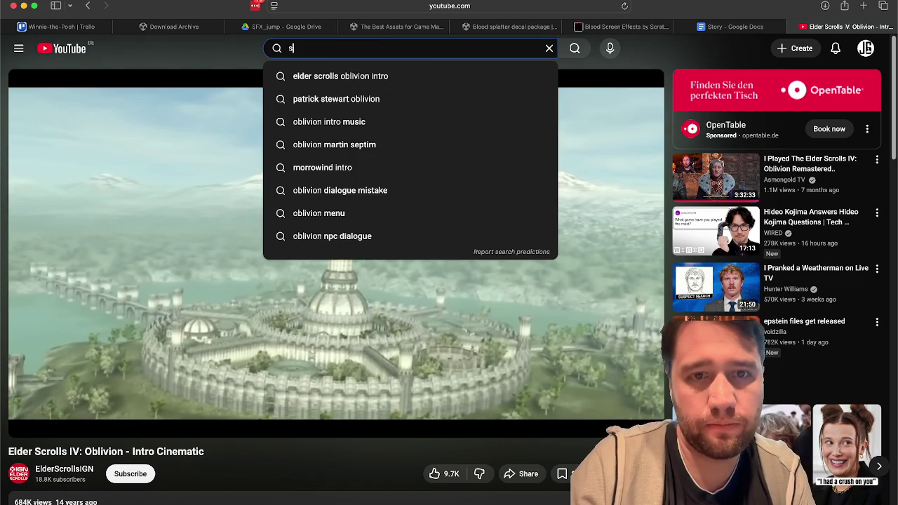
Search 'schedule 1 lets play part 1', open Part 1 - The Beginning, and pause on its aerial town shot.
{"action": "type", "text": "chedule 1 let"}
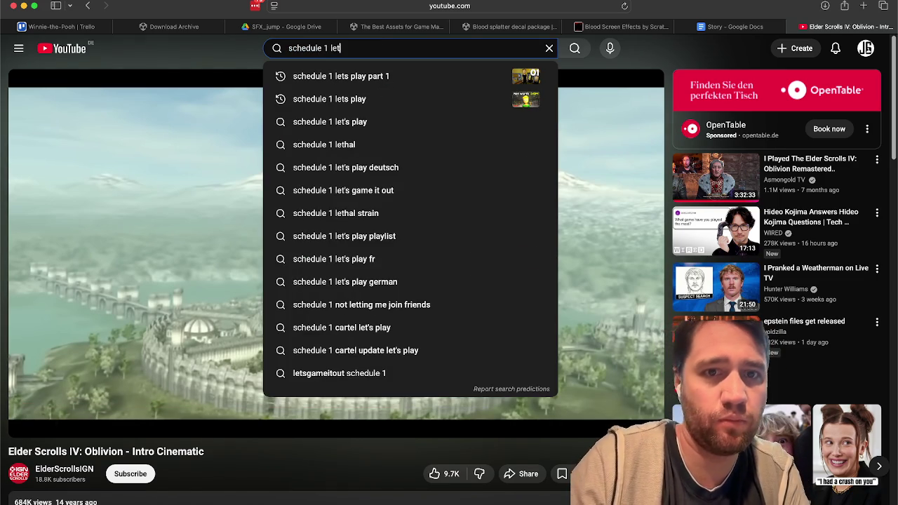
{"action": "key", "text": "Return"}
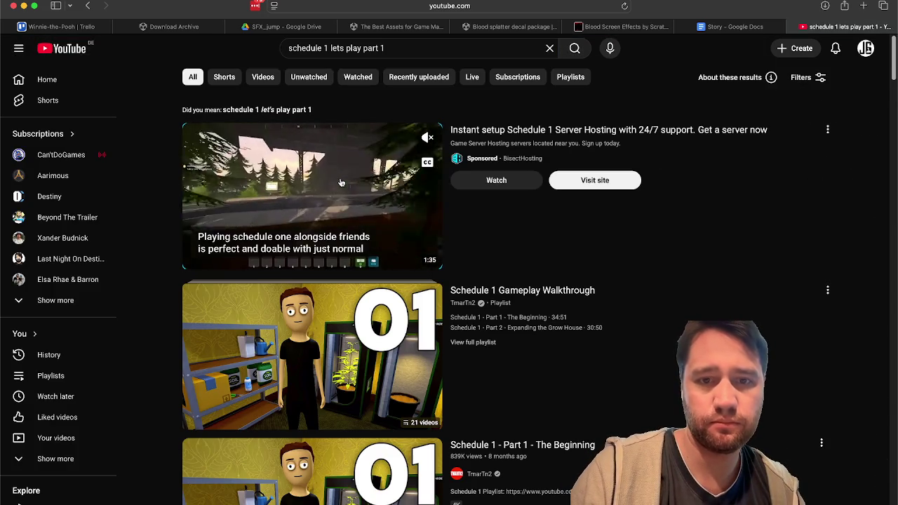
{"action": "scroll", "coordinate": [341, 182], "scroll_direction": "down", "scroll_amount": 3}
{"action": "left_click", "coordinate": [313, 292]}
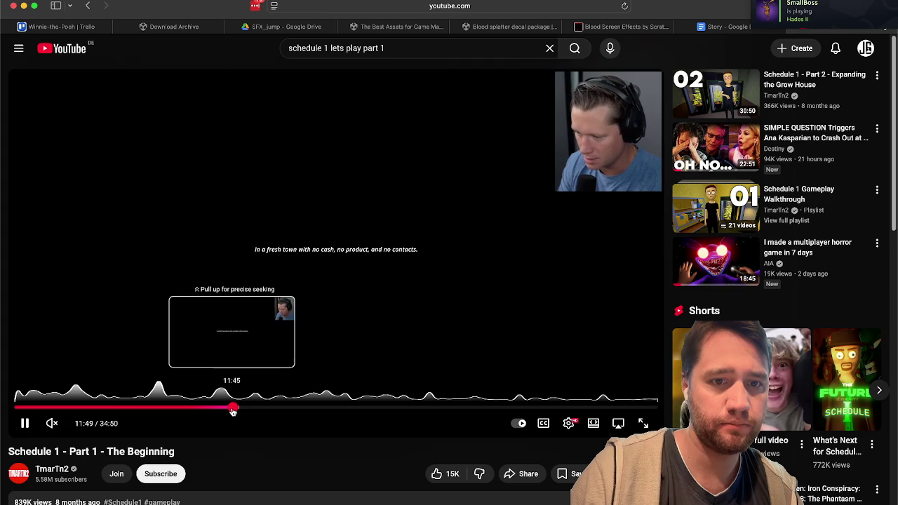
{"action": "left_click", "coordinate": [349, 287]}
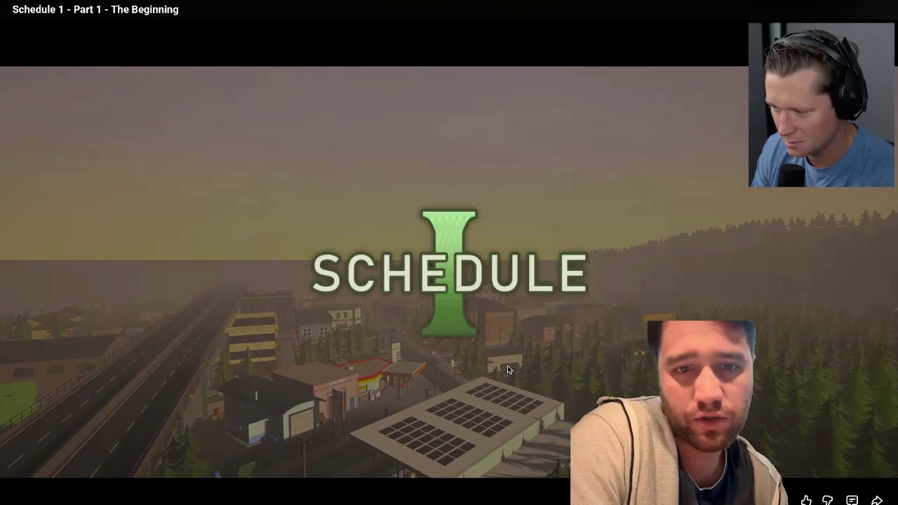
{"action": "left_click", "coordinate": [507, 365]}
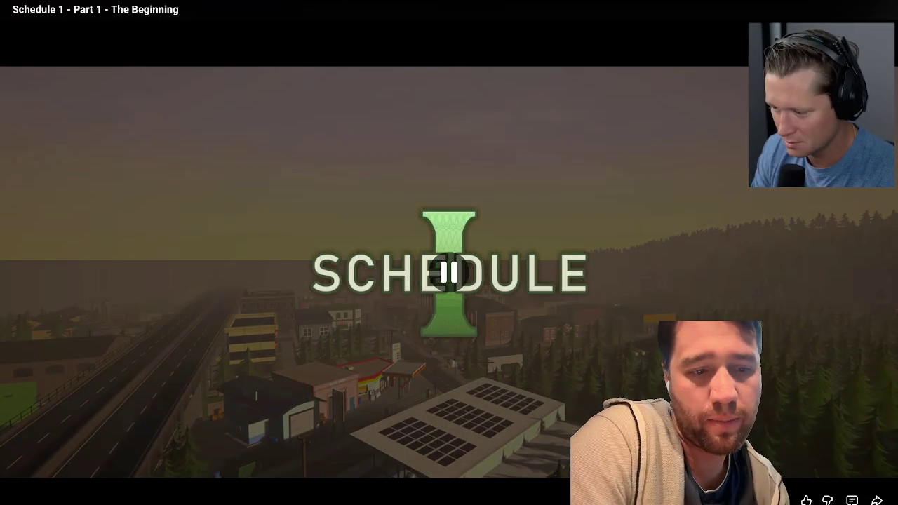
{"action": "key", "text": "Escape"}
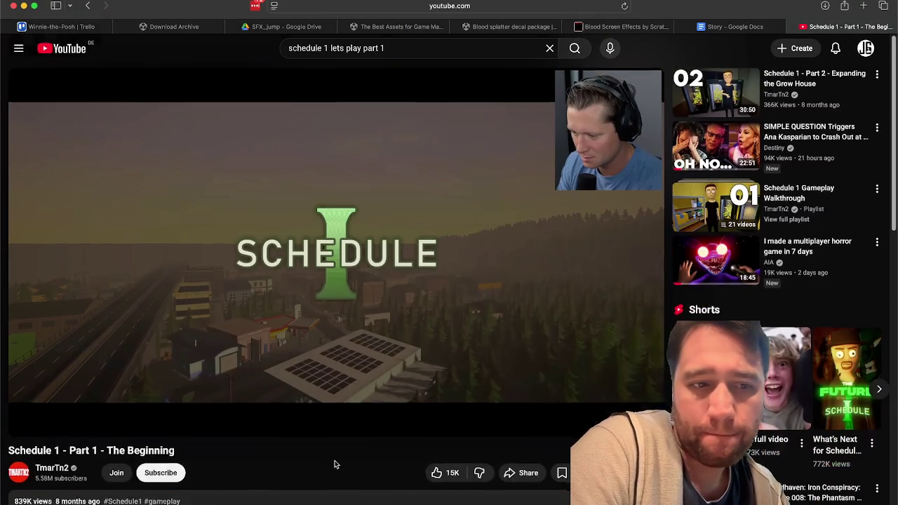
{"action": "scroll", "coordinate": [335, 464], "scroll_direction": "down", "scroll_amount": 10}
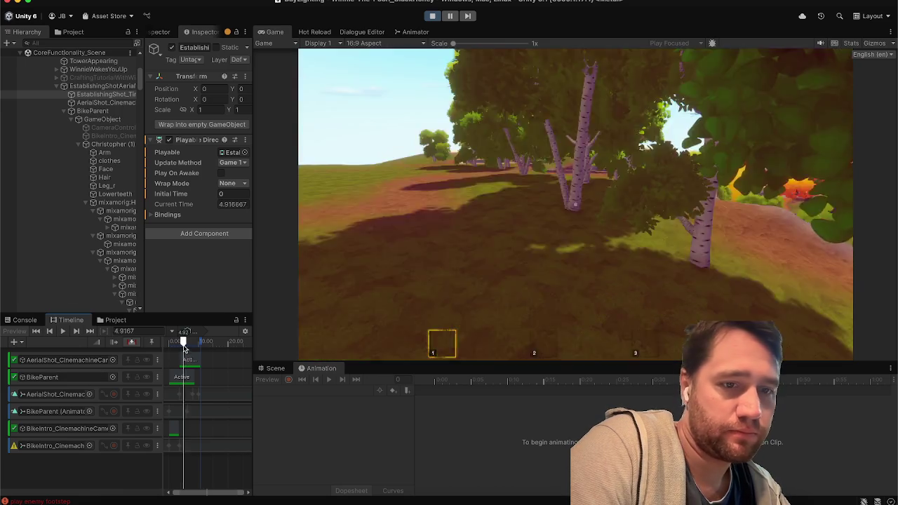
Preview the Timeline from near its start to the wide shot, then stop the running game.
{"action": "left_click_drag", "start_coordinate": [183, 344], "coordinate": [135, 345]}
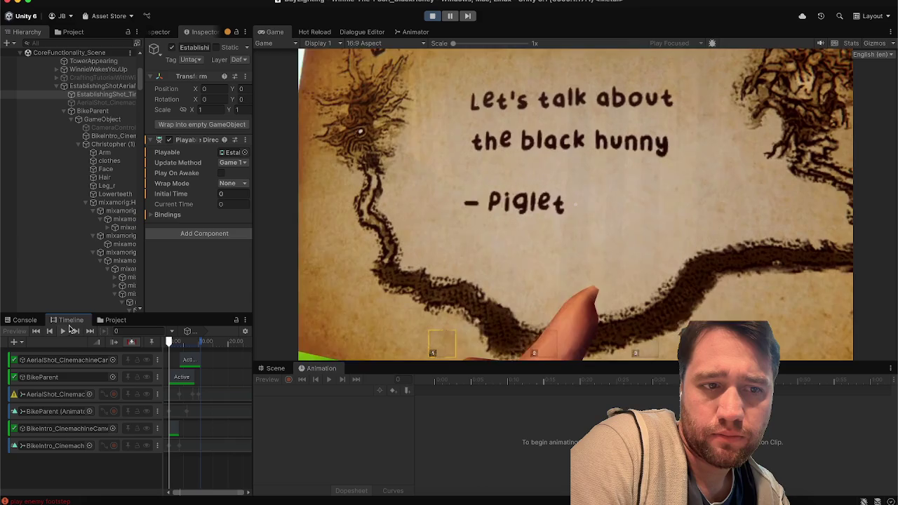
{"action": "left_click", "coordinate": [63, 331]}
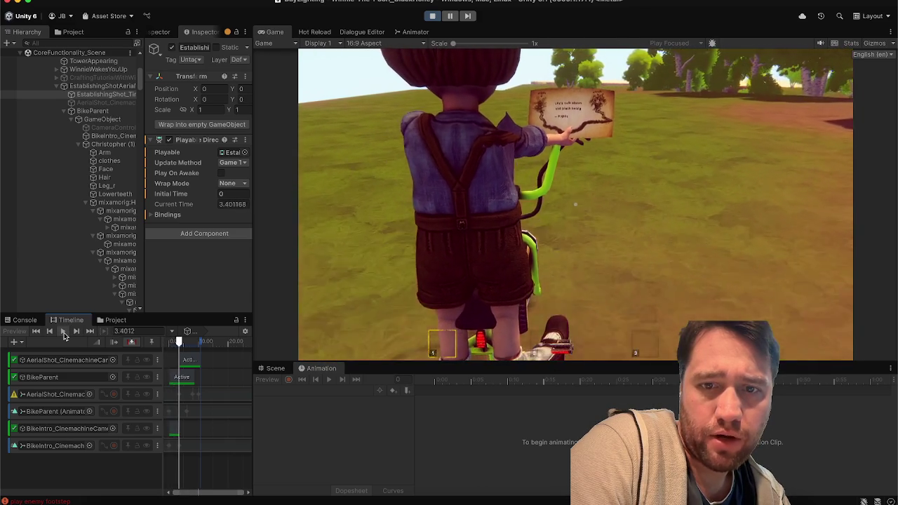
{"action": "left_click", "coordinate": [62, 331]}
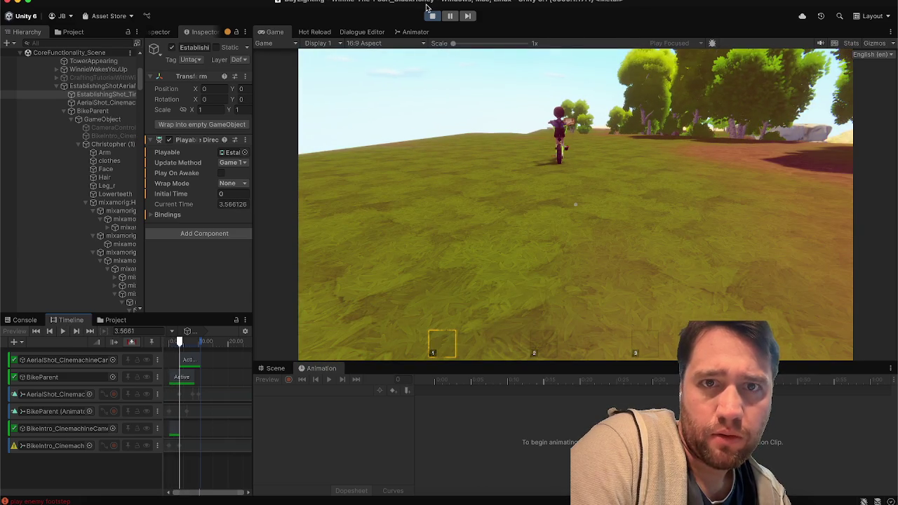
{"action": "left_click", "coordinate": [432, 16]}
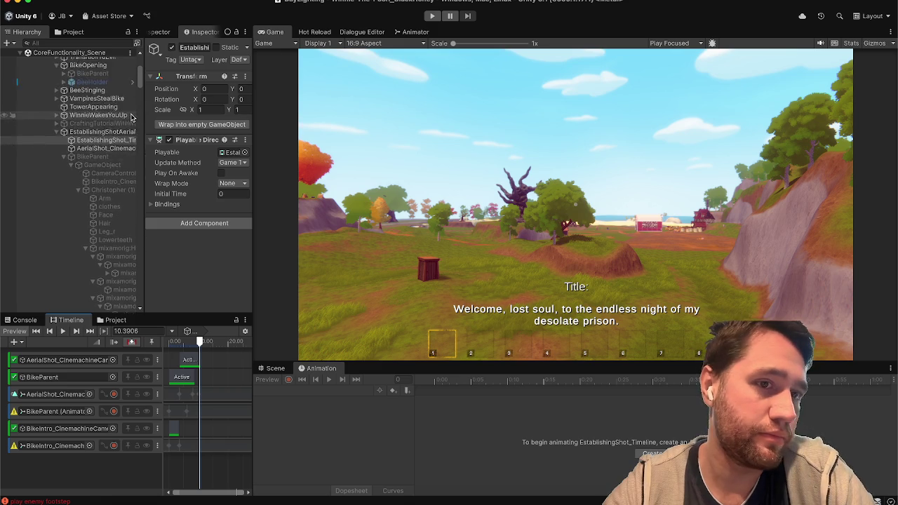
Scrub through the intro's shots and select the AerialShot animation track for recording.
{"action": "scroll", "coordinate": [131, 117], "scroll_direction": "up", "scroll_amount": 3}
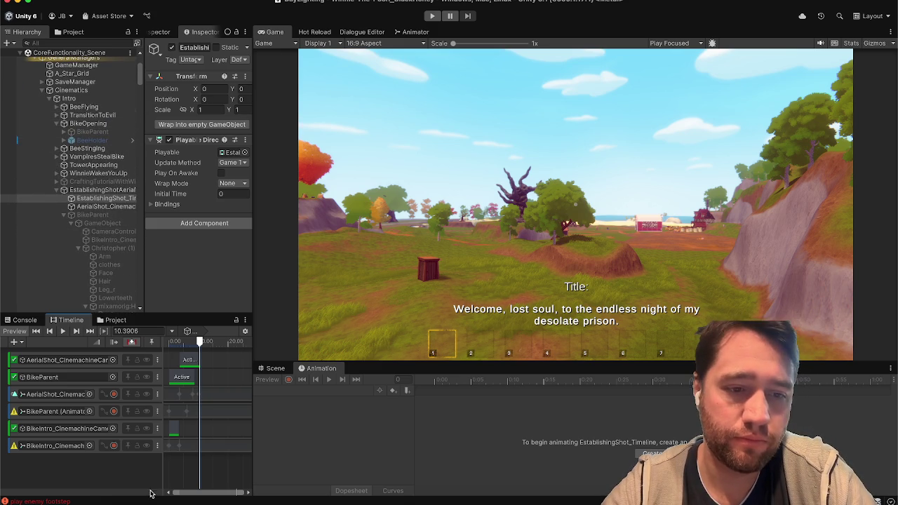
{"action": "mouse_move", "coordinate": [187, 342]}
{"action": "left_mouse_down"}
{"action": "mouse_move", "coordinate": [161, 345]}
{"action": "mouse_move", "coordinate": [190, 346]}
{"action": "mouse_move", "coordinate": [195, 354]}
{"action": "mouse_move", "coordinate": [182, 350]}
{"action": "left_mouse_up"}
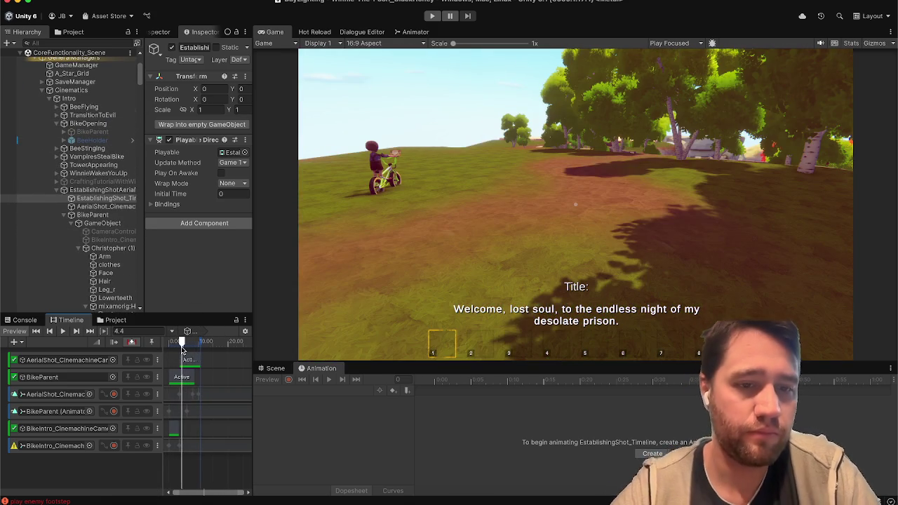
{"action": "left_click", "coordinate": [170, 394]}
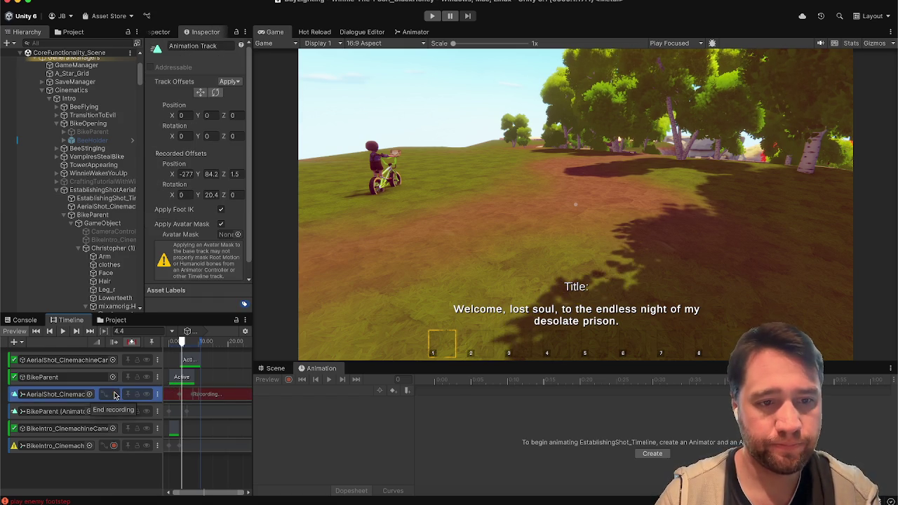
{"action": "right_click", "coordinate": [199, 393]}
Delete the aerial camera's stray keyframes near 8:00 and recheck the first-person bike shot framing.
{"action": "left_click", "coordinate": [229, 456]}
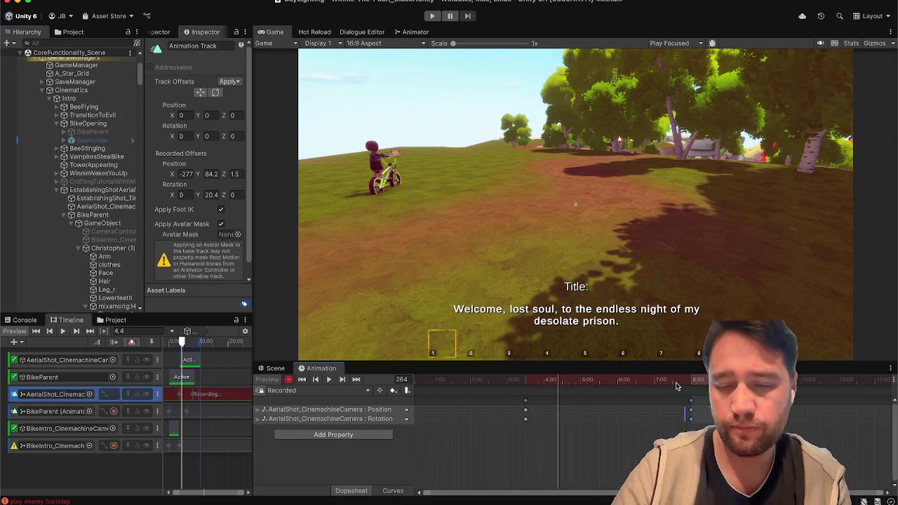
{"action": "key", "text": "Delete"}
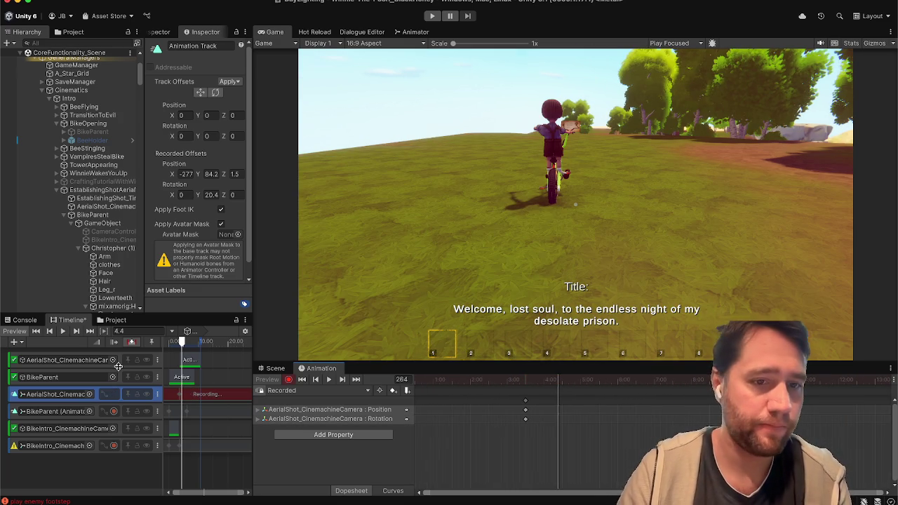
{"action": "left_click_drag", "start_coordinate": [175, 343], "coordinate": [179, 345]}
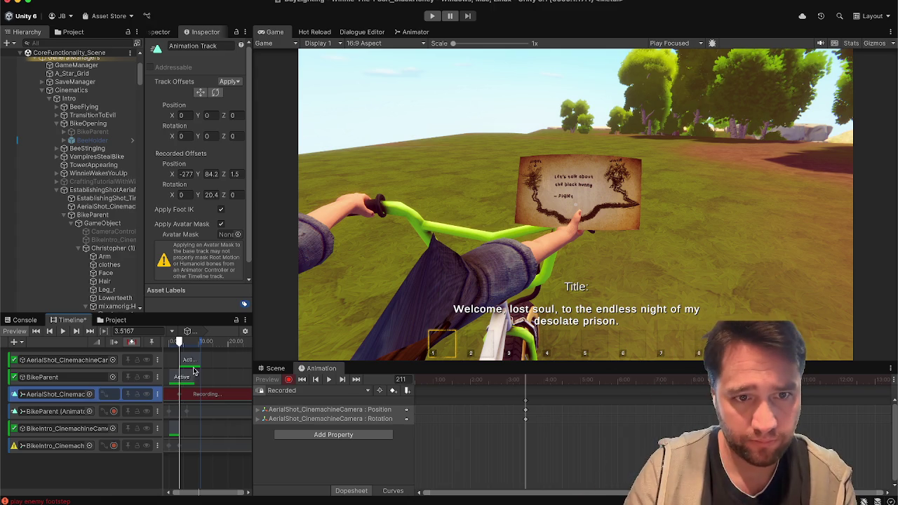
{"action": "left_click_drag", "start_coordinate": [196, 350], "coordinate": [179, 343]}
{"action": "scroll", "coordinate": [183, 430], "scroll_direction": "up", "scroll_amount": 5}
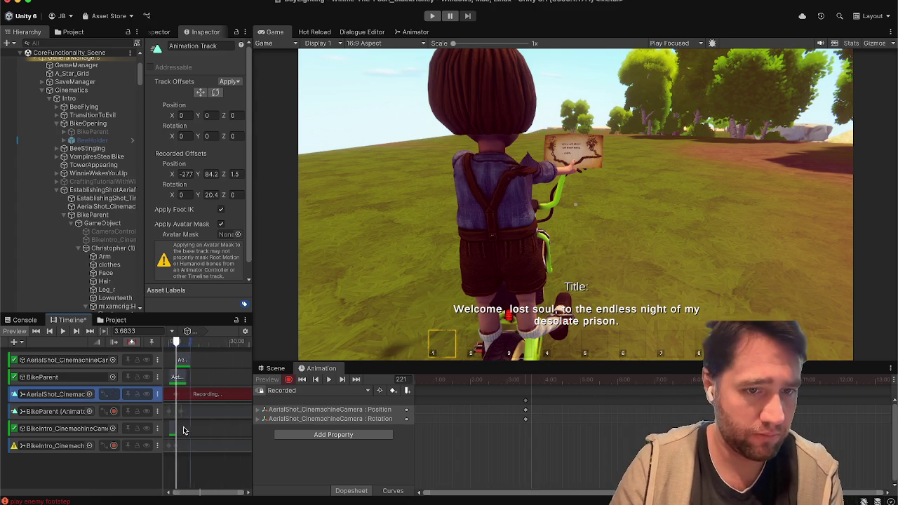
{"action": "left_click_drag", "start_coordinate": [207, 494], "coordinate": [183, 496]}
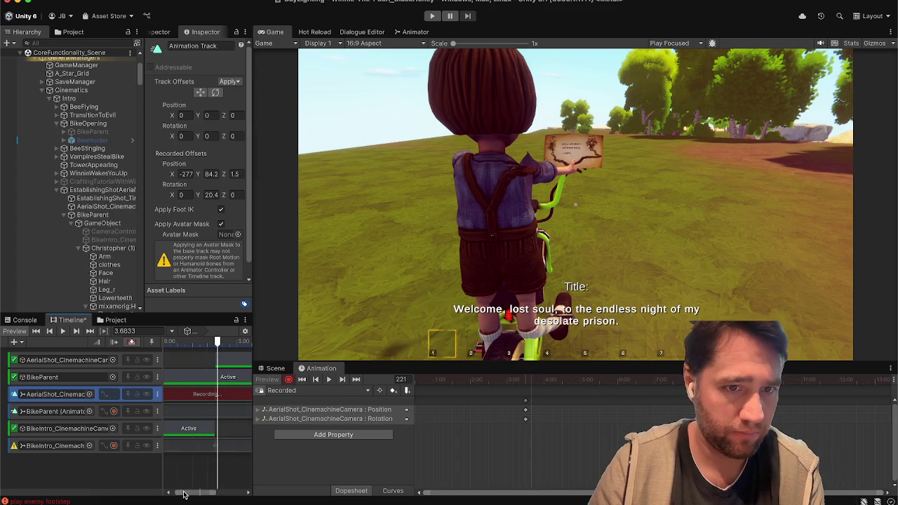
Move the playhead to 3.5 s, then 6.5 s, and select the AerialShot camera object.
{"action": "left_click", "coordinate": [214, 342]}
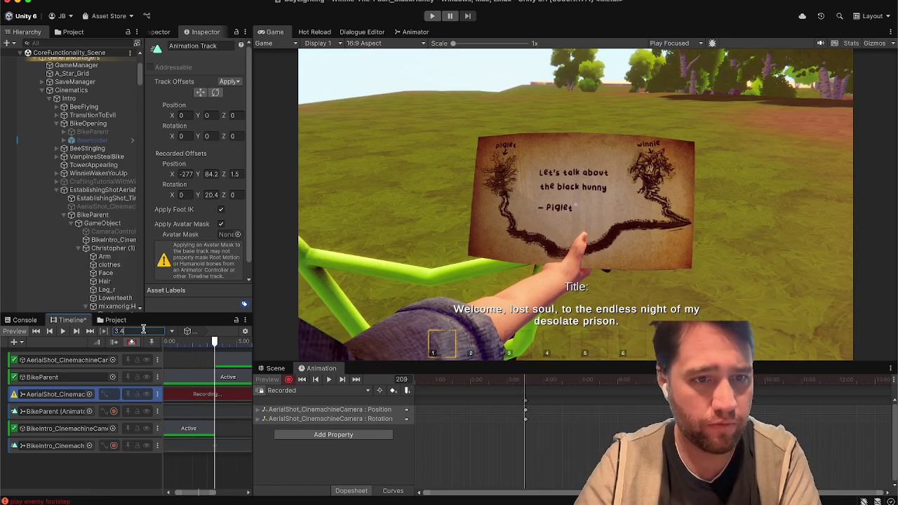
{"action": "key", "text": "Return"}
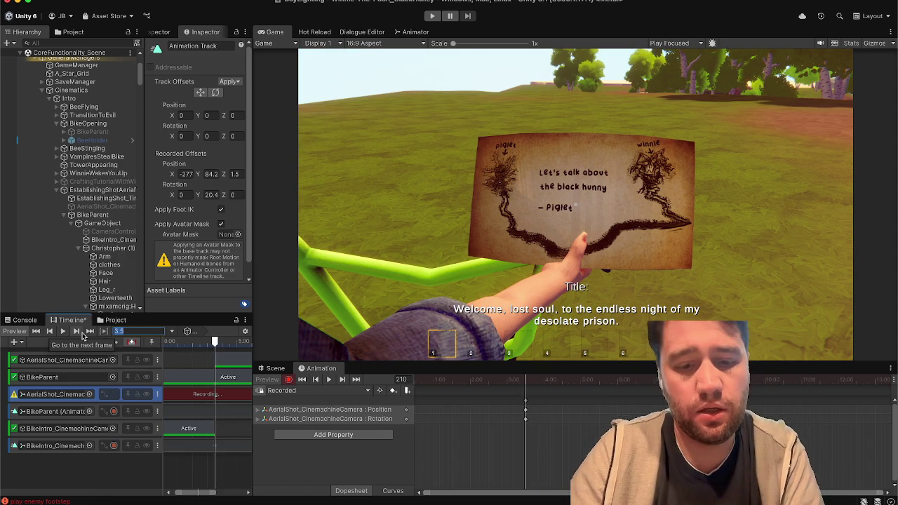
{"action": "type", "text": ".5"}
{"action": "key", "text": "Return"}
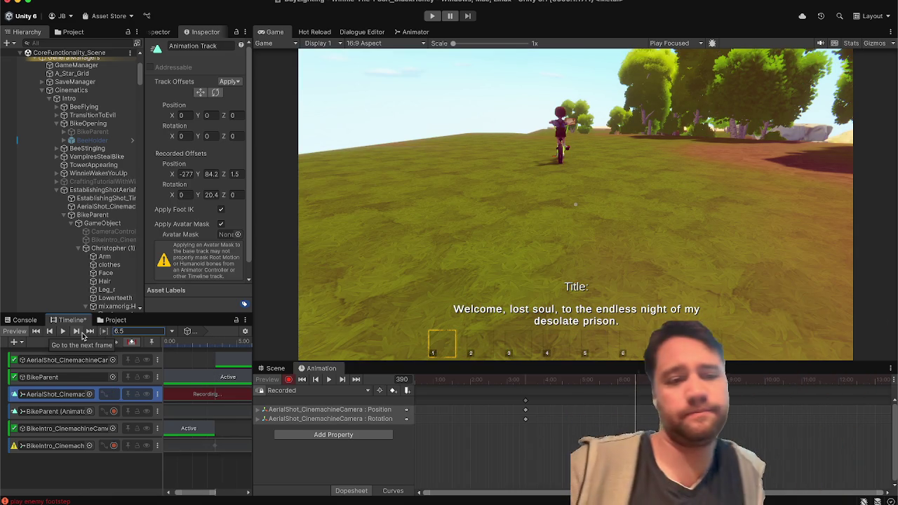
{"action": "left_click", "coordinate": [70, 397]}
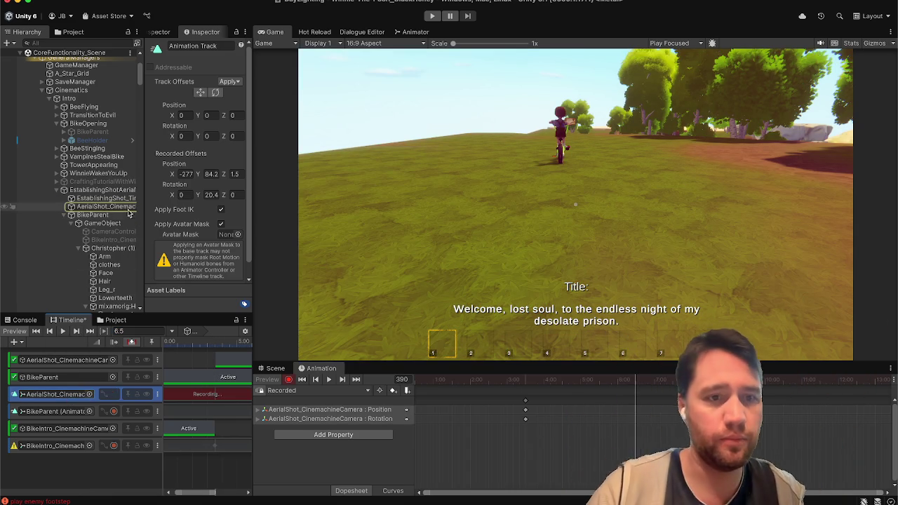
{"action": "left_click", "coordinate": [126, 207]}
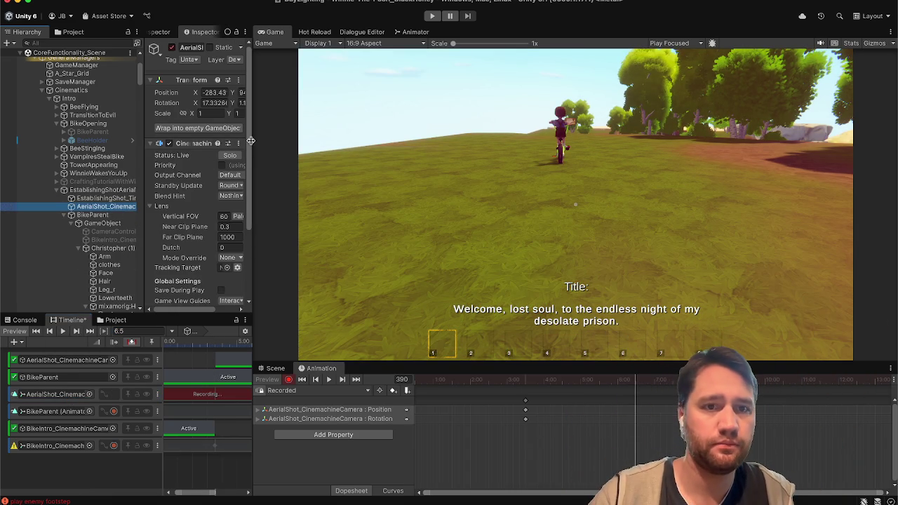
Widen the side panels and dock the Scene view beside the Game view.
{"action": "left_click_drag", "start_coordinate": [250, 141], "coordinate": [268, 141]}
{"action": "left_click_drag", "start_coordinate": [293, 369], "coordinate": [341, 34]}
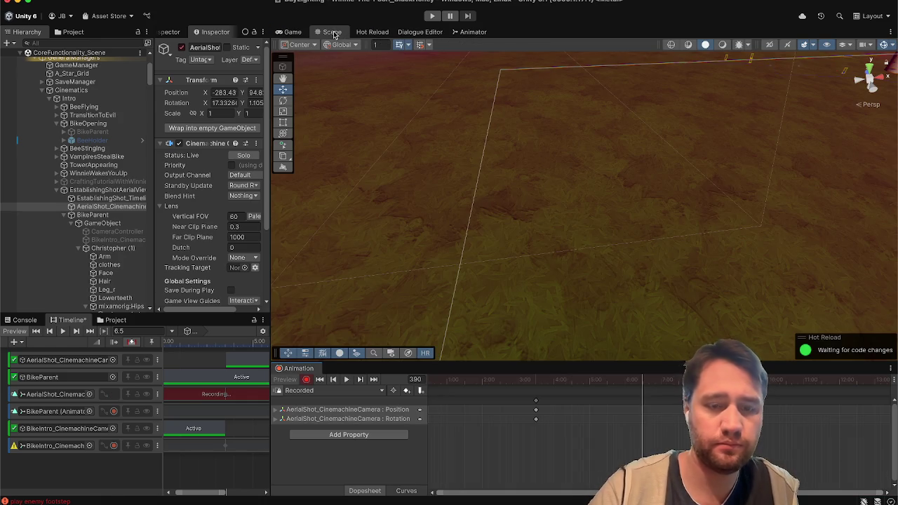
{"action": "left_click", "coordinate": [292, 32]}
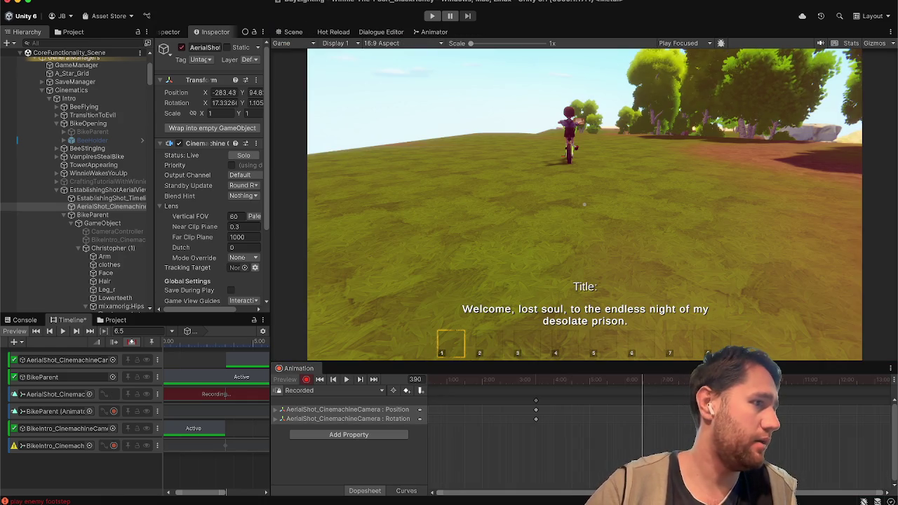
{"action": "left_click", "coordinate": [293, 32]}
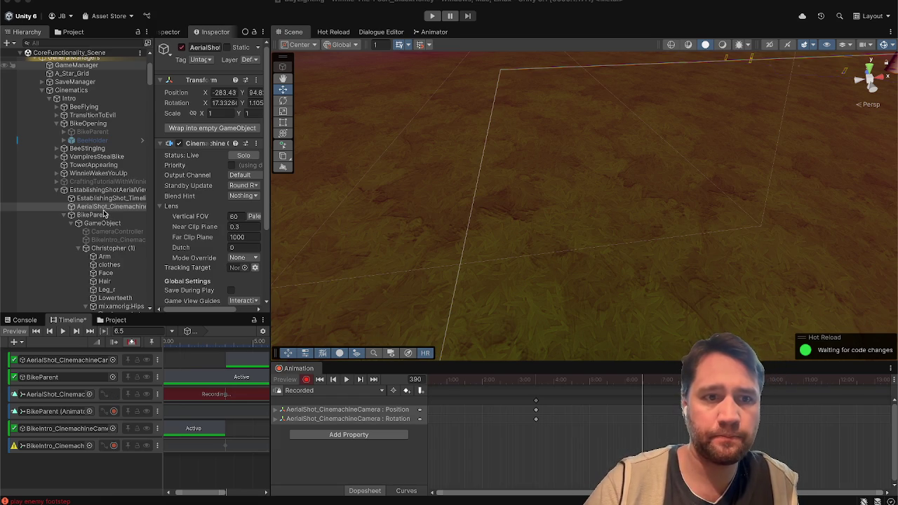
Frame the aerial camera, turn it to about 76.8 and raise it to Y 88.6 at 6.5 s.
{"action": "left_click_drag", "start_coordinate": [420, 224], "coordinate": [438, 214]}
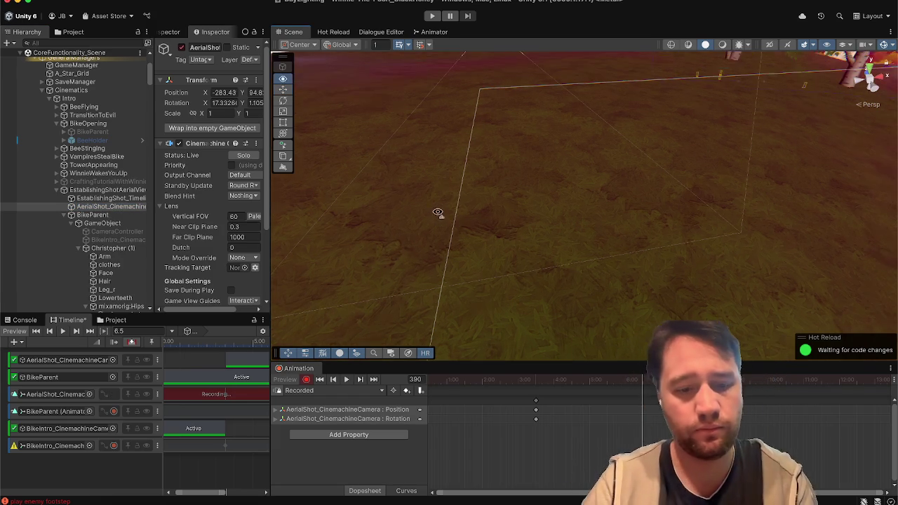
{"action": "key", "text": "f"}
{"action": "key", "text": "e"}
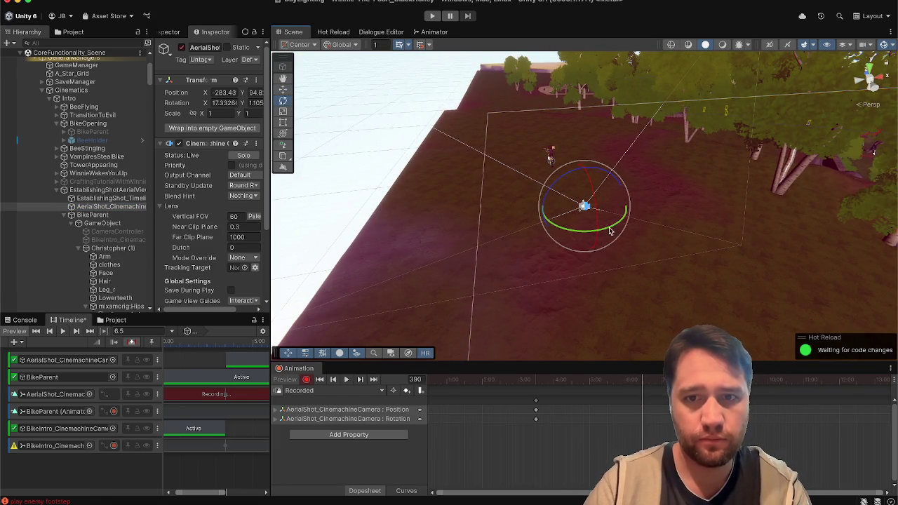
{"action": "mouse_move", "coordinate": [607, 229]}
{"action": "left_mouse_down"}
{"action": "mouse_move", "coordinate": [568, 244]}
{"action": "mouse_move", "coordinate": [494, 249]}
{"action": "left_mouse_up"}
{"action": "mouse_move", "coordinate": [564, 259]}
{"action": "left_mouse_down"}
{"action": "mouse_move", "coordinate": [691, 272]}
{"action": "mouse_move", "coordinate": [695, 235]}
{"action": "left_mouse_up"}
{"action": "key", "text": "w"}
{"action": "mouse_move", "coordinate": [585, 238]}
{"action": "left_mouse_down"}
{"action": "mouse_move", "coordinate": [587, 156]}
{"action": "mouse_move", "coordinate": [577, 130]}
{"action": "left_mouse_up"}
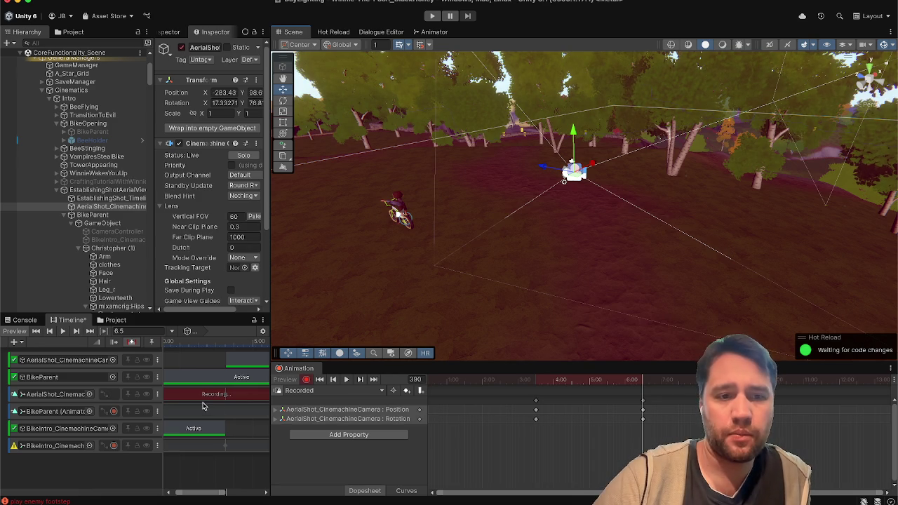
At 9.5 s, key the aerial camera moved up and right, turned, with X rotation slightly lowered.
{"action": "left_click", "coordinate": [145, 331]}
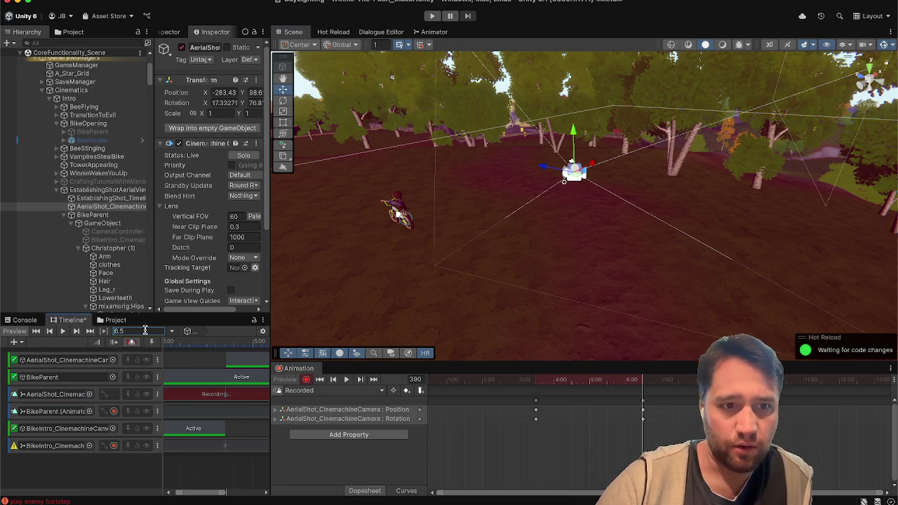
{"action": "type", "text": "59.5"}
{"action": "key", "text": "Return"}
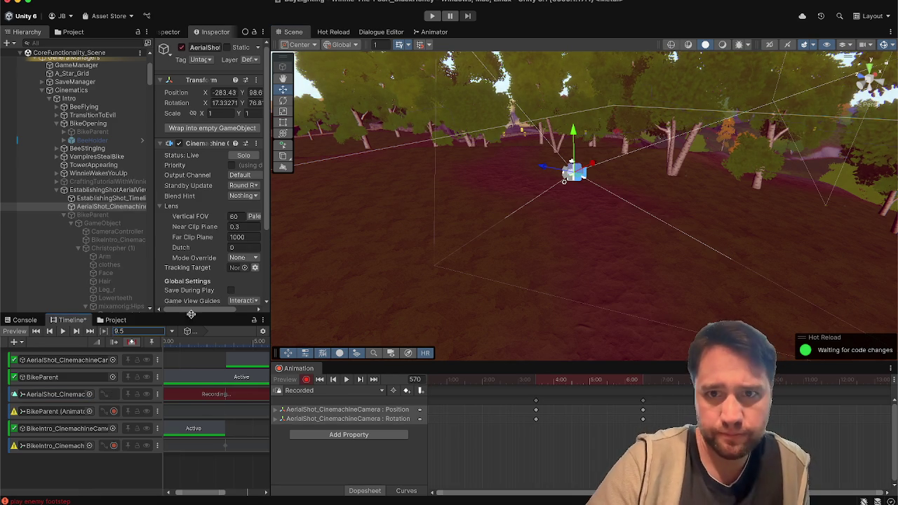
{"action": "mouse_move", "coordinate": [590, 162]}
{"action": "left_mouse_down"}
{"action": "mouse_move", "coordinate": [706, 115]}
{"action": "mouse_move", "coordinate": [731, 93]}
{"action": "left_mouse_up"}
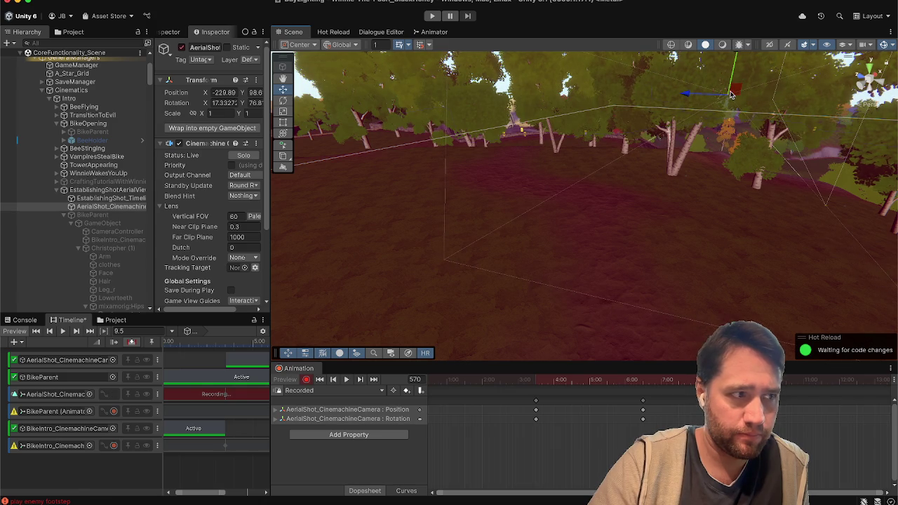
{"action": "key", "text": "e"}
{"action": "mouse_move", "coordinate": [736, 95]}
{"action": "left_mouse_down"}
{"action": "mouse_move", "coordinate": [748, 100]}
{"action": "mouse_move", "coordinate": [663, 87]}
{"action": "left_mouse_up"}
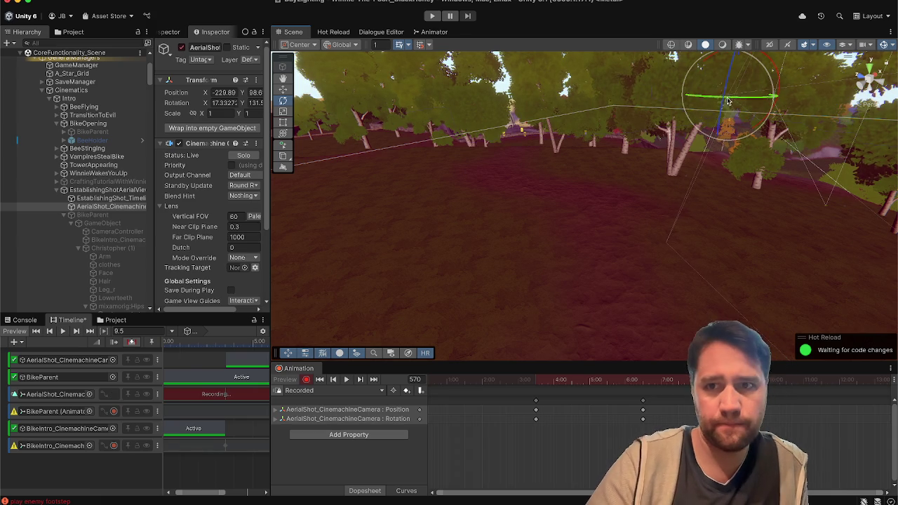
{"action": "left_click_drag", "start_coordinate": [728, 91], "coordinate": [728, 89]}
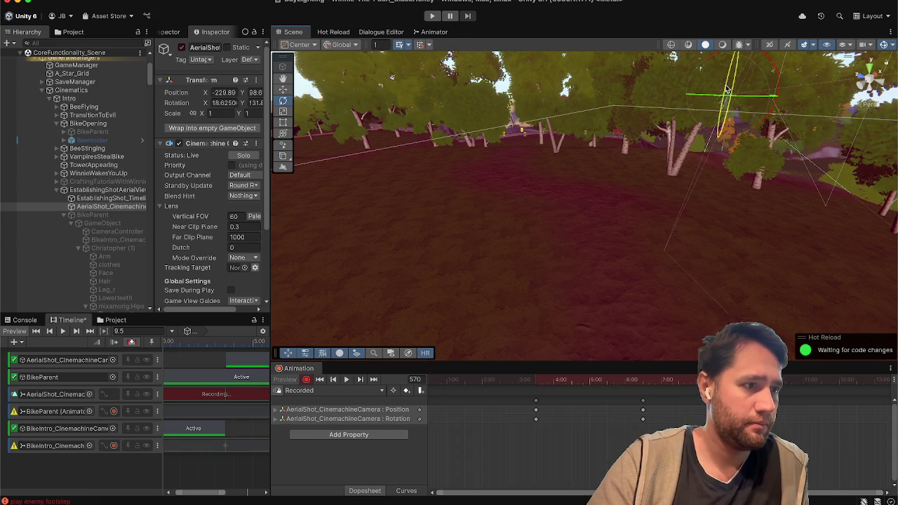
{"action": "key", "text": "ctrl+z"}
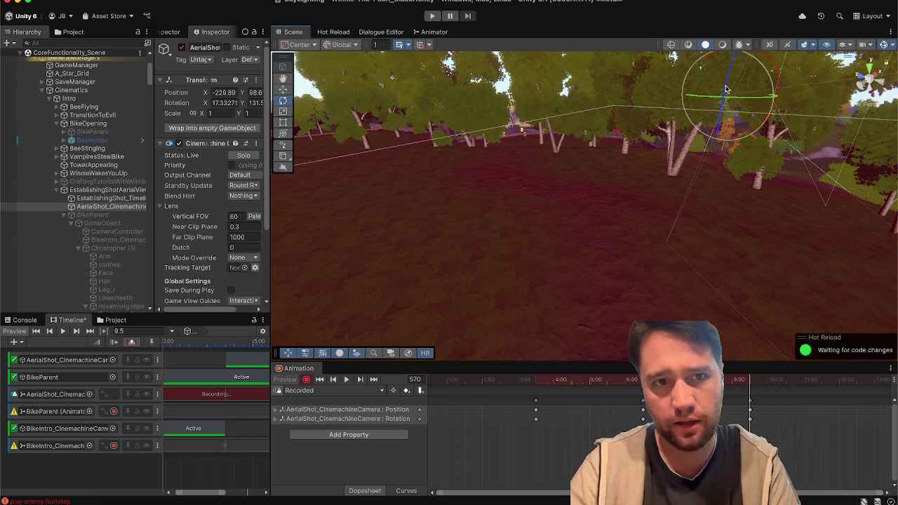
{"action": "left_click_drag", "start_coordinate": [203, 104], "coordinate": [305, 131]}
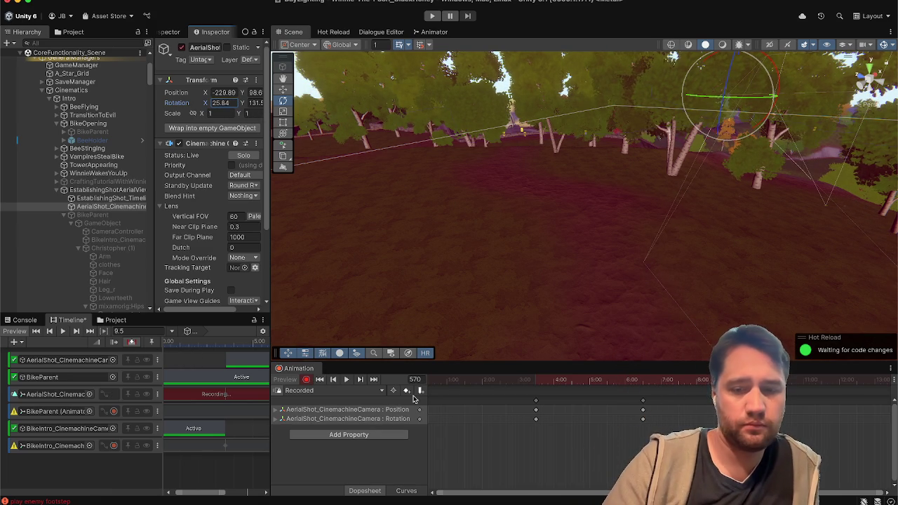
Preview the camera pan, then set the playhead to 12.5 seconds.
{"action": "left_click_drag", "start_coordinate": [490, 380], "coordinate": [451, 381]}
{"action": "key", "text": "space"}
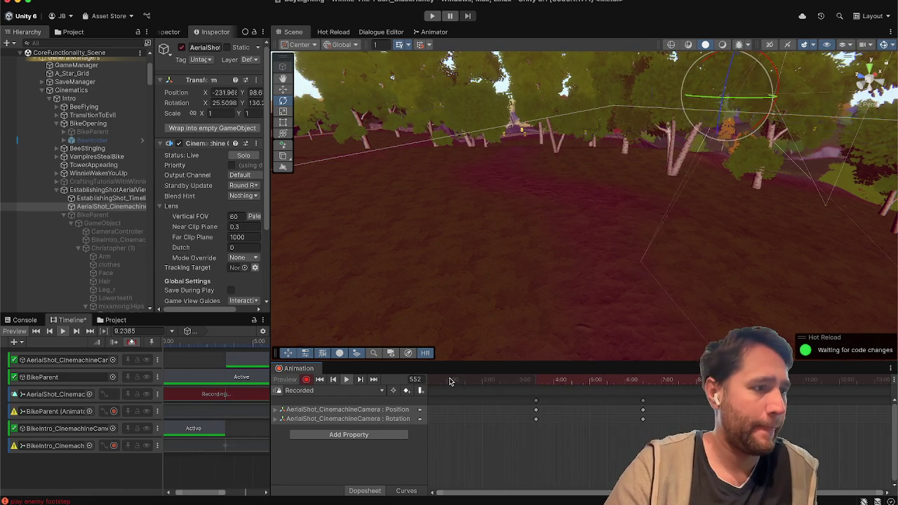
{"action": "key", "text": "space"}
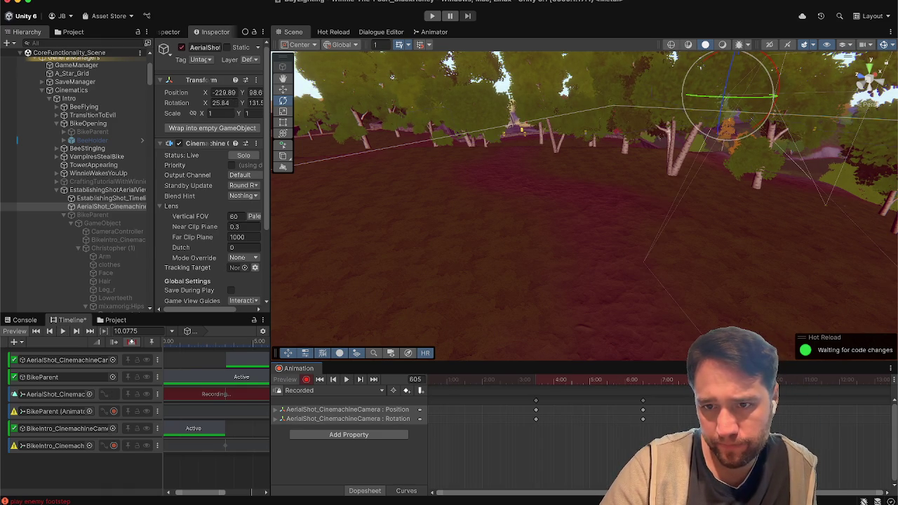
{"action": "left_click", "coordinate": [148, 331]}
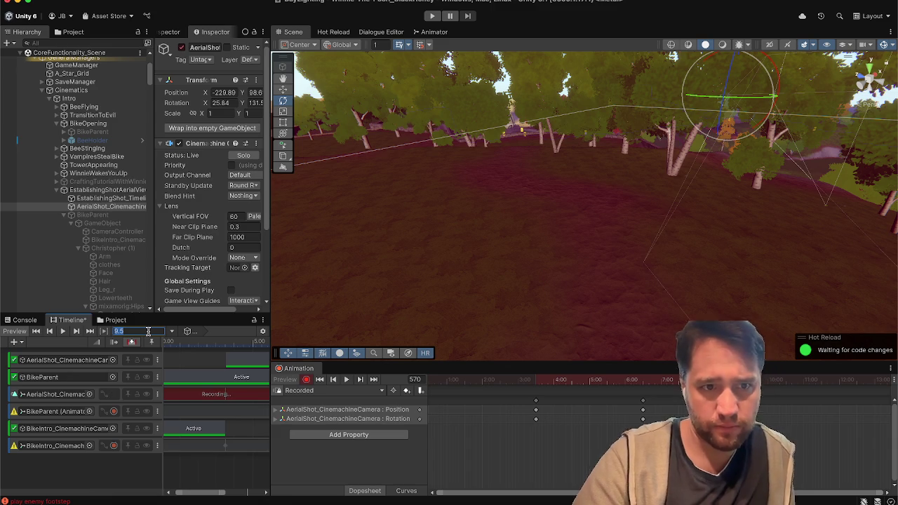
{"action": "left_click", "coordinate": [642, 380]}
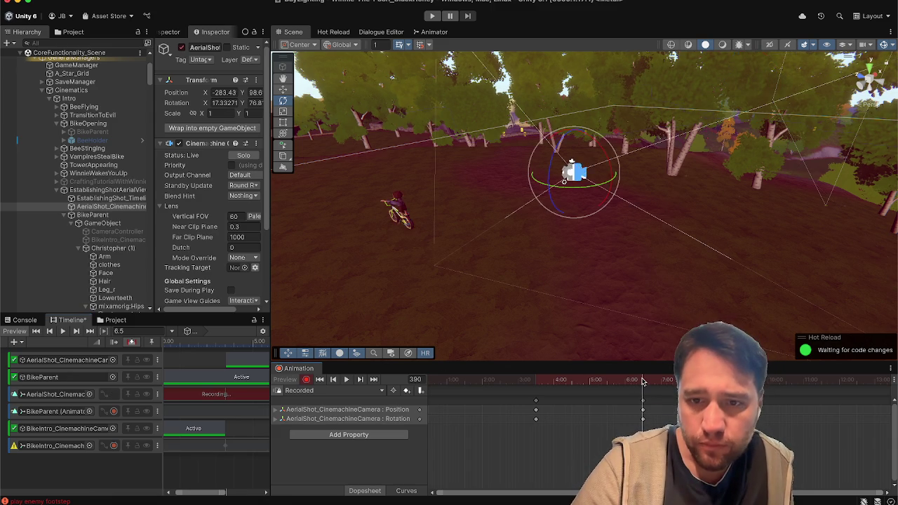
{"action": "left_click_drag", "start_coordinate": [643, 380], "coordinate": [640, 380]}
{"action": "left_click", "coordinate": [115, 333]}
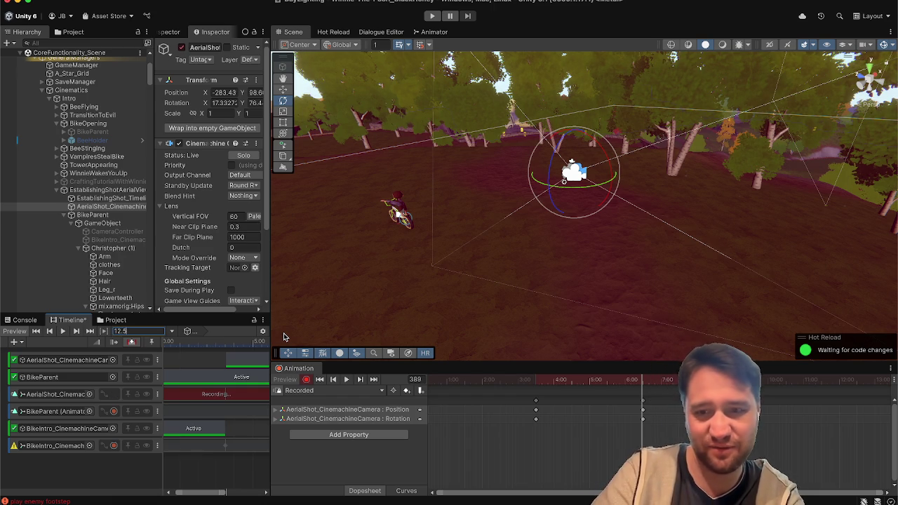
{"action": "type", "text": ".5"}
{"action": "key", "text": "Return"}
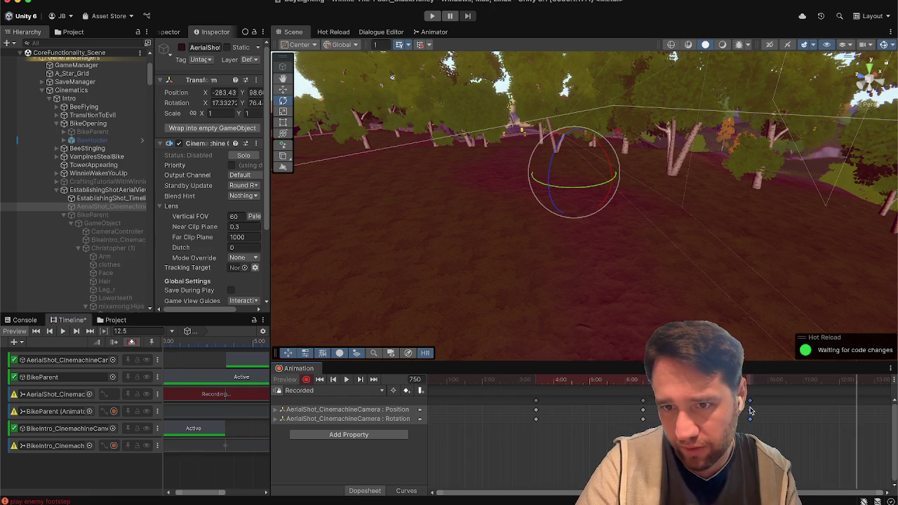
Drag the aerial camera's final position and rotation keys out to about 12.5 seconds.
{"action": "left_click_drag", "start_coordinate": [766, 411], "coordinate": [855, 417]}
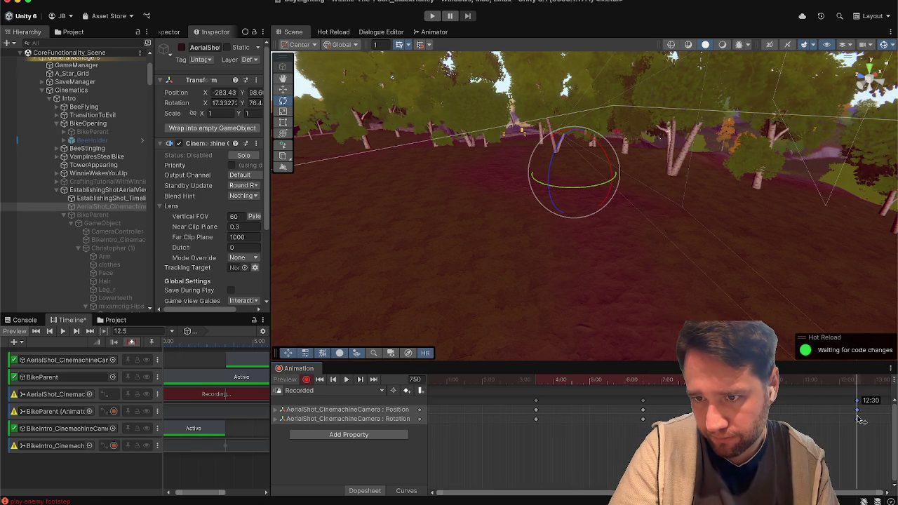
{"action": "scroll", "coordinate": [857, 419], "scroll_direction": "up", "scroll_amount": 5}
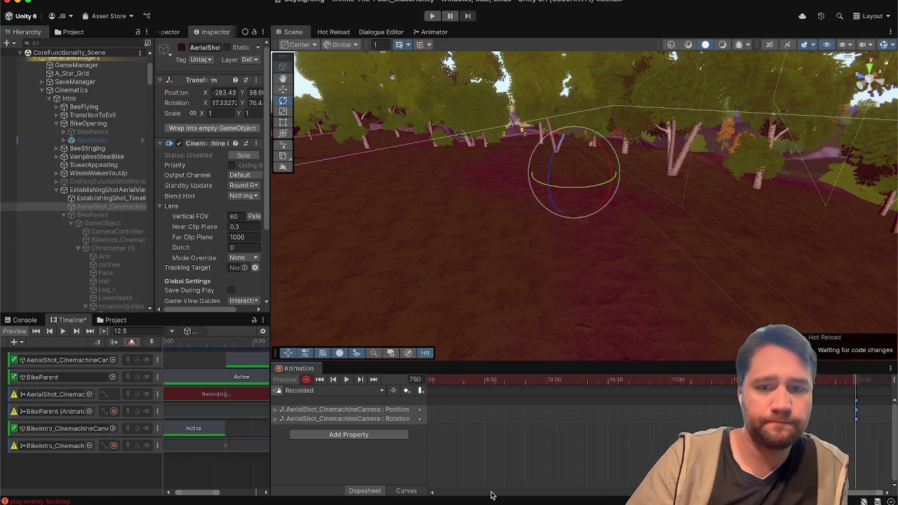
{"action": "scroll", "coordinate": [560, 417], "scroll_direction": "up", "scroll_amount": 5}
{"action": "scroll", "coordinate": [560, 417], "scroll_direction": "down", "scroll_amount": 10}
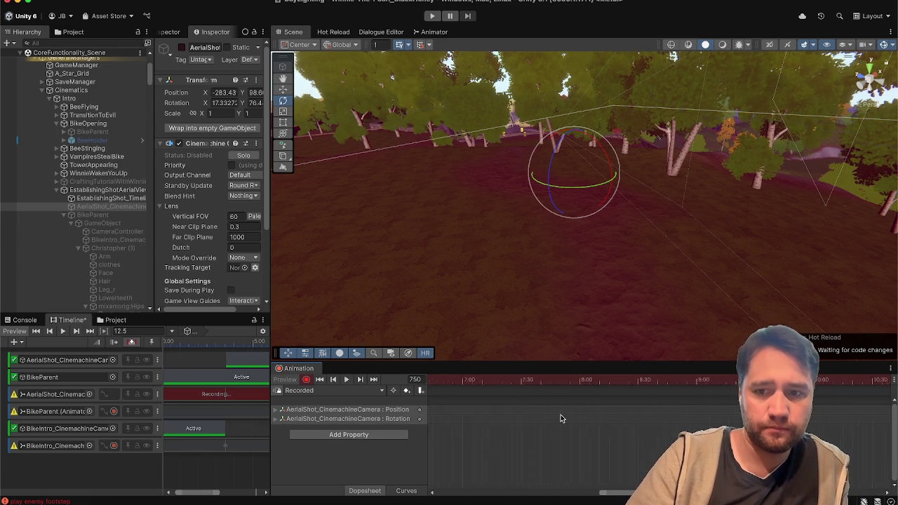
Preview the slower pan from frame 180, then open a separate Game window over the Scene view.
{"action": "left_click", "coordinate": [462, 378]}
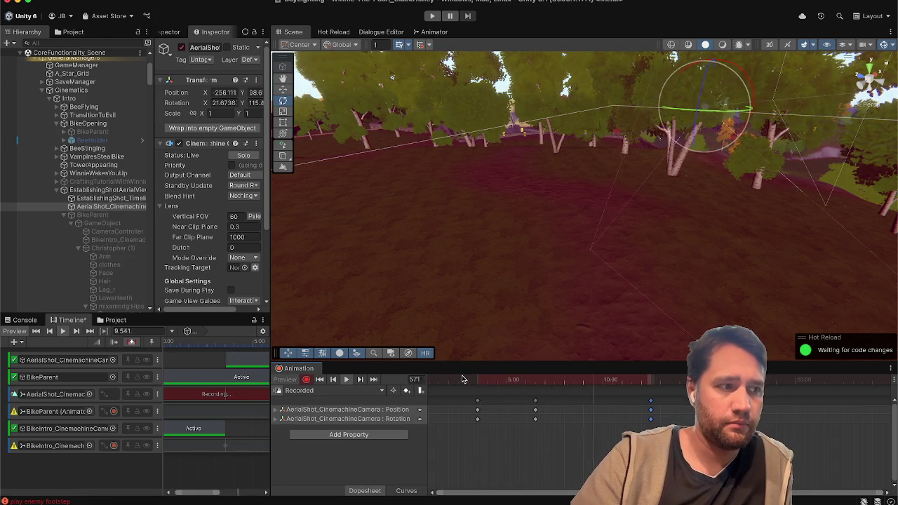
{"action": "key", "text": "space"}
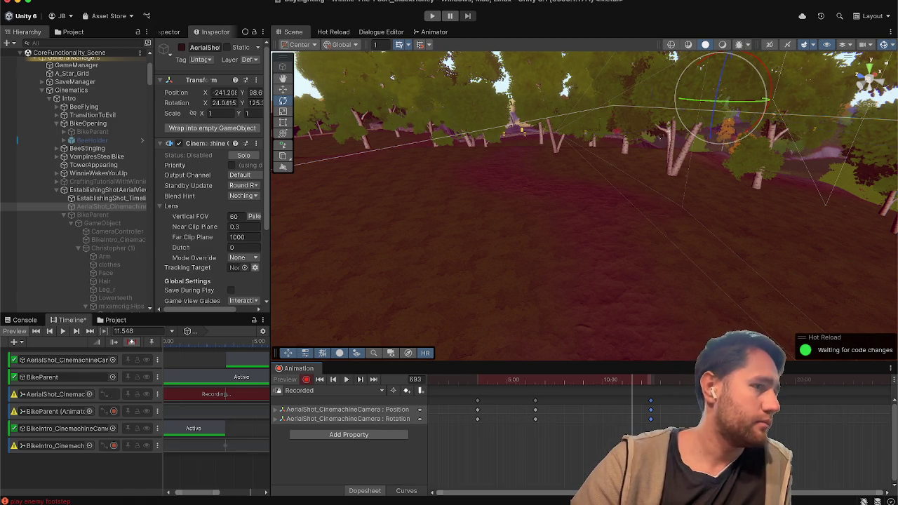
{"action": "key", "text": "super+2"}
{"action": "mouse_move", "coordinate": [141, 88]}
{"action": "left_mouse_down"}
{"action": "mouse_move", "coordinate": [193, 60]}
{"action": "mouse_move", "coordinate": [424, 40]}
{"action": "left_mouse_up"}
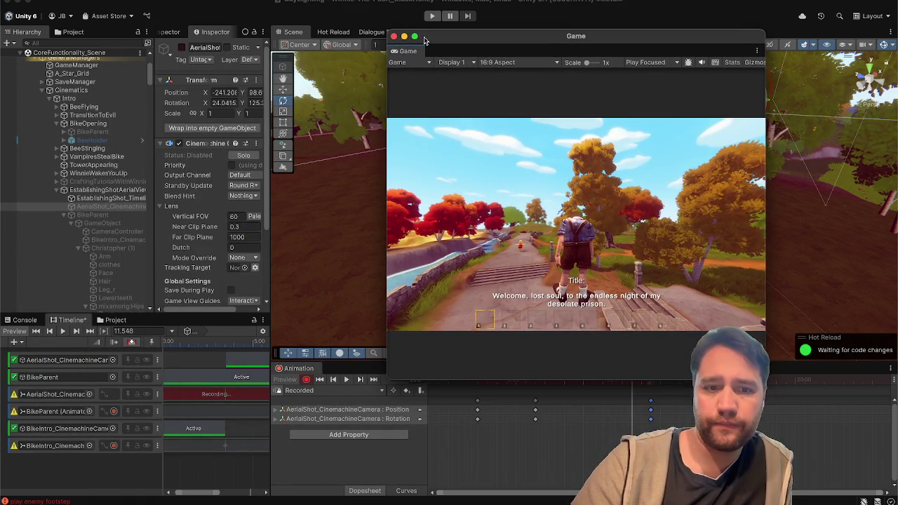
Dock the Game view beside the Scene view and maximise the Unity editor.
{"action": "left_click_drag", "start_coordinate": [185, 493], "coordinate": [154, 496]}
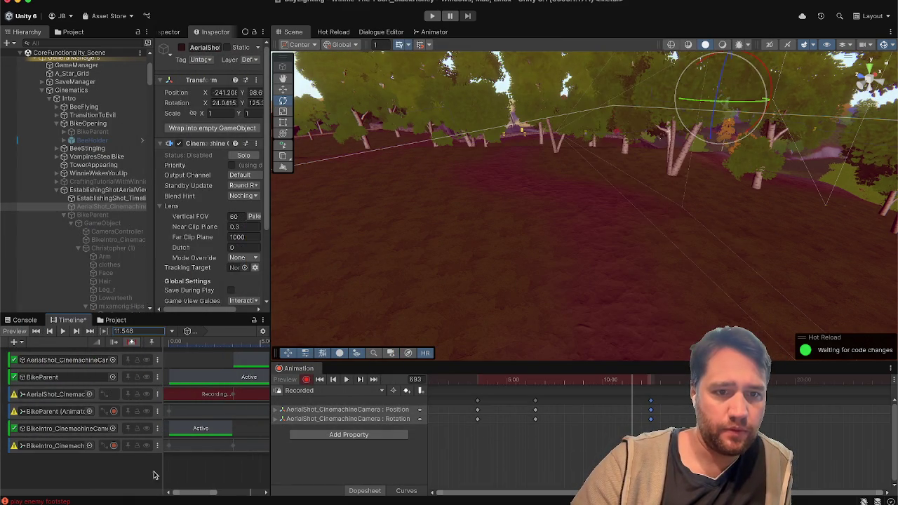
{"action": "left_click", "coordinate": [172, 349]}
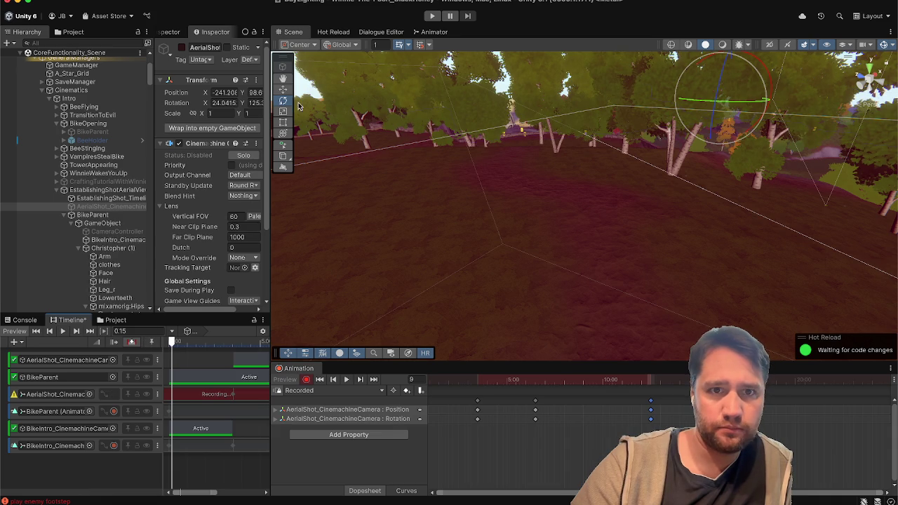
{"action": "mouse_move", "coordinate": [600, 3]}
{"action": "left_mouse_down"}
{"action": "mouse_move", "coordinate": [599, 392]}
{"action": "mouse_move", "coordinate": [603, 305]}
{"action": "left_mouse_up"}
{"action": "mouse_move", "coordinate": [408, 50]}
{"action": "left_mouse_down"}
{"action": "mouse_move", "coordinate": [498, 379]}
{"action": "mouse_move", "coordinate": [420, 390]}
{"action": "mouse_move", "coordinate": [327, 342]}
{"action": "left_mouse_up"}
{"action": "double_click", "coordinate": [124, 310]}
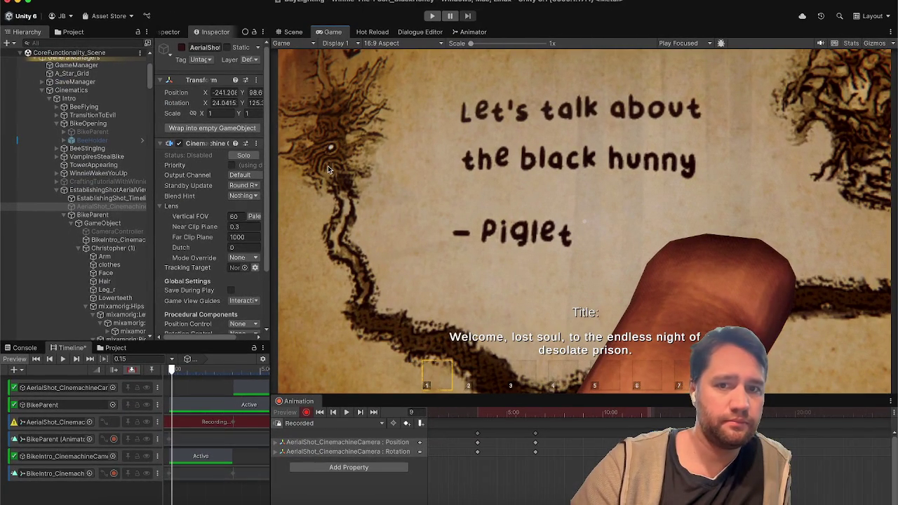
Play the intro preview from Piglet's letter through the aerial birch-tree pan, then replay it from 0.
{"action": "left_click", "coordinate": [63, 358]}
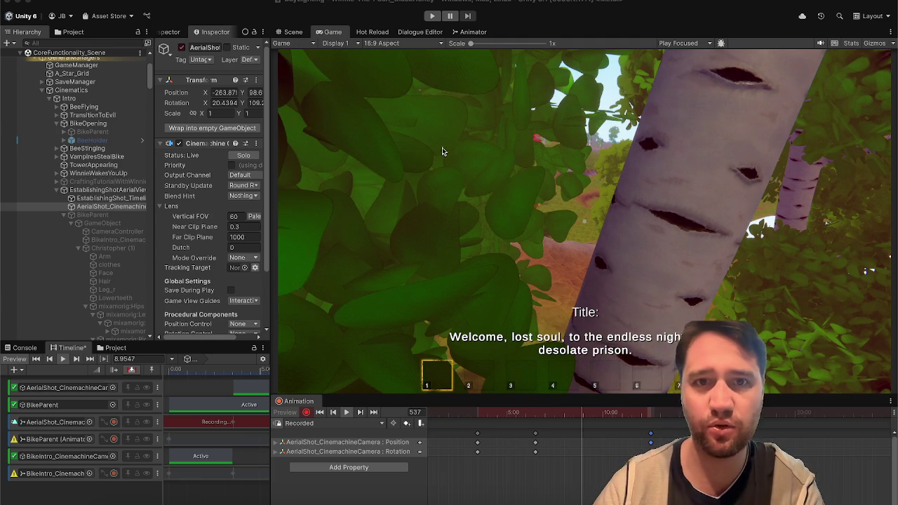
{"action": "left_click_drag", "start_coordinate": [166, 379], "coordinate": [162, 377]}
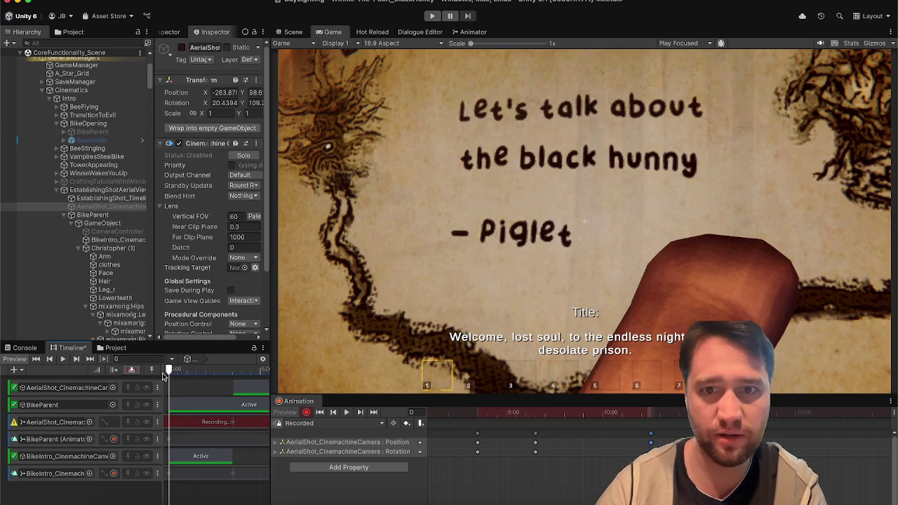
{"action": "key", "text": "space"}
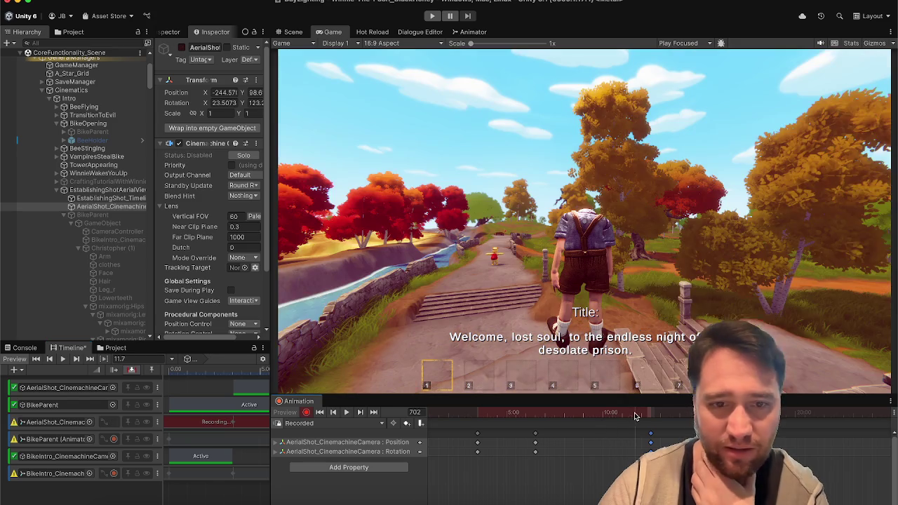
Extend the AerialShot track's Active clip to about 13.23 s and rewind to the first frame.
{"action": "mouse_move", "coordinate": [272, 375]}
{"action": "left_mouse_down"}
{"action": "mouse_move", "coordinate": [459, 365]}
{"action": "mouse_move", "coordinate": [491, 374]}
{"action": "left_mouse_up"}
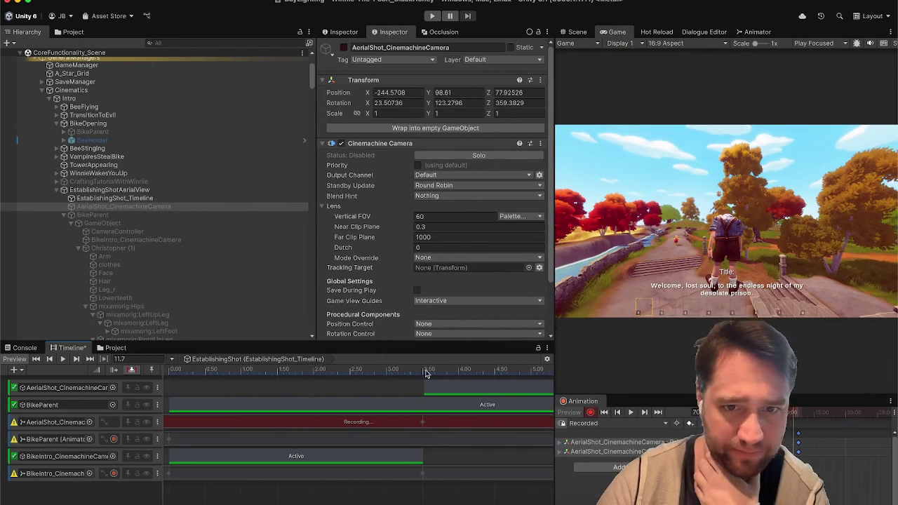
{"action": "scroll", "coordinate": [314, 451], "scroll_direction": "down", "scroll_amount": 5}
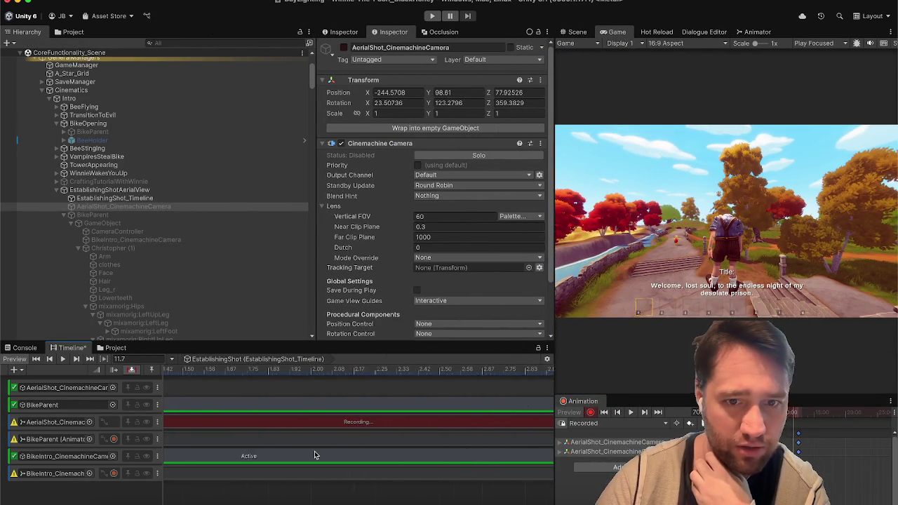
{"action": "left_click", "coordinate": [345, 384]}
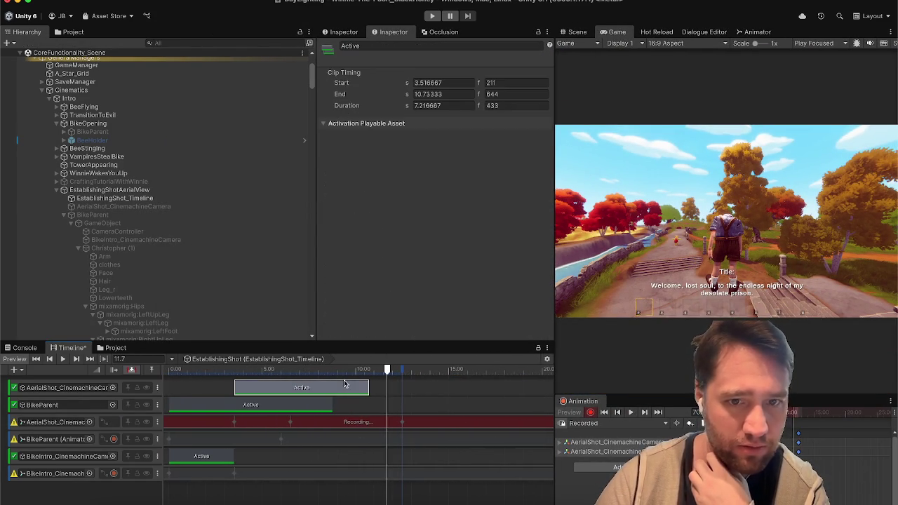
{"action": "left_click_drag", "start_coordinate": [367, 385], "coordinate": [426, 387]}
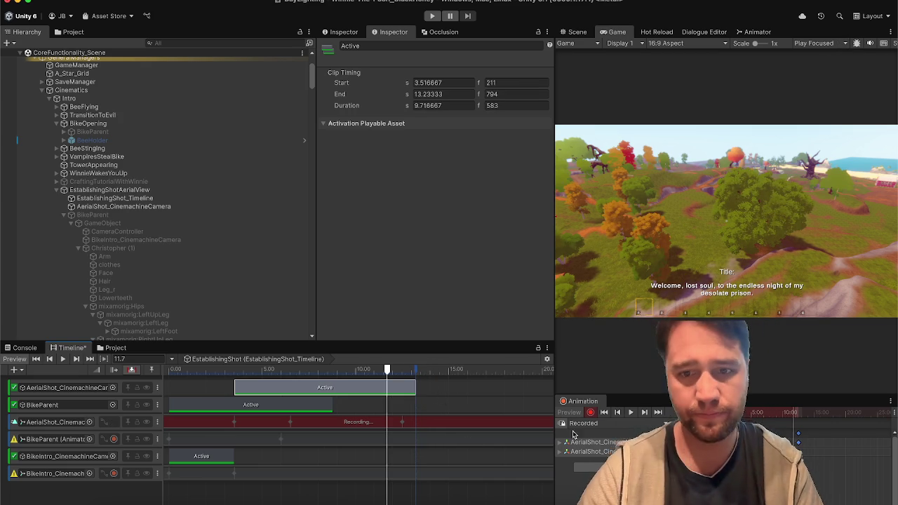
{"action": "key", "text": "shift+comma"}
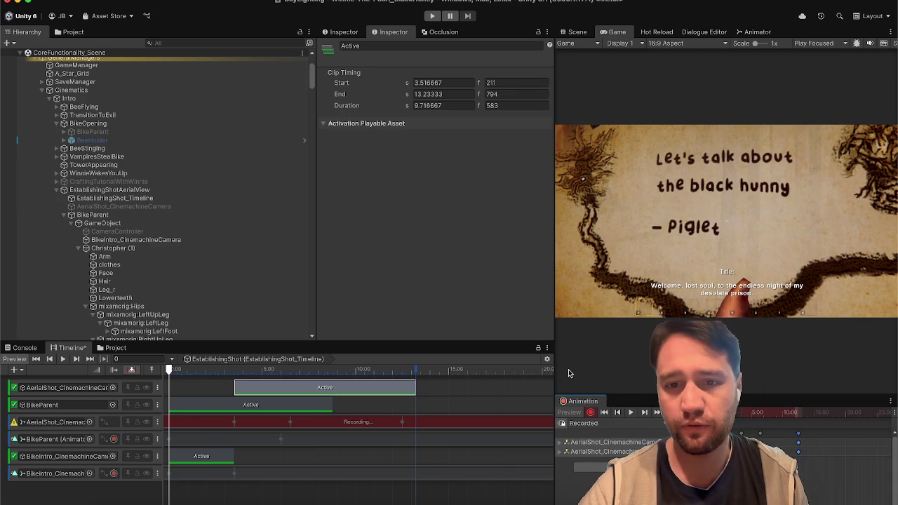
Enlarge the Game view and play the intro blending from the letter into the bike view.
{"action": "left_click_drag", "start_coordinate": [552, 382], "coordinate": [503, 386]}
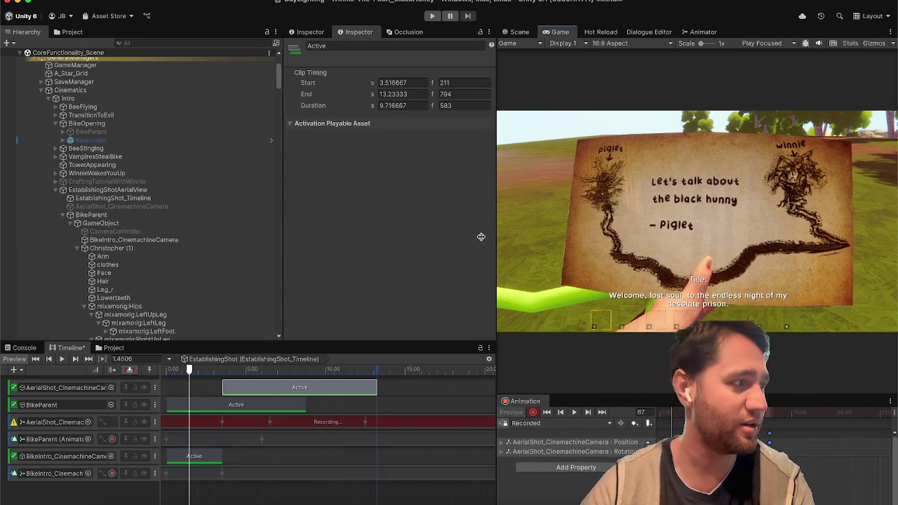
{"action": "left_click_drag", "start_coordinate": [506, 237], "coordinate": [407, 235]}
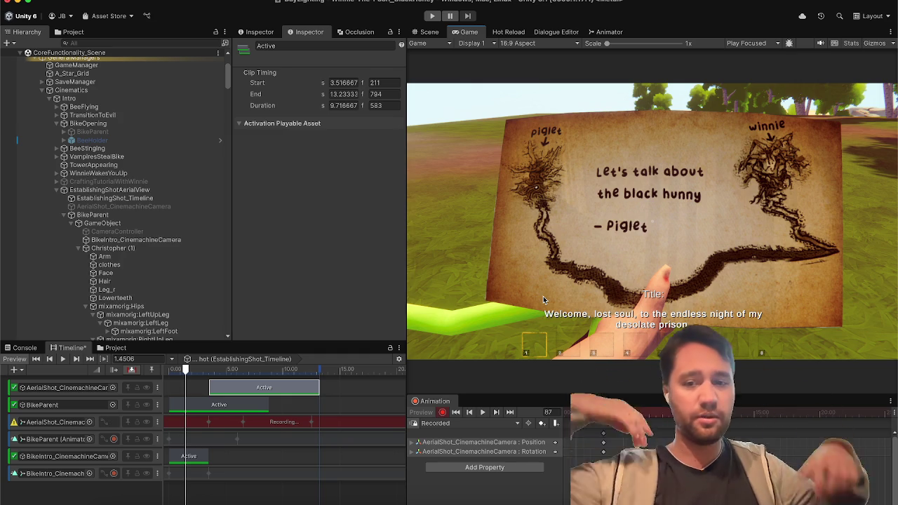
{"action": "key", "text": "space"}
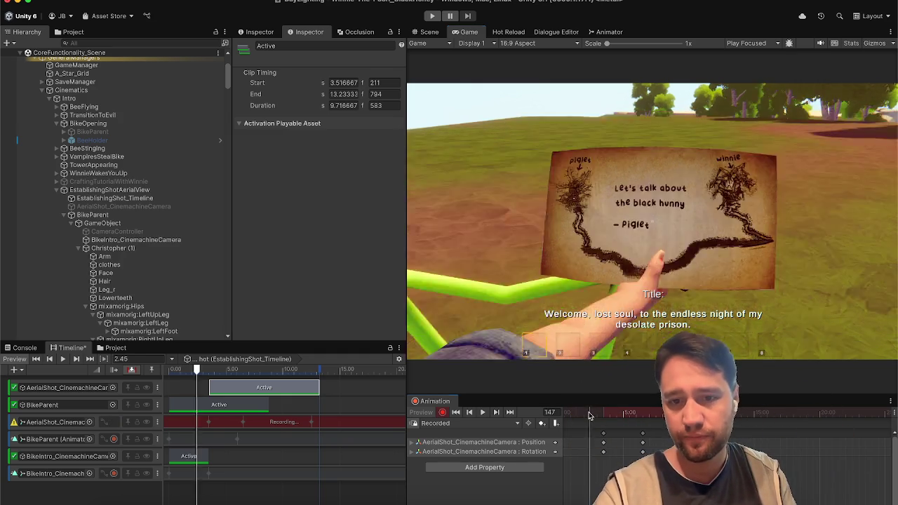
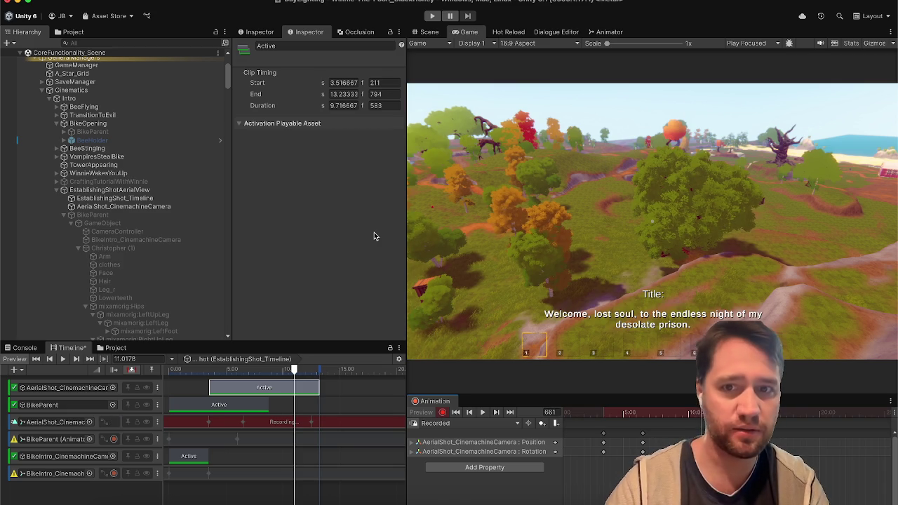
Select DayLighting and tilt the Scene view up to the sky. Then, in the Game view, stop animation recording.
{"action": "scroll", "coordinate": [117, 83], "scroll_direction": "up", "scroll_amount": 5}
{"action": "left_click", "coordinate": [120, 53]}
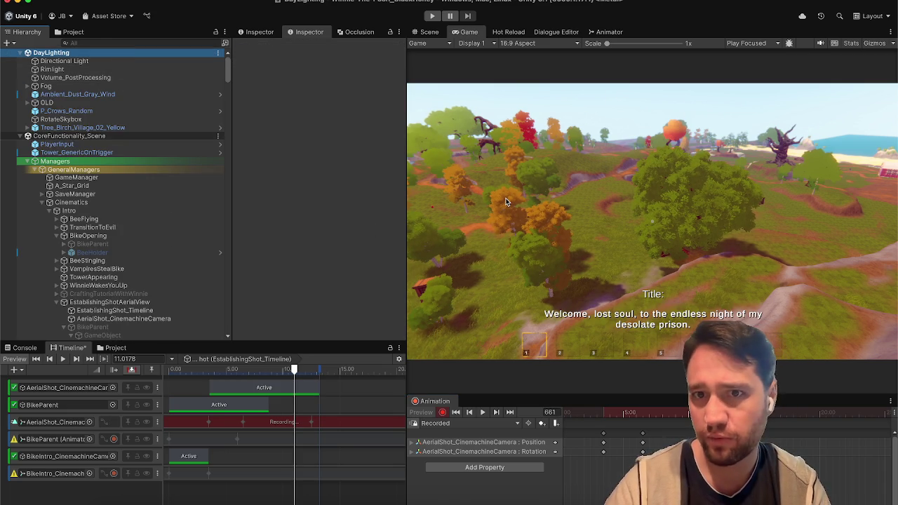
{"action": "left_click", "coordinate": [428, 32]}
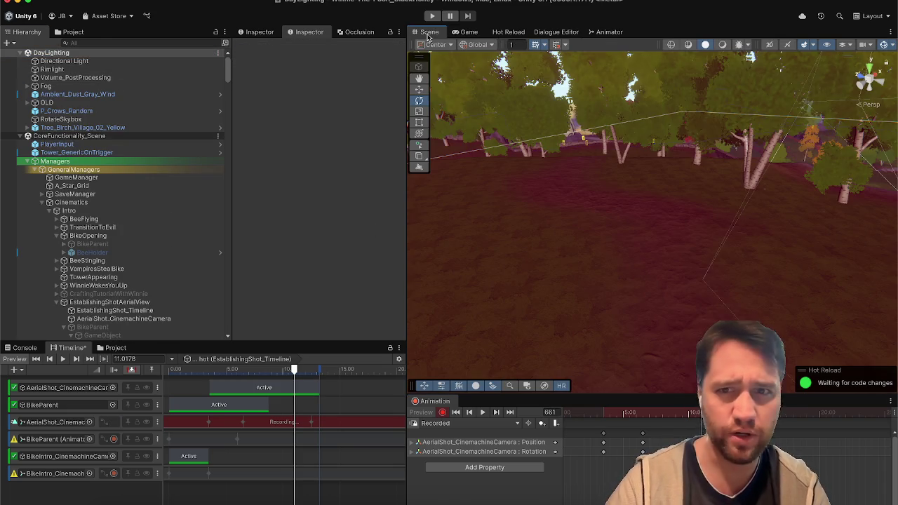
{"action": "left_click_drag", "start_coordinate": [567, 150], "coordinate": [592, 58]}
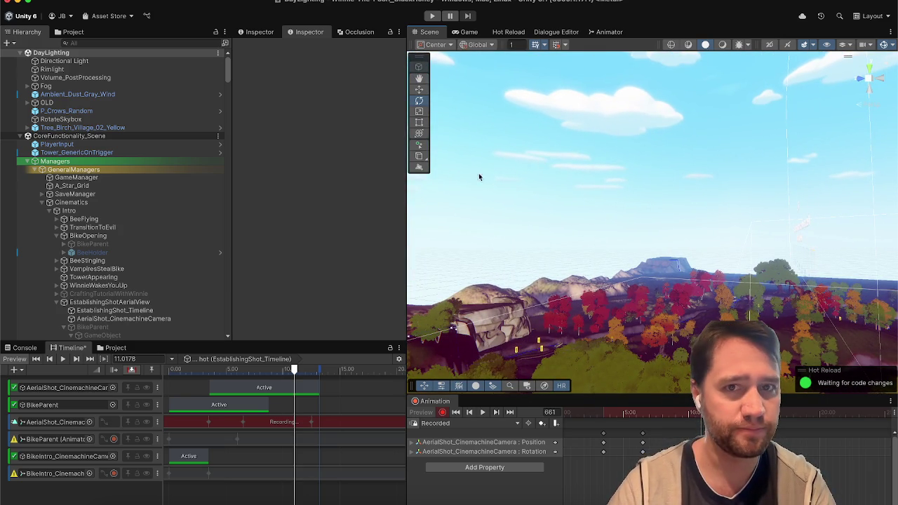
{"action": "left_click", "coordinate": [468, 32]}
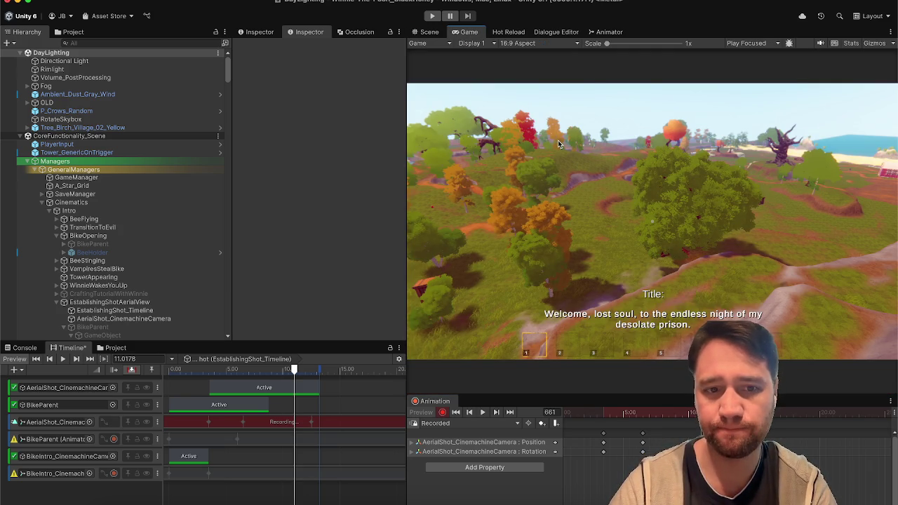
{"action": "left_click", "coordinate": [442, 412]}
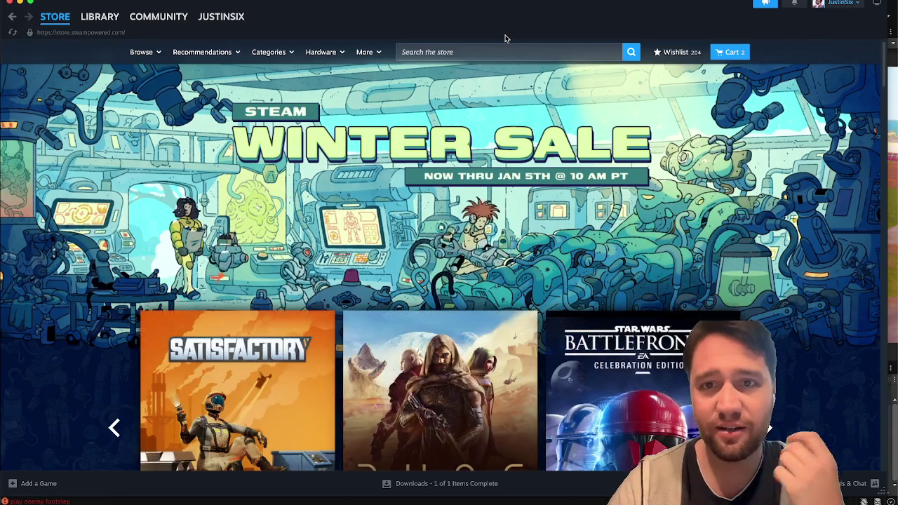
Search the Steam store for 'black honey' and open the Winnie-the-Pooh: Black Honey page.
{"action": "left_click", "coordinate": [466, 51]}
{"action": "type", "text": "winnie"}
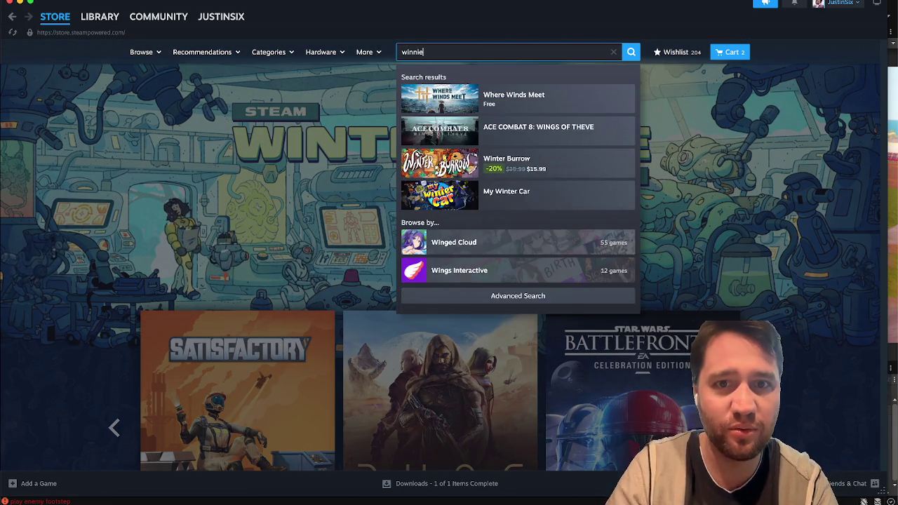
{"action": "key", "text": "super+a"}
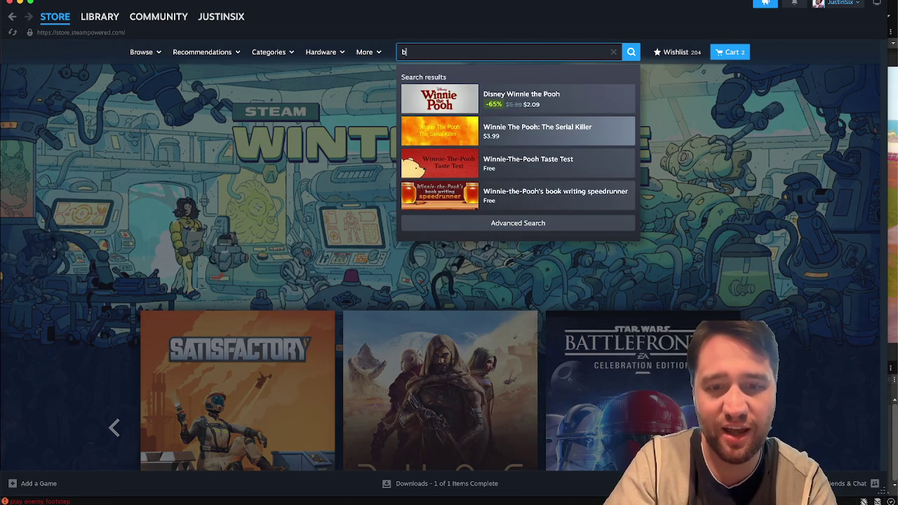
{"action": "type", "text": "black "}
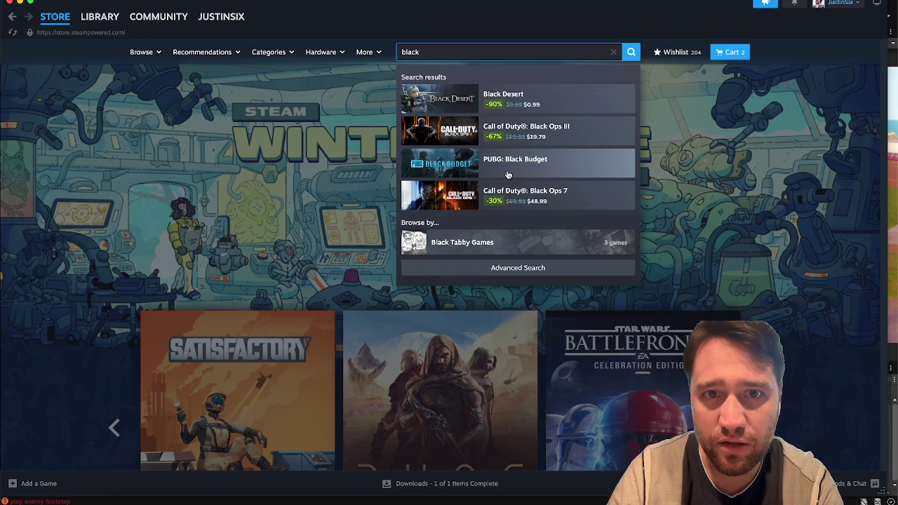
{"action": "type", "text": "honey"}
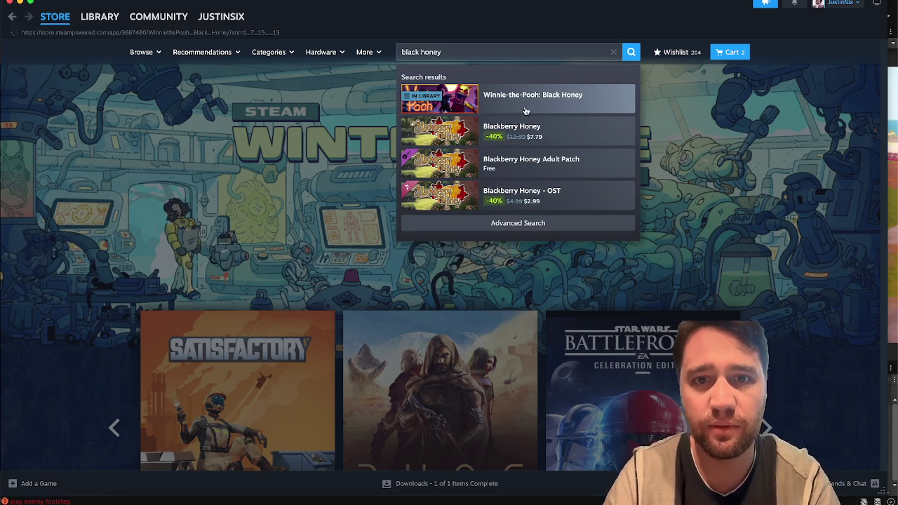
{"action": "left_click", "coordinate": [529, 108]}
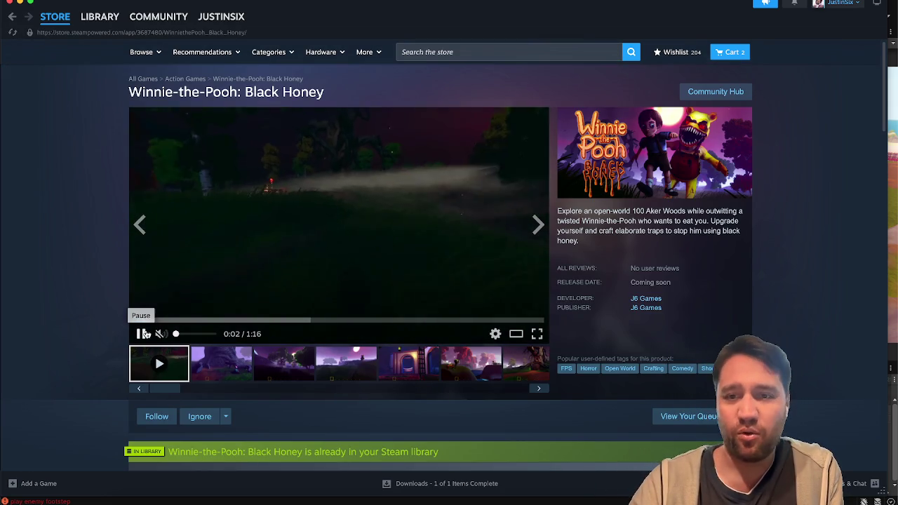
Pause the game's trailer, browse the J6 Games publisher page, and return to the game page.
{"action": "scroll", "coordinate": [70, 313], "scroll_direction": "down", "scroll_amount": 2}
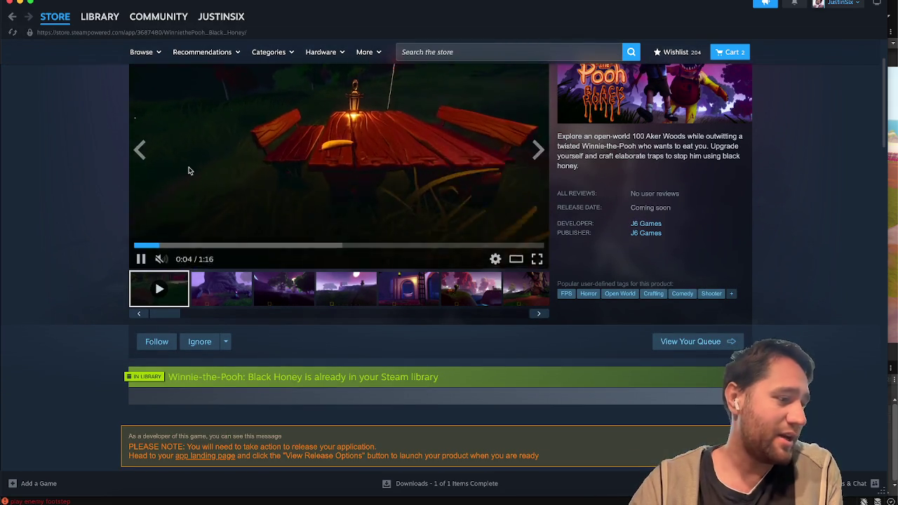
{"action": "left_click", "coordinate": [140, 260]}
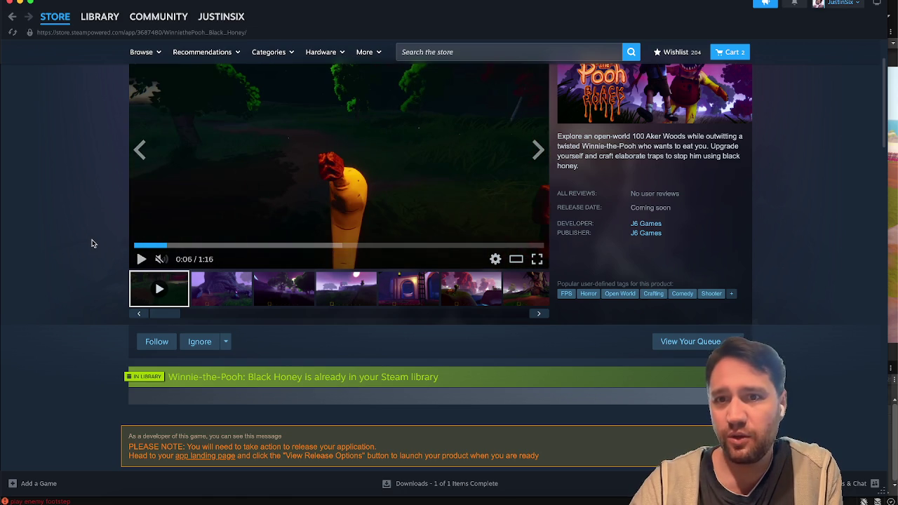
{"action": "scroll", "coordinate": [90, 242], "scroll_direction": "up", "scroll_amount": 2}
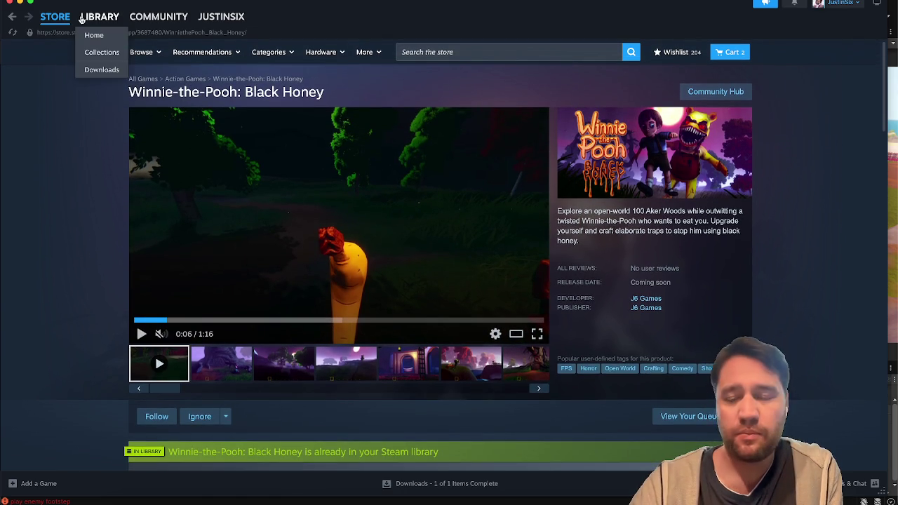
{"action": "left_click", "coordinate": [644, 306]}
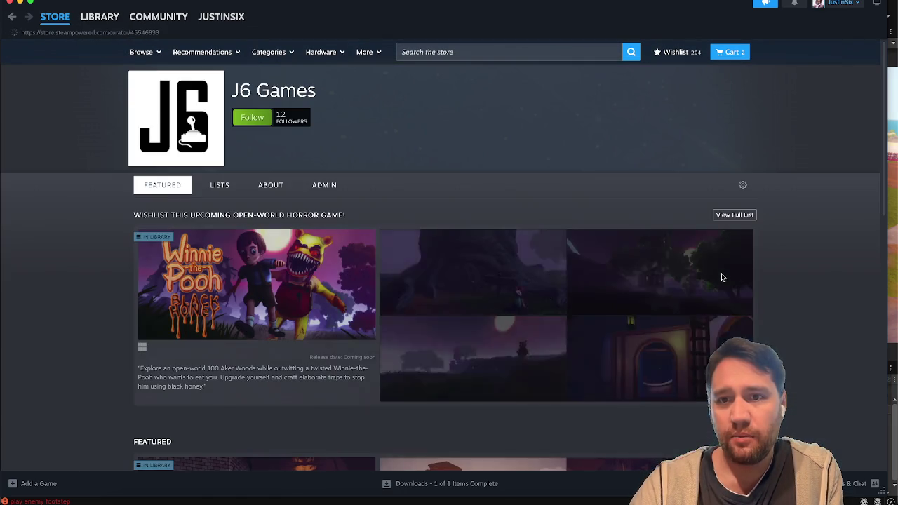
{"action": "scroll", "coordinate": [338, 306], "scroll_direction": "down", "scroll_amount": 5}
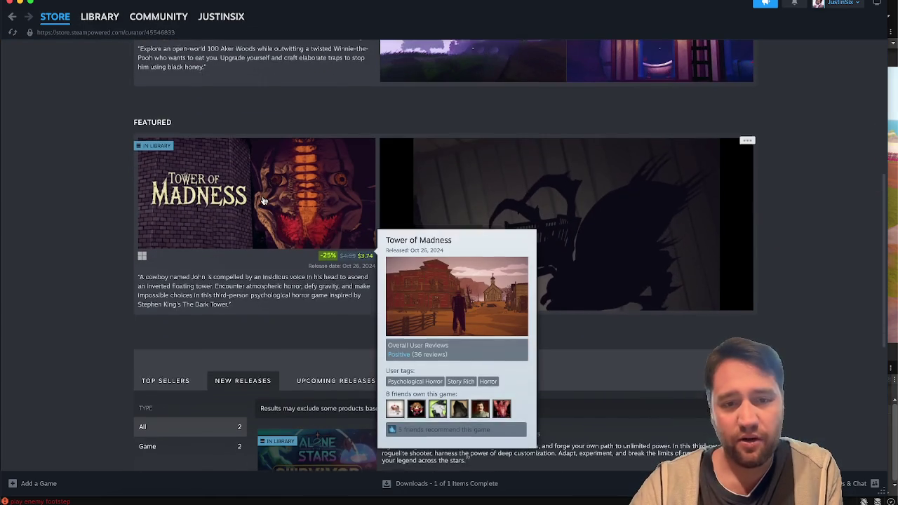
{"action": "scroll", "coordinate": [310, 177], "scroll_direction": "down", "scroll_amount": 5}
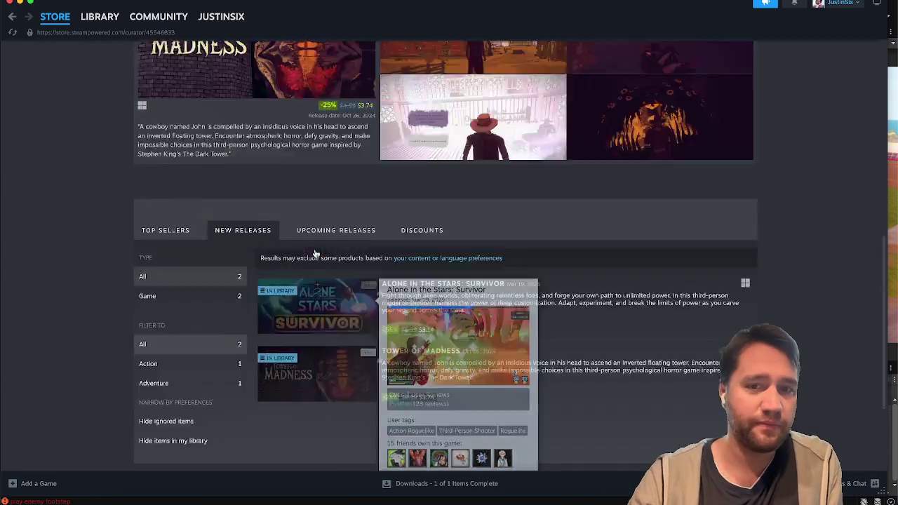
{"action": "scroll", "coordinate": [319, 170], "scroll_direction": "up", "scroll_amount": 10}
{"action": "left_click", "coordinate": [226, 264]}
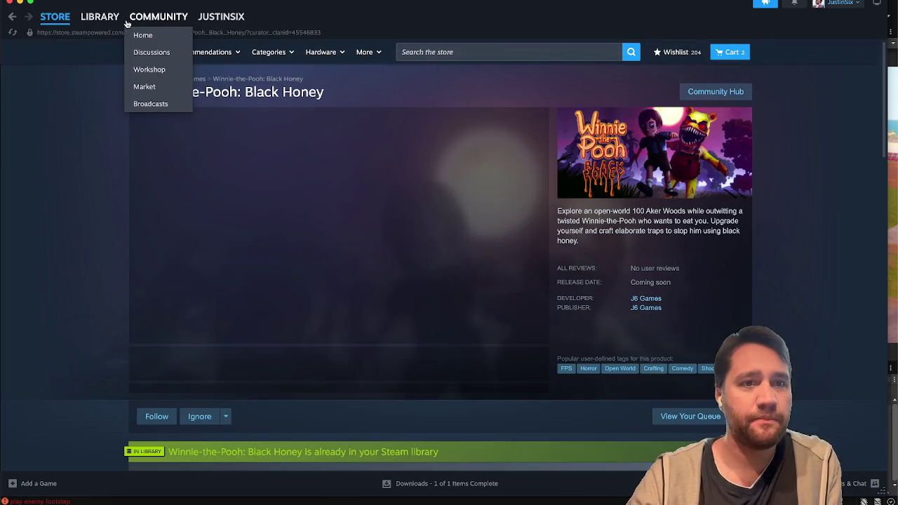
Go to the Steam library, then minimise Steam.
{"action": "left_click", "coordinate": [97, 20]}
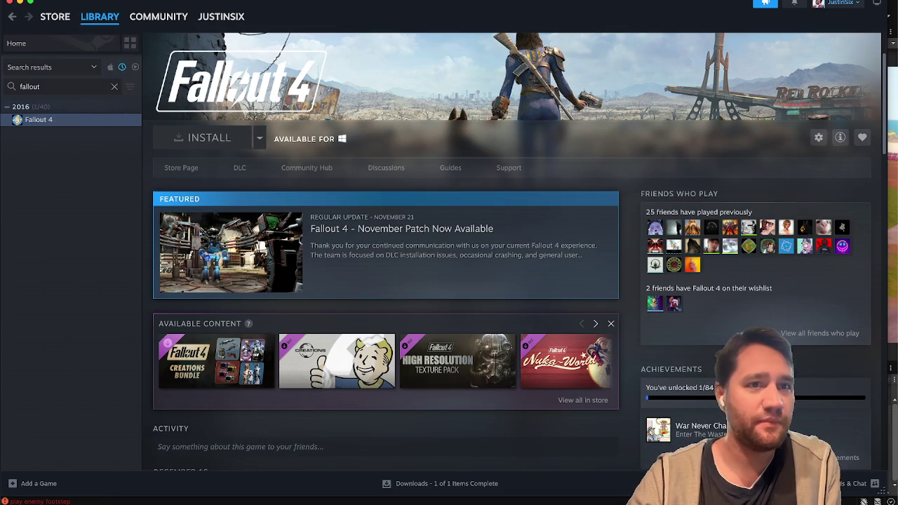
{"action": "mouse_move", "coordinate": [39, 12]}
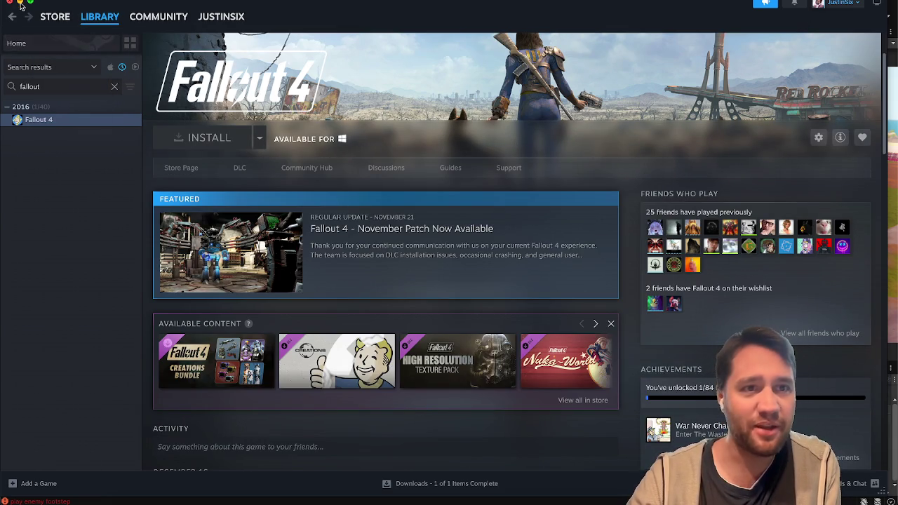
{"action": "left_click", "coordinate": [20, 3]}
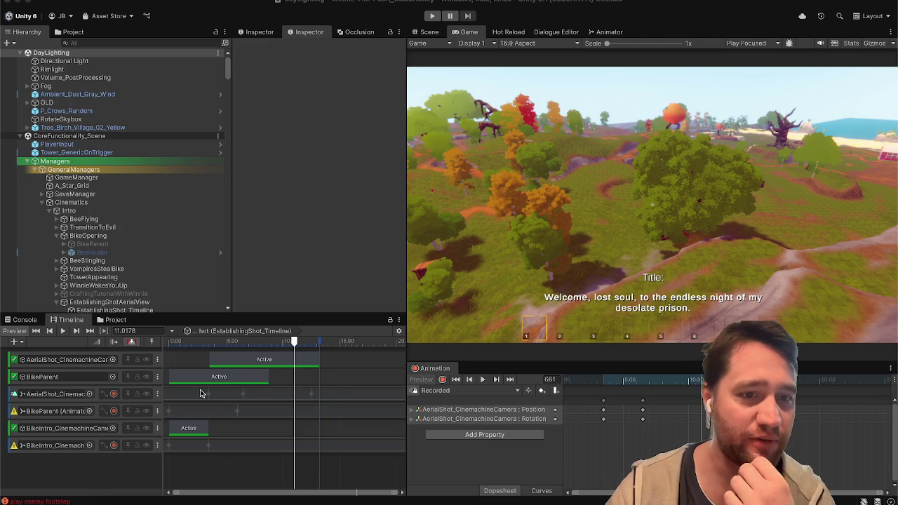
Rewind the timeline to the black hunny card, enter Play mode, and select EstablishingShot_Timeline.
{"action": "mouse_move", "coordinate": [213, 341]}
{"action": "left_mouse_down"}
{"action": "mouse_move", "coordinate": [170, 342]}
{"action": "mouse_move", "coordinate": [269, 341]}
{"action": "left_mouse_up"}
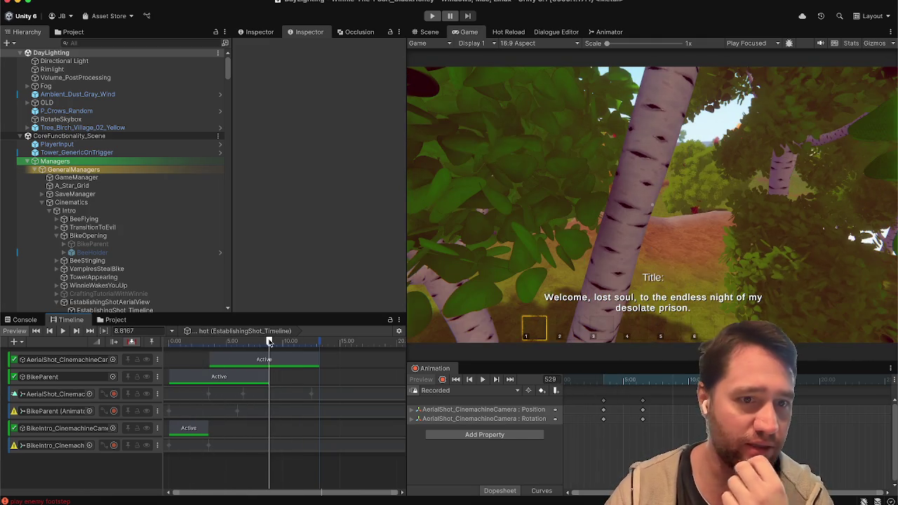
{"action": "left_click", "coordinate": [174, 120]}
{"action": "left_click", "coordinate": [438, 15]}
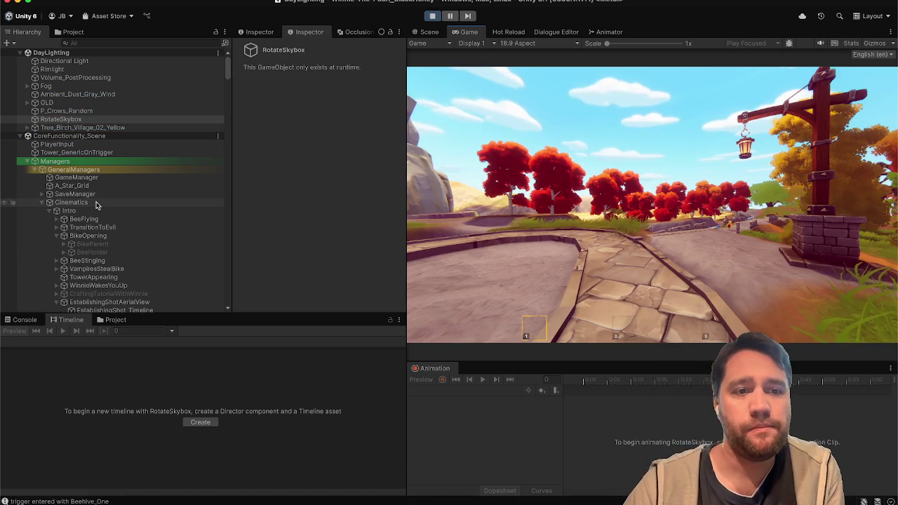
{"action": "scroll", "coordinate": [102, 207], "scroll_direction": "down", "scroll_amount": 5}
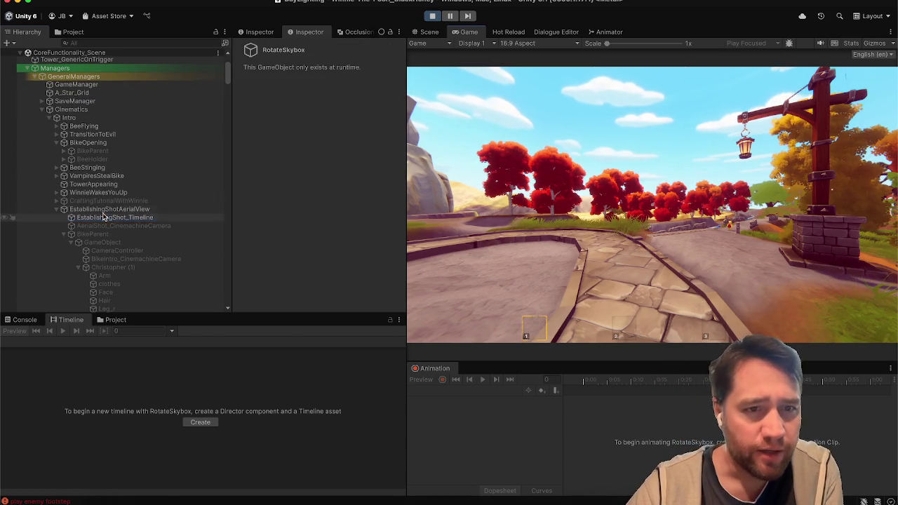
{"action": "left_click", "coordinate": [127, 218]}
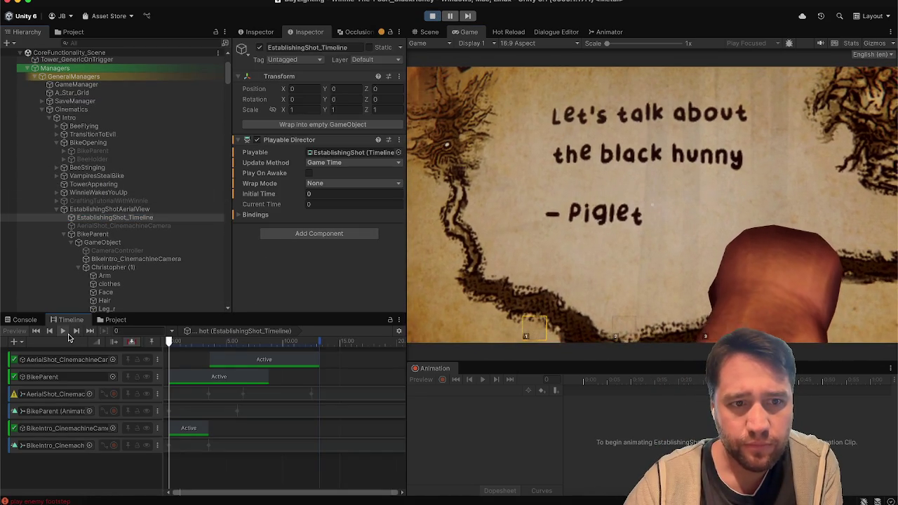
Play the establishing-shot cinematic, check the AerialShot_CinemachineCamera, then reselect EstablishingShot_Timeline.
{"action": "left_click", "coordinate": [63, 331]}
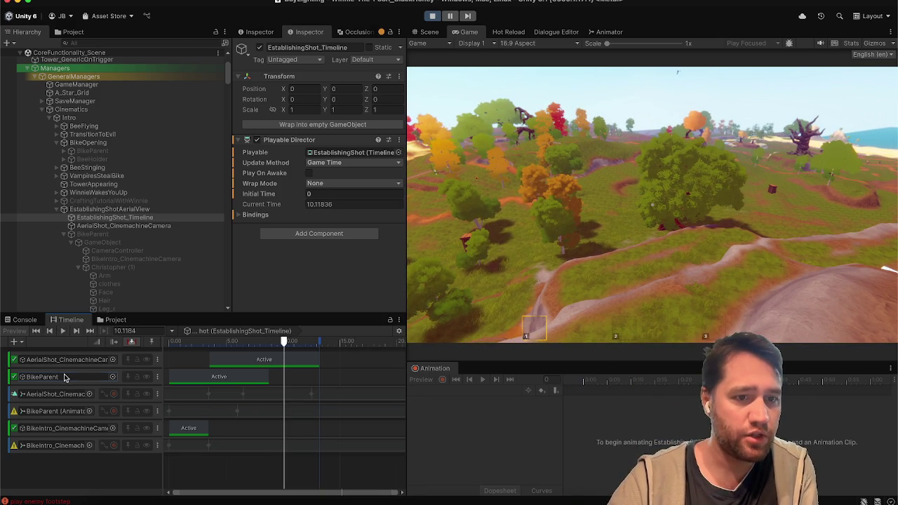
{"action": "left_click", "coordinate": [110, 226]}
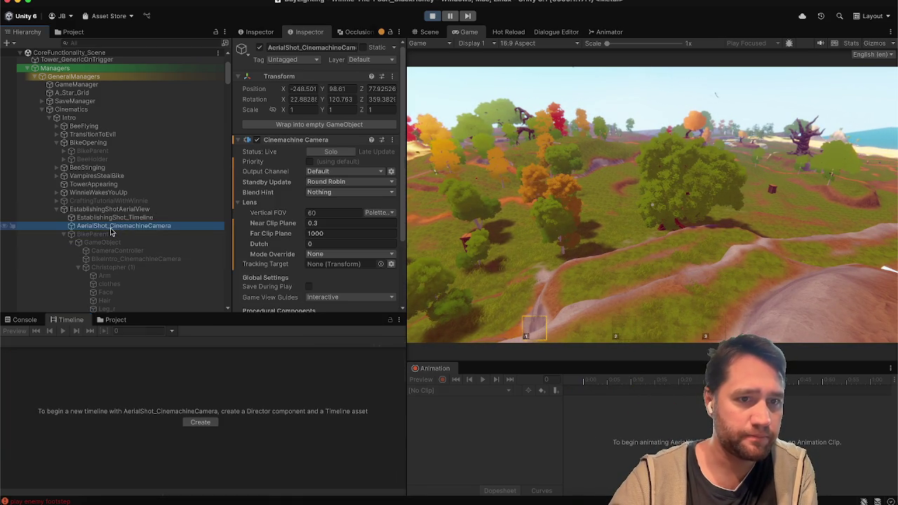
{"action": "left_click", "coordinate": [106, 234]}
{"action": "left_click", "coordinate": [113, 226]}
{"action": "left_click", "coordinate": [117, 218]}
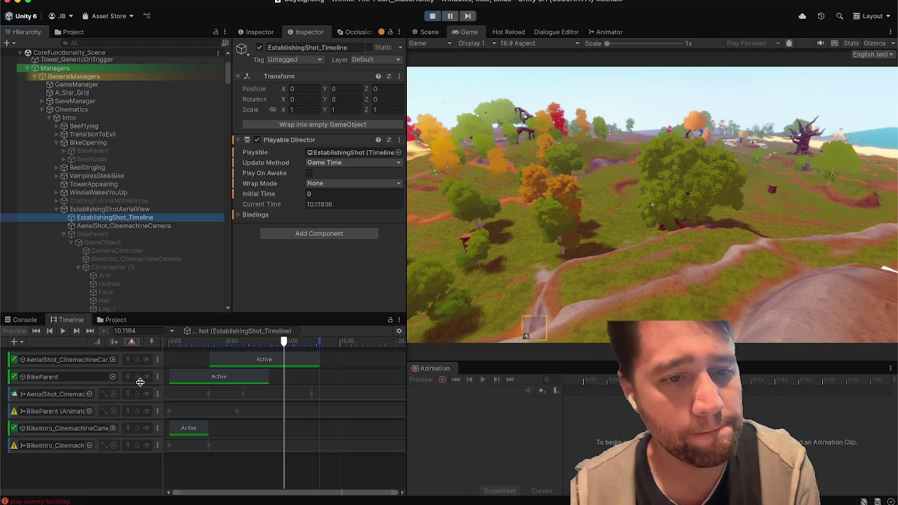
Rewind the cinematic to time 0, play it with Space, then restart it from the beginning.
{"action": "mouse_move", "coordinate": [204, 342]}
{"action": "left_mouse_down"}
{"action": "mouse_move", "coordinate": [165, 344]}
{"action": "mouse_move", "coordinate": [180, 353]}
{"action": "left_mouse_up"}
{"action": "key", "text": "space"}
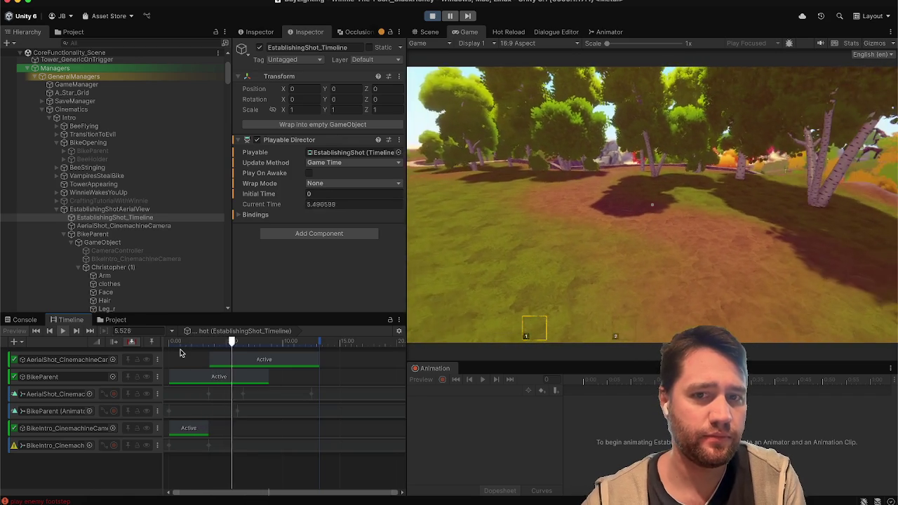
{"action": "left_click", "coordinate": [178, 353]}
{"action": "left_click", "coordinate": [169, 343]}
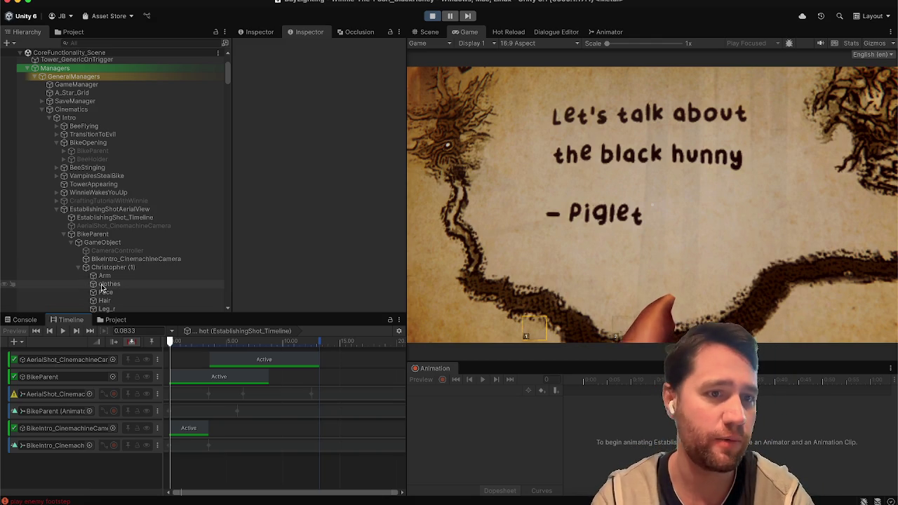
Select Christopher (1), clear the Console messages, and stop Play mode.
{"action": "scroll", "coordinate": [102, 286], "scroll_direction": "down", "scroll_amount": 3}
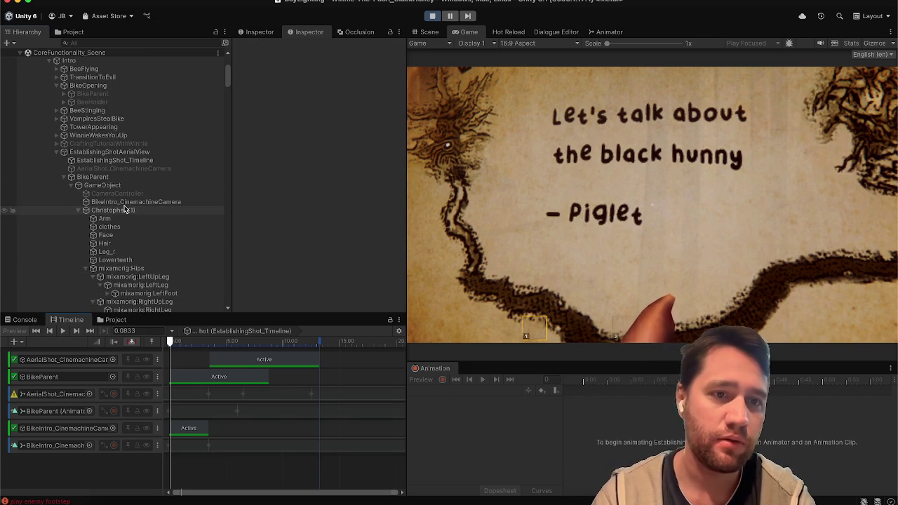
{"action": "left_click", "coordinate": [125, 209]}
{"action": "left_click", "coordinate": [21, 320]}
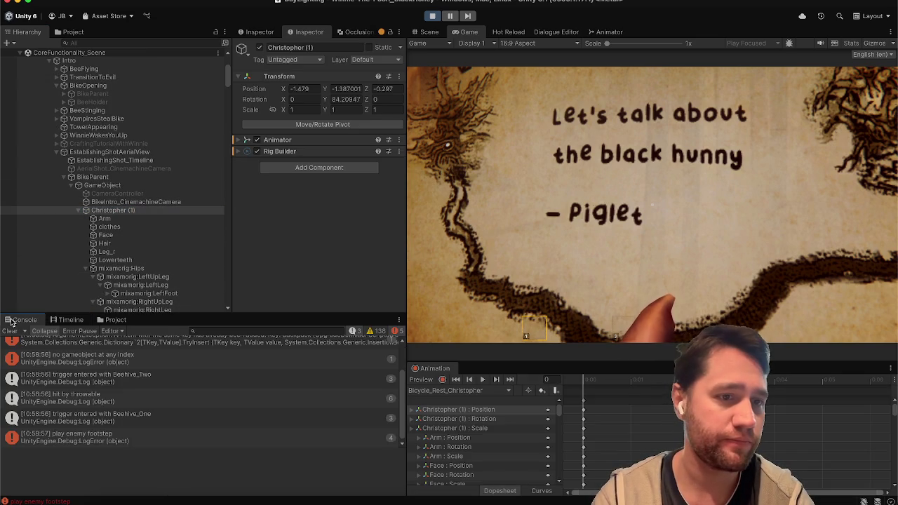
{"action": "left_click", "coordinate": [10, 332]}
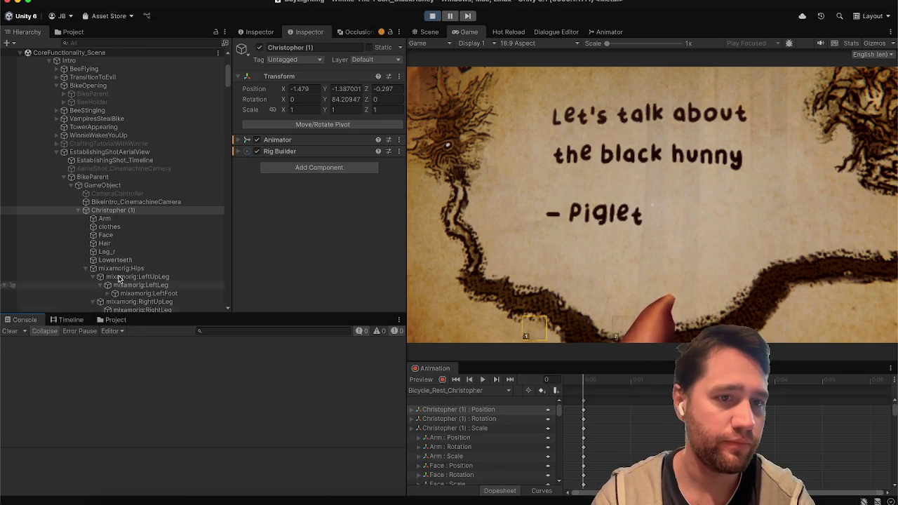
{"action": "scroll", "coordinate": [154, 250], "scroll_direction": "down", "scroll_amount": 4}
{"action": "left_click", "coordinate": [432, 15]}
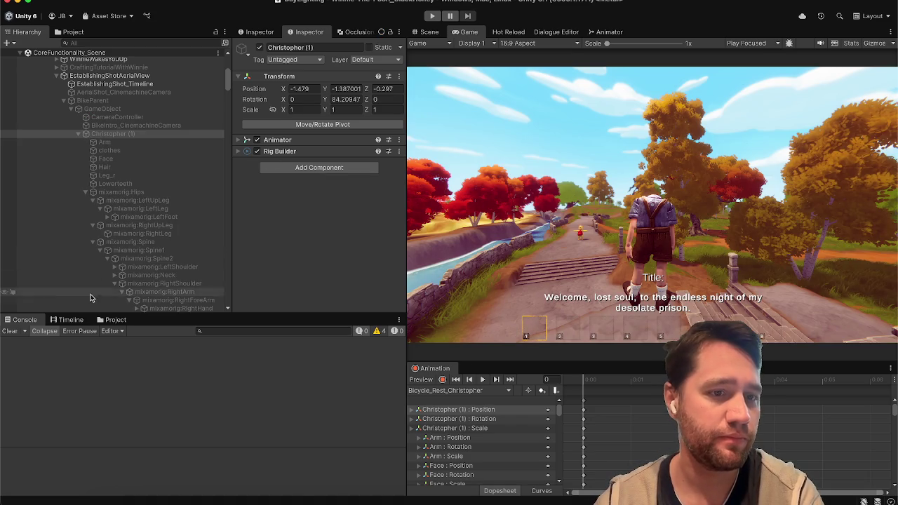
Select BikeParent, show the EstablishingShot_Timeline tracks, and locate the aerial-shot track's camera.
{"action": "left_click", "coordinate": [153, 100]}
{"action": "left_click", "coordinate": [150, 84]}
{"action": "left_click", "coordinate": [66, 359]}
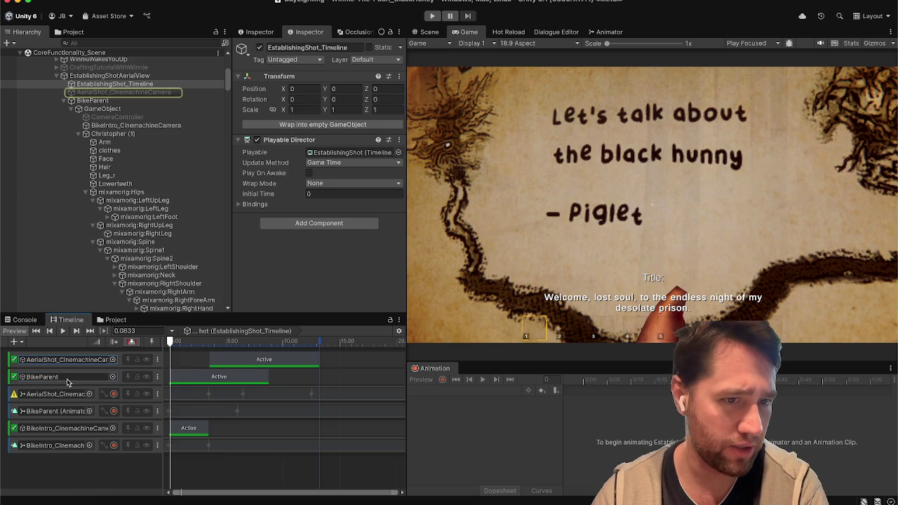
Preview the timeline from the BikeParent binding, then review BikeIntro_CinemachineCamera's lens and composer settings.
{"action": "left_click", "coordinate": [67, 377]}
{"action": "left_click", "coordinate": [62, 331]}
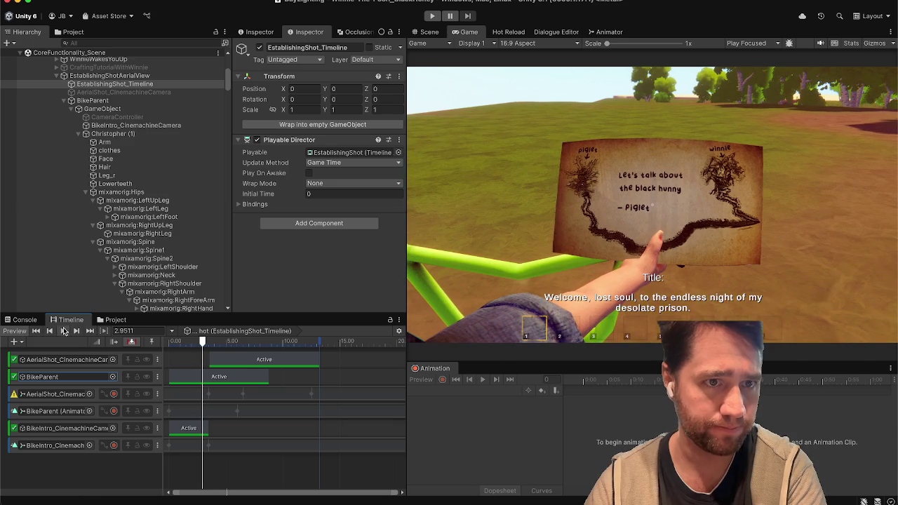
{"action": "left_click", "coordinate": [137, 126]}
{"action": "scroll", "coordinate": [271, 212], "scroll_direction": "down", "scroll_amount": 8}
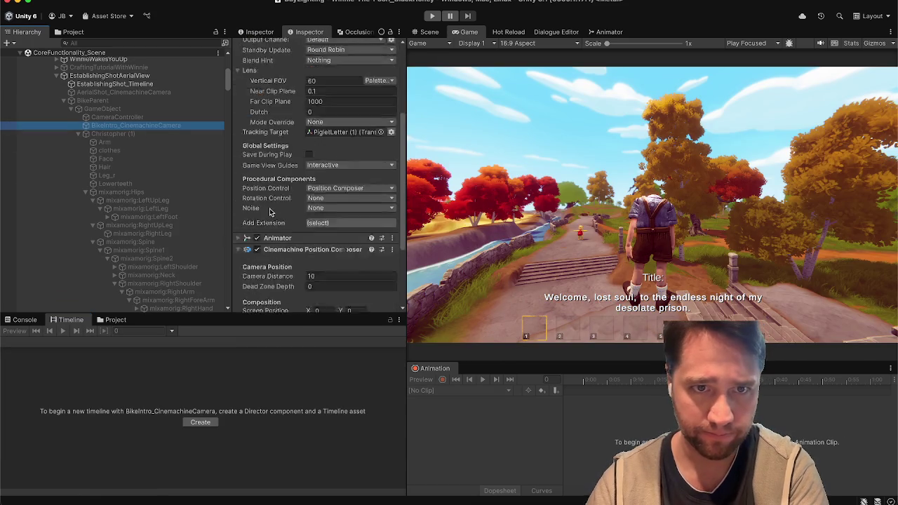
{"action": "scroll", "coordinate": [291, 148], "scroll_direction": "up", "scroll_amount": 5}
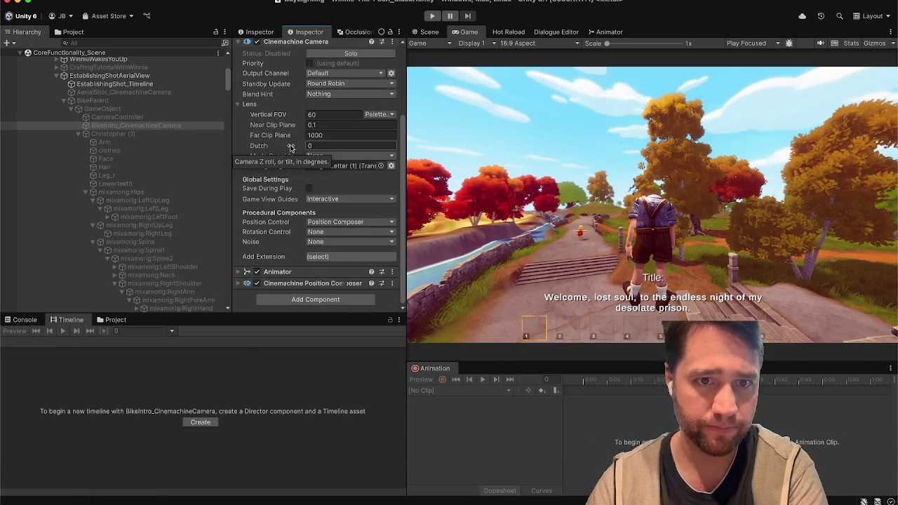
{"action": "mouse_move", "coordinate": [279, 259]}
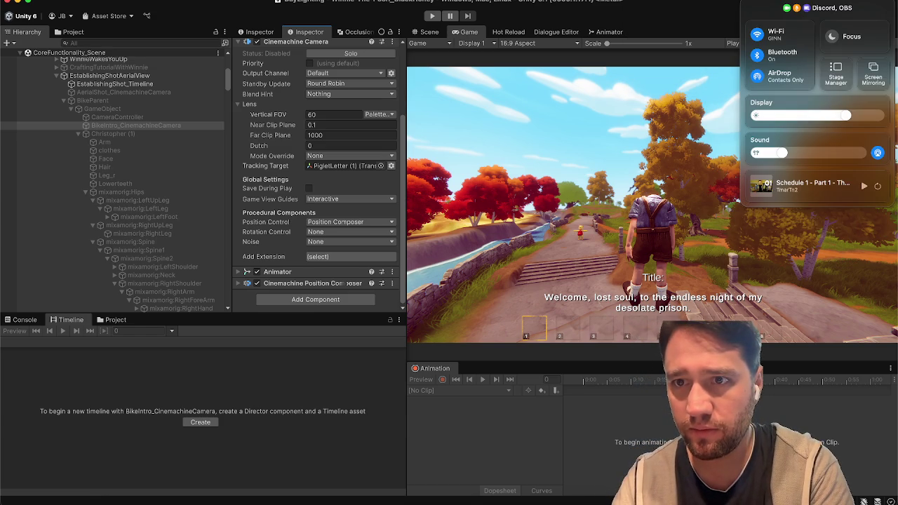
Check Control Center's Bluetooth device list, which shows AirPods connected, then dismiss the panel.
{"action": "left_click", "coordinate": [831, 7]}
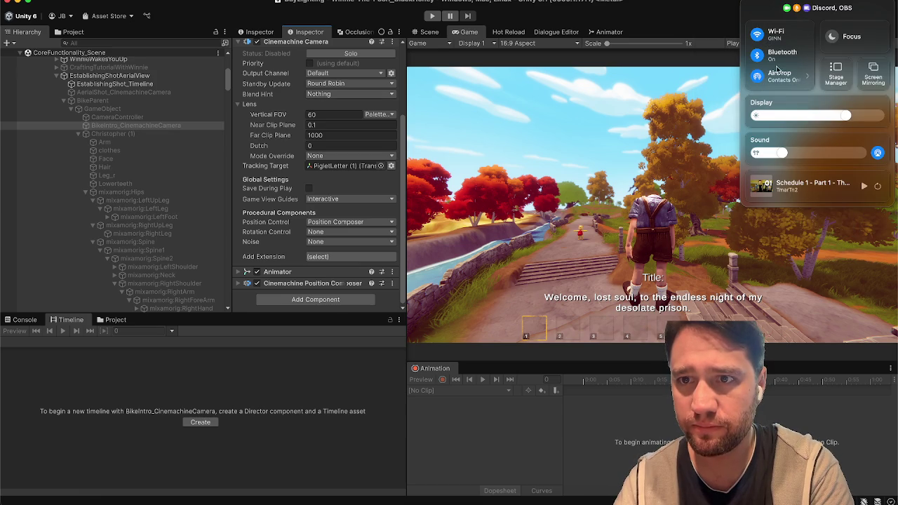
{"action": "left_click", "coordinate": [805, 58]}
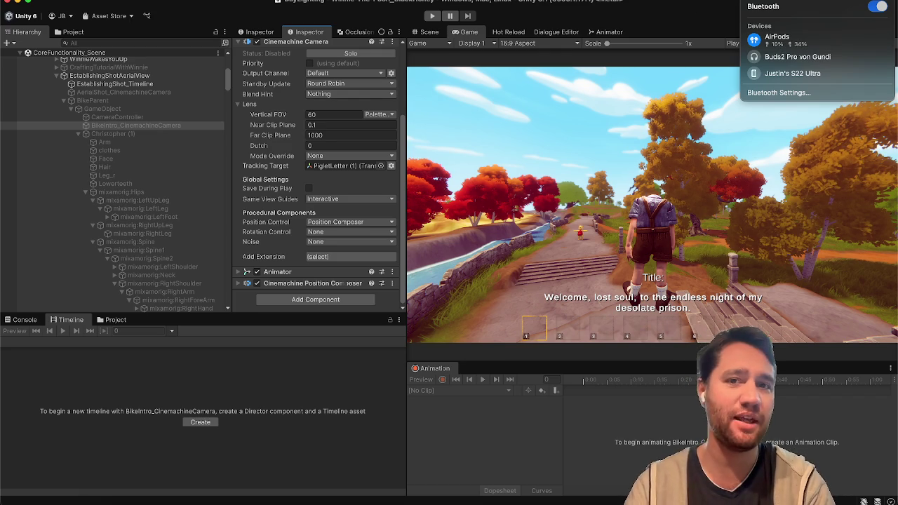
{"action": "left_click", "coordinate": [413, 13]}
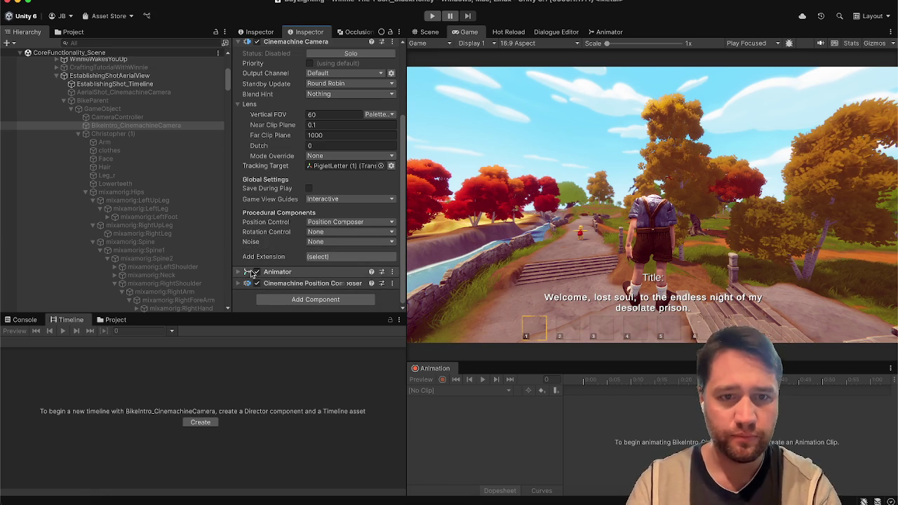
Expand the Position Composer settings, then select EstablishingShot_Timeline and lock the Timeline window.
{"action": "left_click", "coordinate": [281, 283]}
{"action": "scroll", "coordinate": [263, 246], "scroll_direction": "down", "scroll_amount": 5}
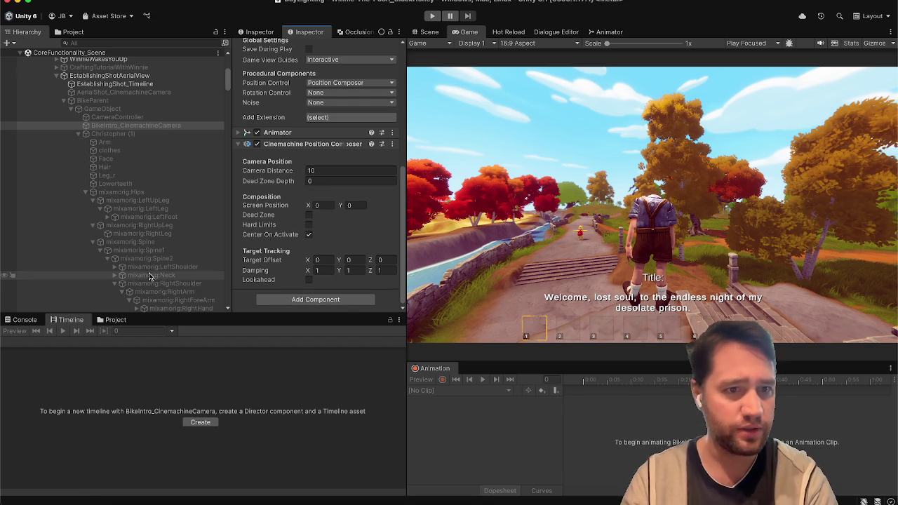
{"action": "scroll", "coordinate": [126, 136], "scroll_direction": "up", "scroll_amount": 2}
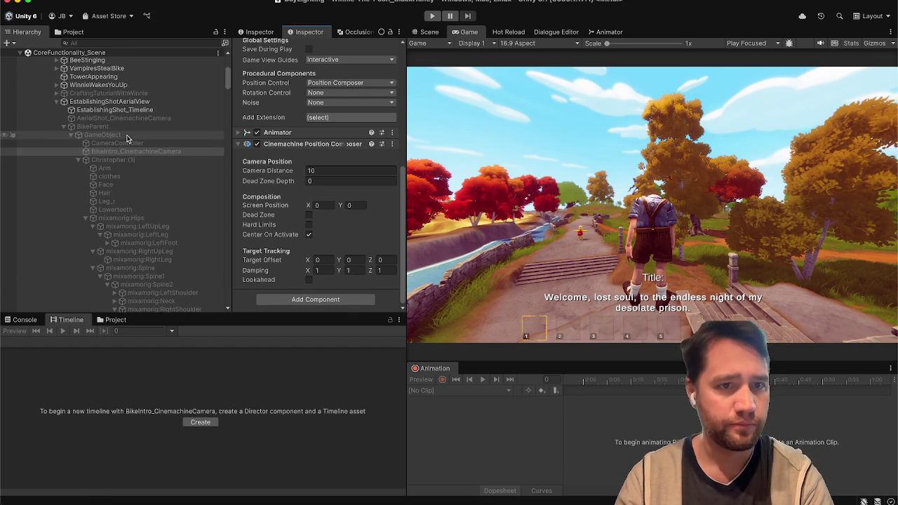
{"action": "left_click", "coordinate": [121, 110]}
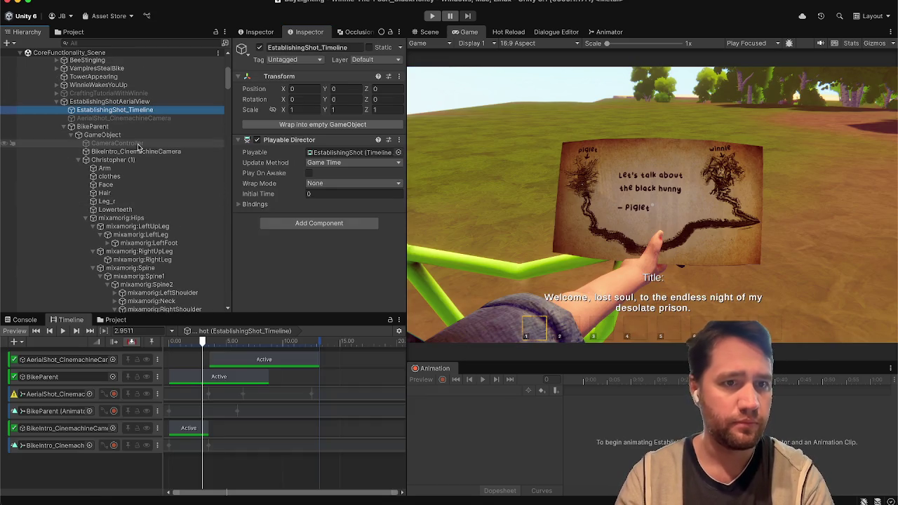
{"action": "left_click", "coordinate": [390, 321]}
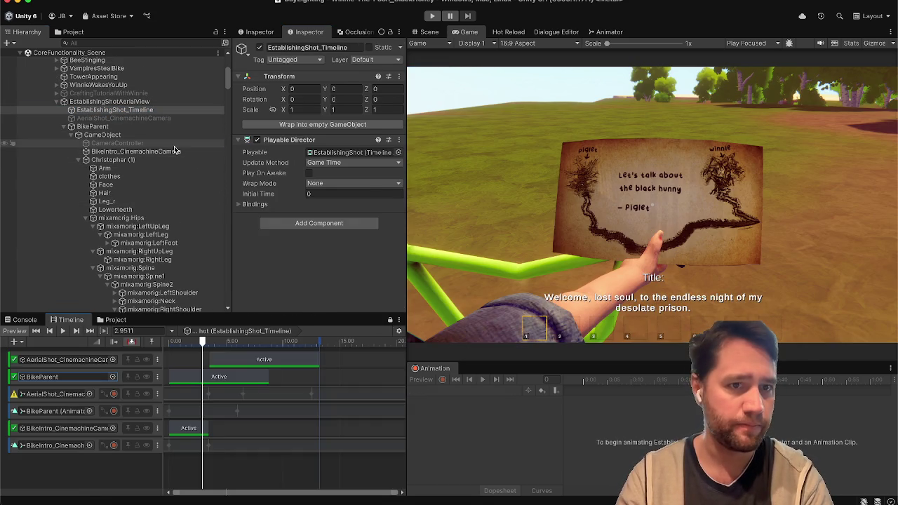
Set BikeIntro_CinemachineCamera's Position Composer Camera Distance to 0.3.
{"action": "left_click", "coordinate": [134, 151]}
{"action": "scroll", "coordinate": [309, 245], "scroll_direction": "down", "scroll_amount": 5}
{"action": "double_click", "coordinate": [323, 171]}
{"action": "type", "text": "0.3"}
{"action": "key", "text": "Return"}
Scrub the playhead back to the note close-up and select BikeParent from its animation track.
{"action": "mouse_move", "coordinate": [191, 341]}
{"action": "left_mouse_down"}
{"action": "mouse_move", "coordinate": [169, 343]}
{"action": "mouse_move", "coordinate": [219, 342]}
{"action": "left_mouse_up"}
{"action": "left_click", "coordinate": [284, 133]}
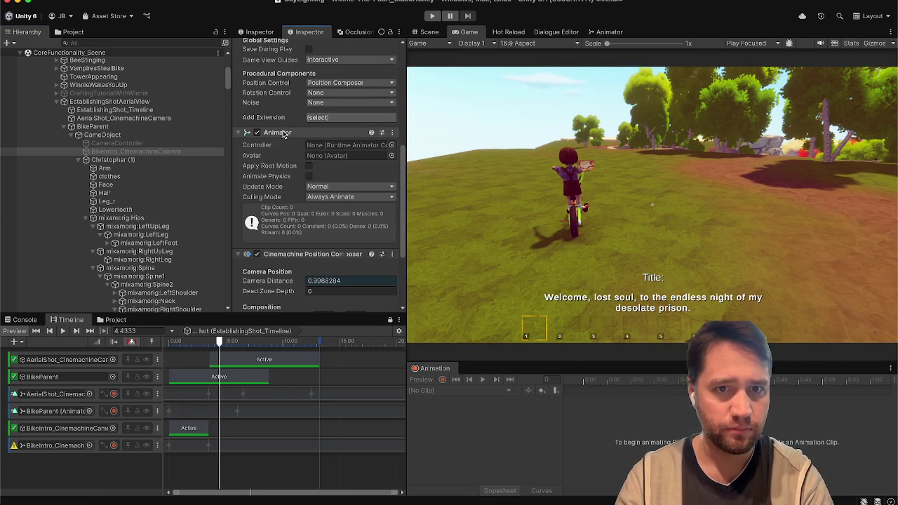
{"action": "left_click_drag", "start_coordinate": [184, 341], "coordinate": [201, 342]}
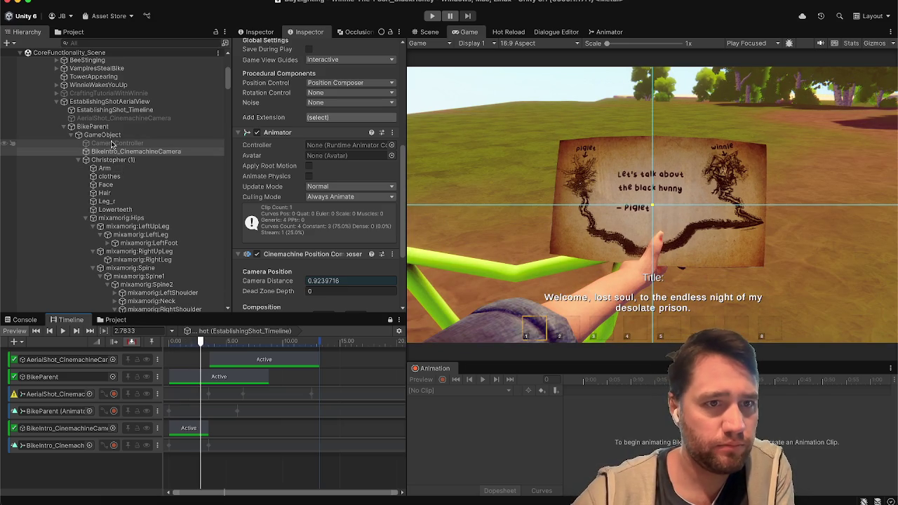
{"action": "left_click", "coordinate": [48, 411]}
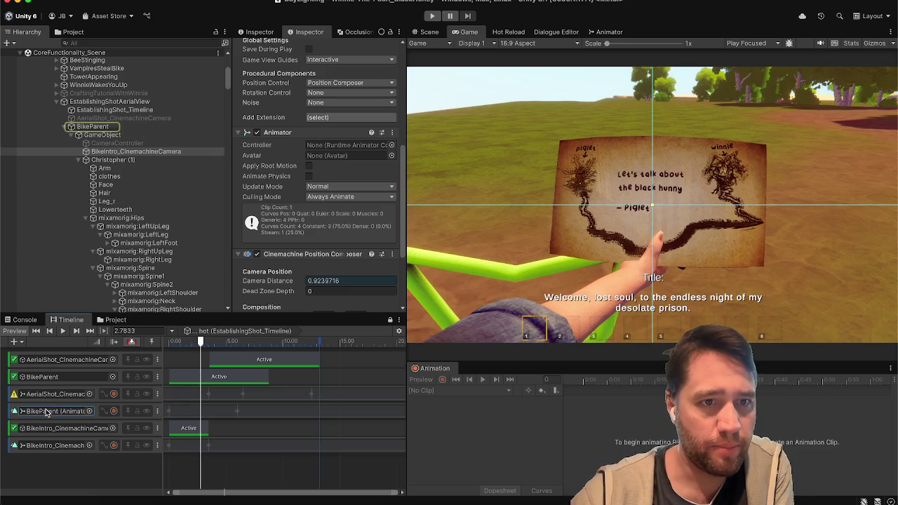
{"action": "left_click", "coordinate": [114, 127]}
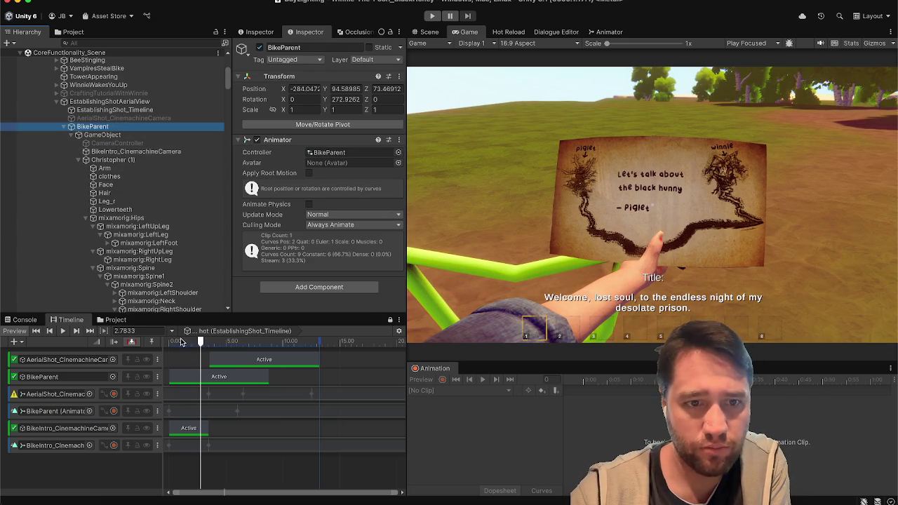
Play the timeline from near the start, make the top panels taller, and scrub back to the note close-up.
{"action": "left_click", "coordinate": [180, 340]}
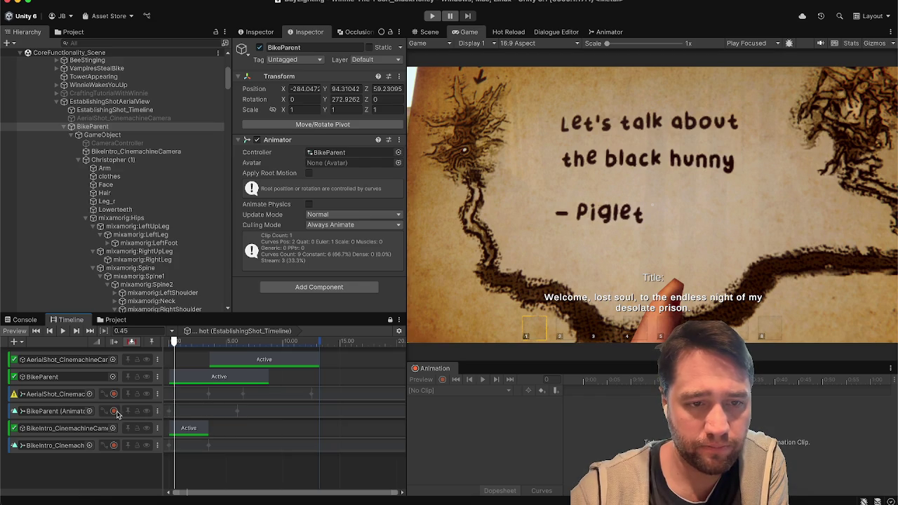
{"action": "key", "text": "space"}
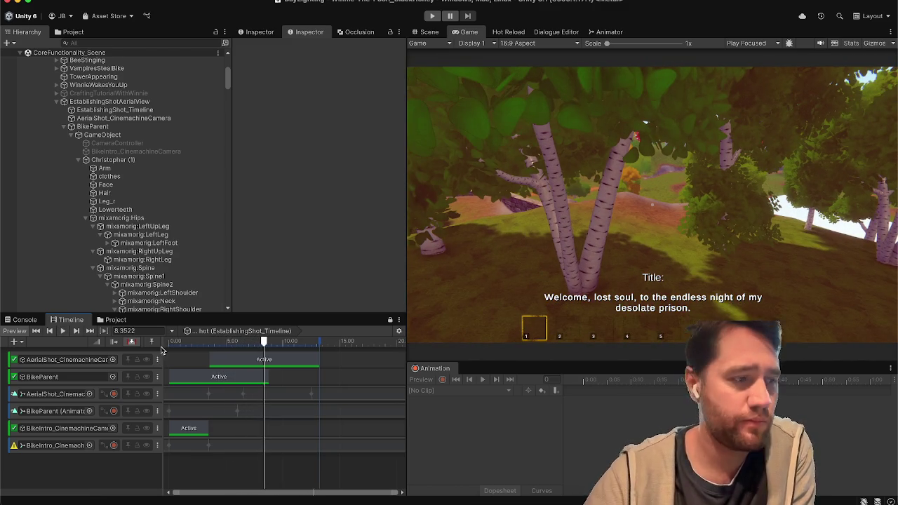
{"action": "left_click_drag", "start_coordinate": [167, 315], "coordinate": [167, 343]}
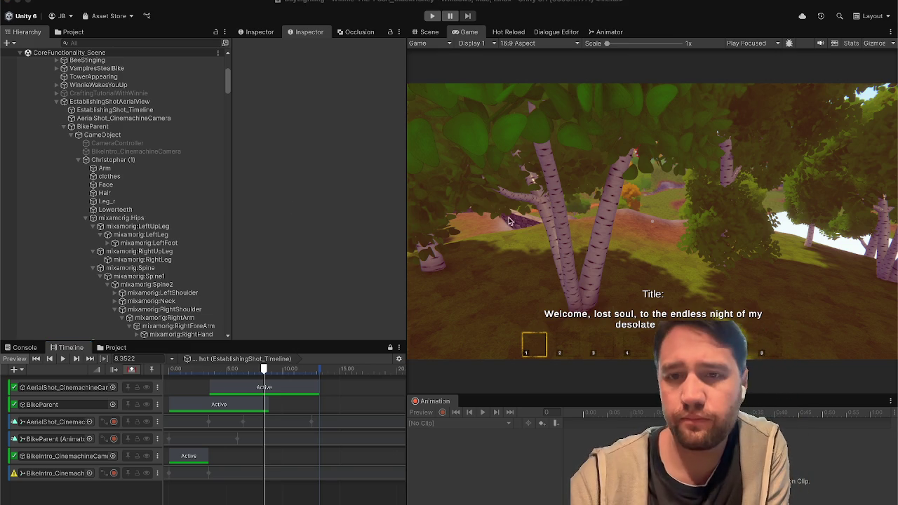
{"action": "mouse_move", "coordinate": [263, 369]}
{"action": "left_mouse_down"}
{"action": "mouse_move", "coordinate": [311, 369]}
{"action": "mouse_move", "coordinate": [177, 372]}
{"action": "mouse_move", "coordinate": [193, 377]}
{"action": "left_mouse_up"}
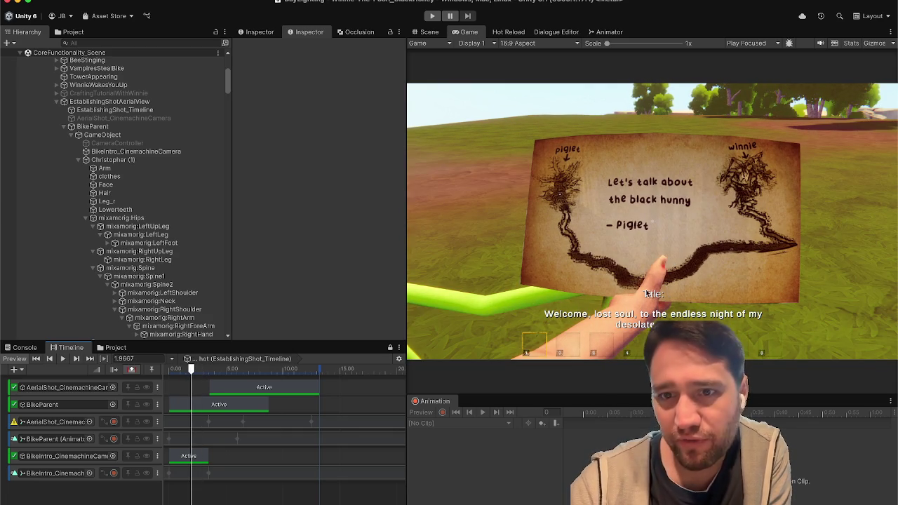
{"action": "mouse_move", "coordinate": [191, 369]}
{"action": "left_mouse_down"}
{"action": "mouse_move", "coordinate": [177, 369]}
{"action": "mouse_move", "coordinate": [247, 372]}
{"action": "mouse_move", "coordinate": [283, 362]}
{"action": "mouse_move", "coordinate": [132, 378]}
{"action": "left_mouse_up"}
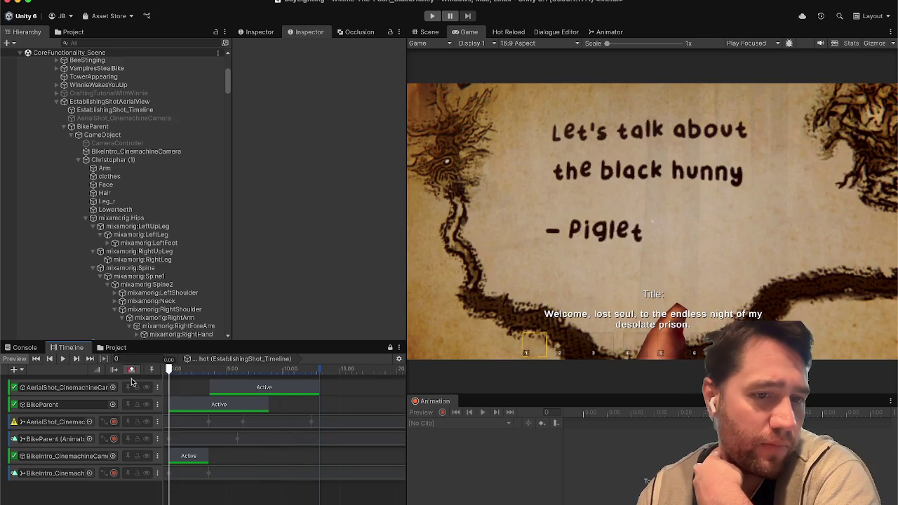
{"action": "left_click", "coordinate": [53, 439]}
With BikeParent selected, replay and scrub the establishing shot to check the pull-back onto the bike.
{"action": "left_click", "coordinate": [120, 128]}
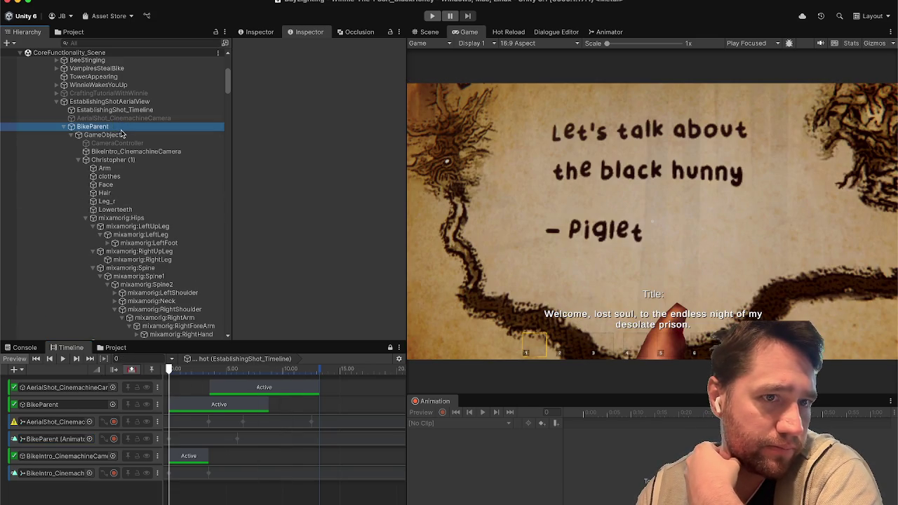
{"action": "mouse_move", "coordinate": [169, 367]}
{"action": "left_mouse_down"}
{"action": "mouse_move", "coordinate": [209, 372]}
{"action": "mouse_move", "coordinate": [166, 371]}
{"action": "left_mouse_up"}
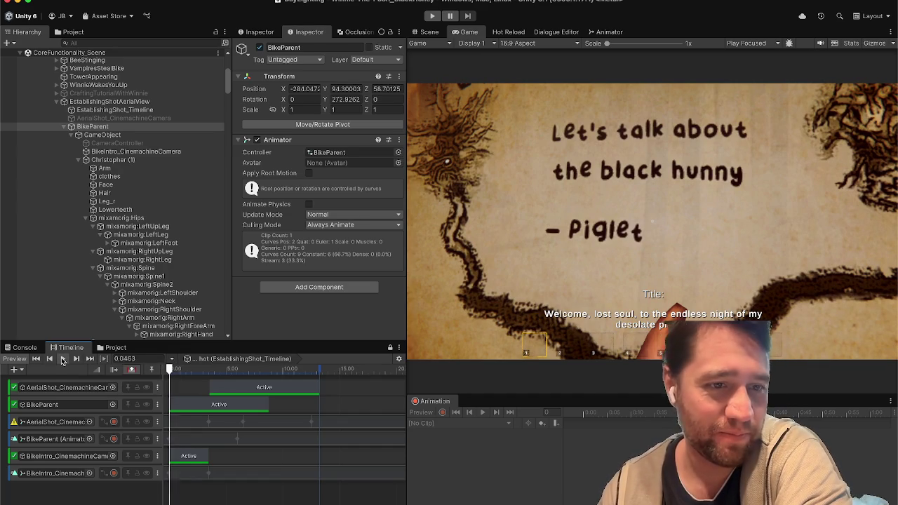
{"action": "left_click", "coordinate": [63, 360]}
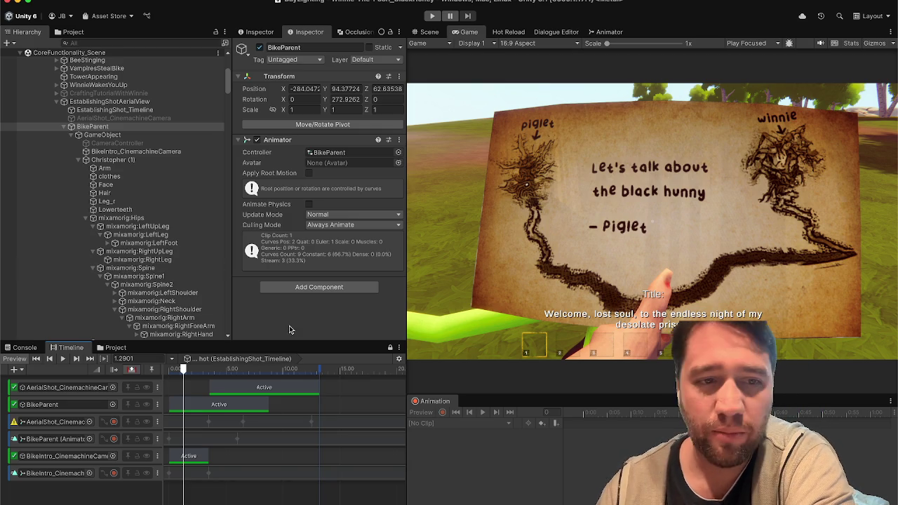
{"action": "mouse_move", "coordinate": [195, 368]}
{"action": "left_mouse_down"}
{"action": "mouse_move", "coordinate": [168, 370]}
{"action": "mouse_move", "coordinate": [233, 379]}
{"action": "mouse_move", "coordinate": [316, 370]}
{"action": "mouse_move", "coordinate": [201, 357]}
{"action": "left_mouse_up"}
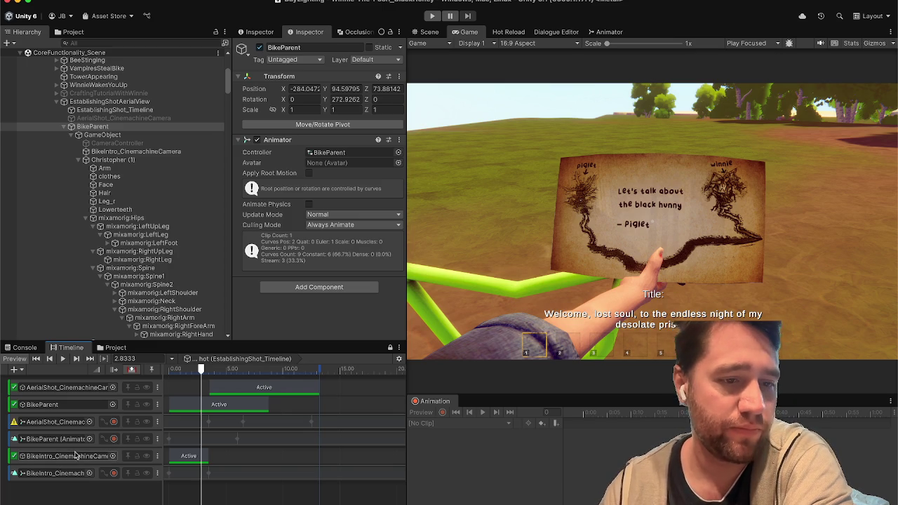
{"action": "left_click", "coordinate": [56, 438]}
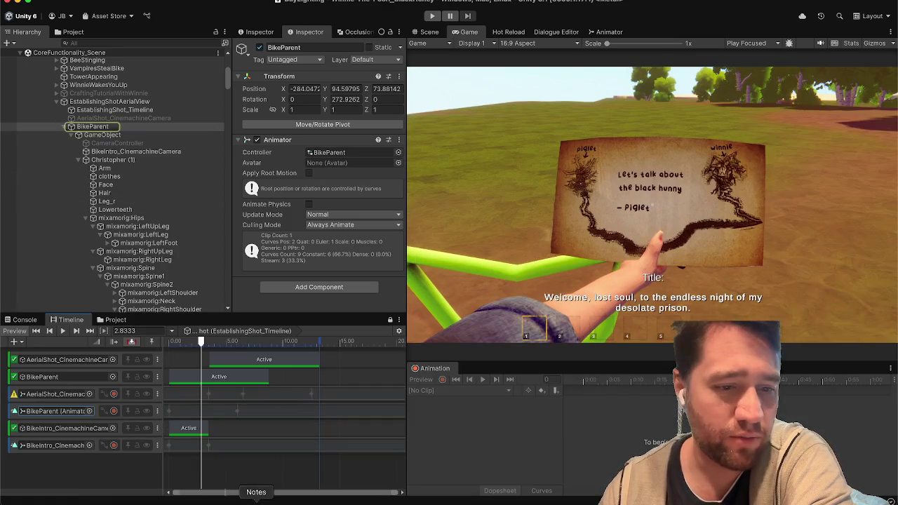
{"action": "left_click", "coordinate": [146, 497]}
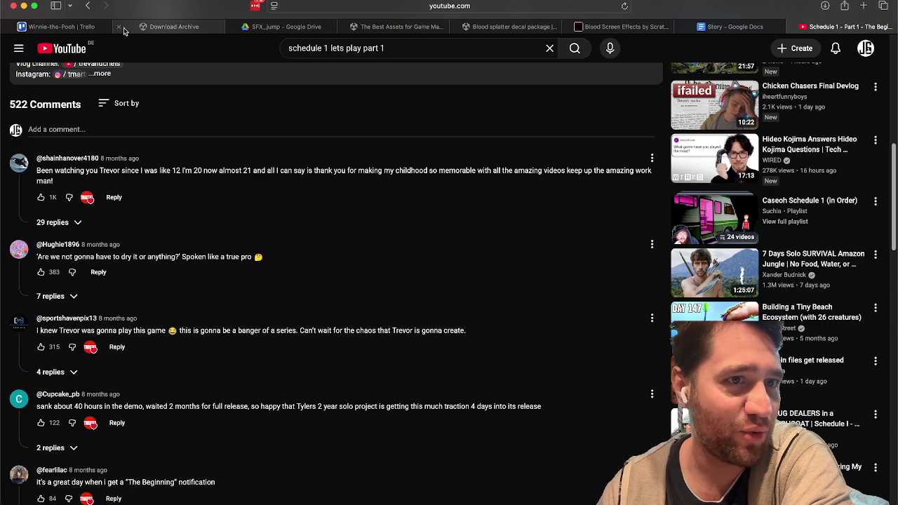
Mark the Trello card for Wyllt's letter and the camera panning intro complete, then go back to Unity.
{"action": "left_click", "coordinate": [62, 27]}
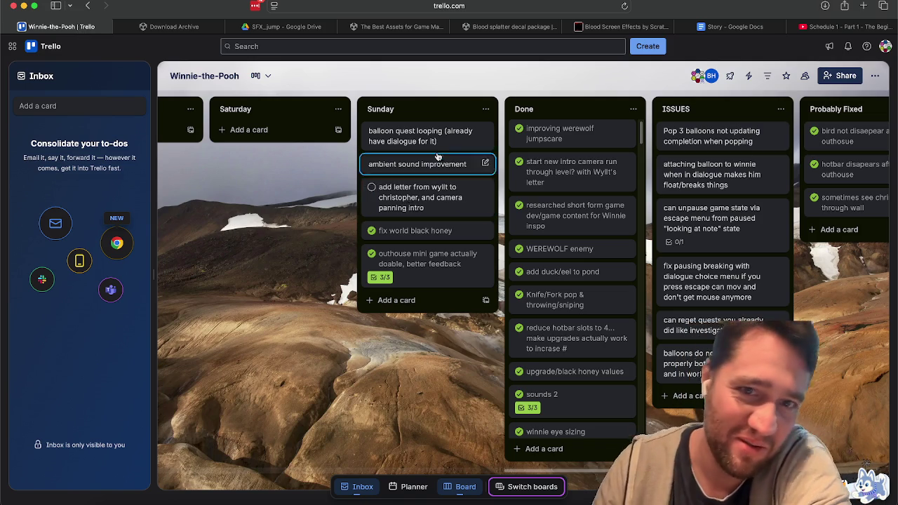
{"action": "left_click", "coordinate": [371, 189]}
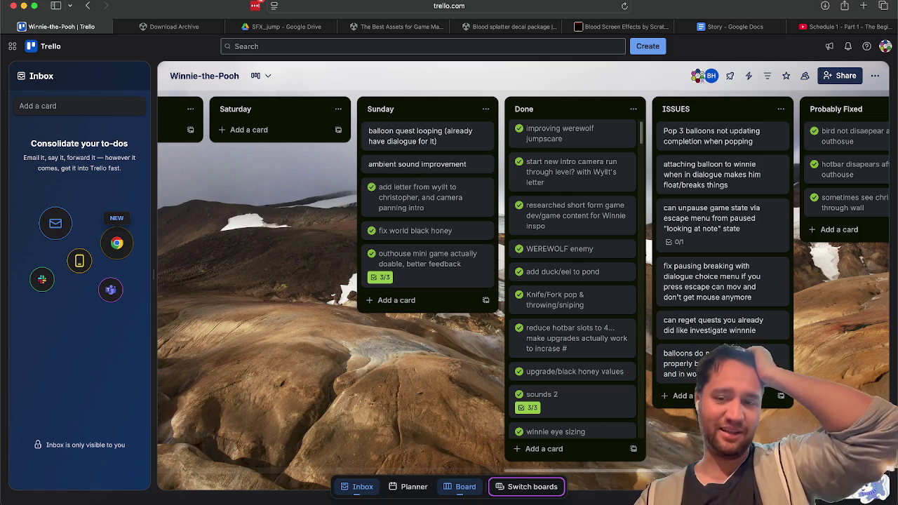
{"action": "left_click", "coordinate": [625, 502]}
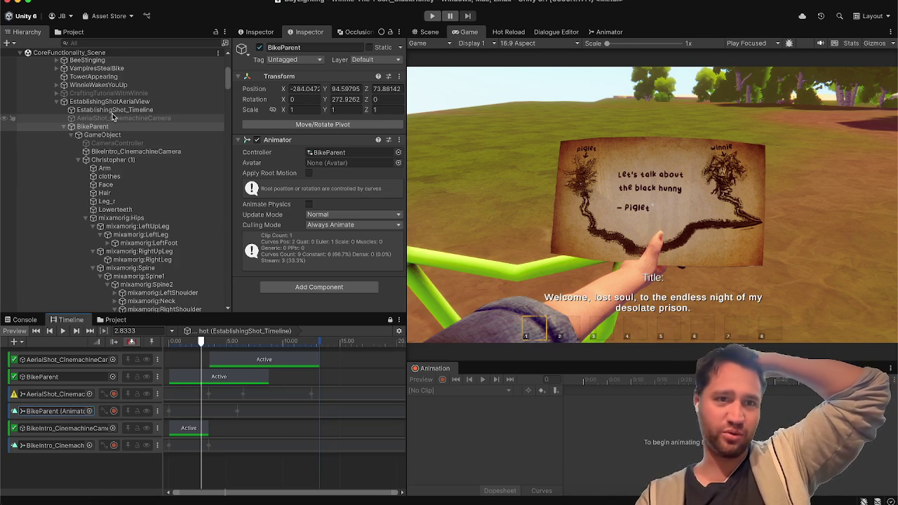
Select EstablishingShotAerialView, unlock the Timeline, and skip Spotify to the next track.
{"action": "left_click", "coordinate": [113, 102]}
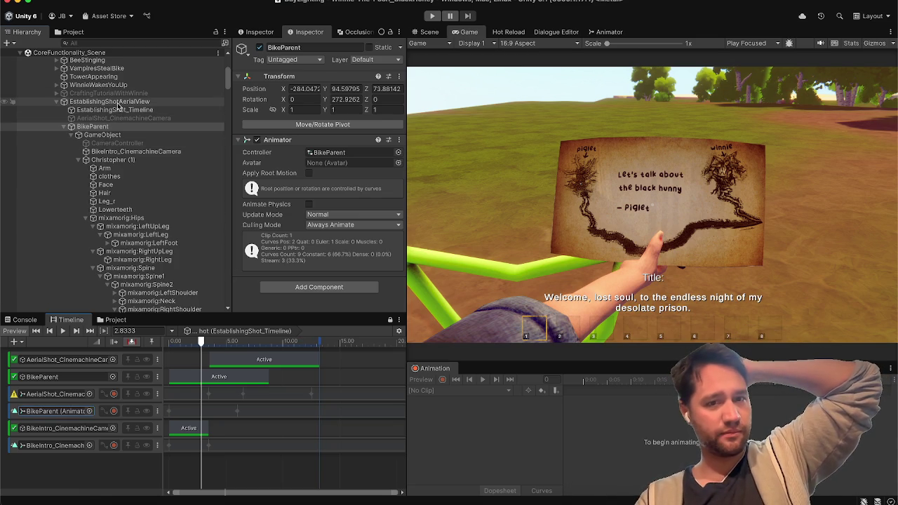
{"action": "left_click", "coordinate": [390, 320]}
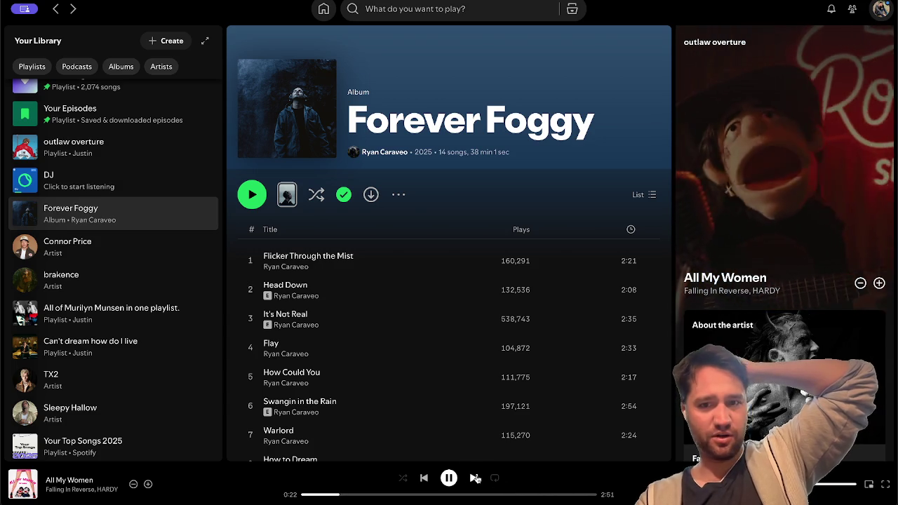
{"action": "left_click", "coordinate": [470, 477]}
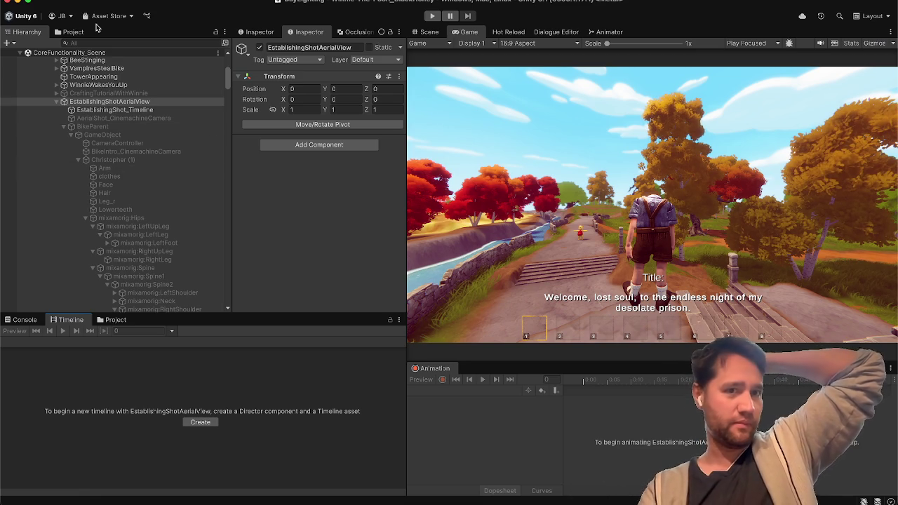
Reselect EstablishingShotAerialView and collapse its children and the Cinematics group in the Hierarchy.
{"action": "scroll", "coordinate": [137, 178], "scroll_direction": "up", "scroll_amount": 3}
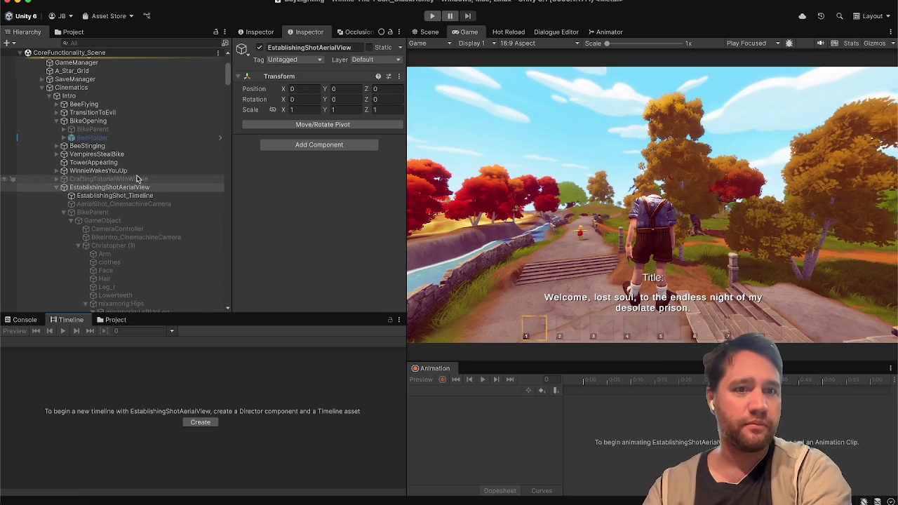
{"action": "left_click", "coordinate": [123, 194]}
{"action": "left_click", "coordinate": [131, 187]}
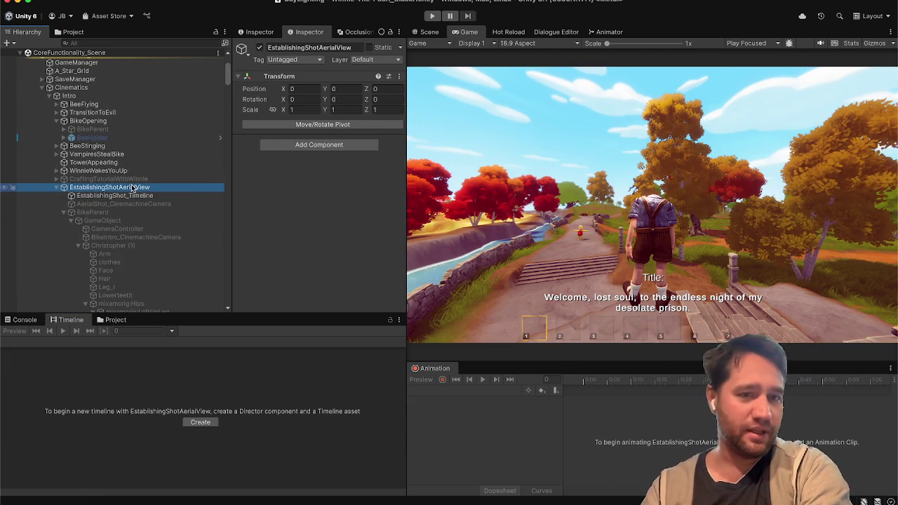
{"action": "scroll", "coordinate": [112, 154], "scroll_direction": "up", "scroll_amount": 5}
{"action": "left_click", "coordinate": [55, 303]}
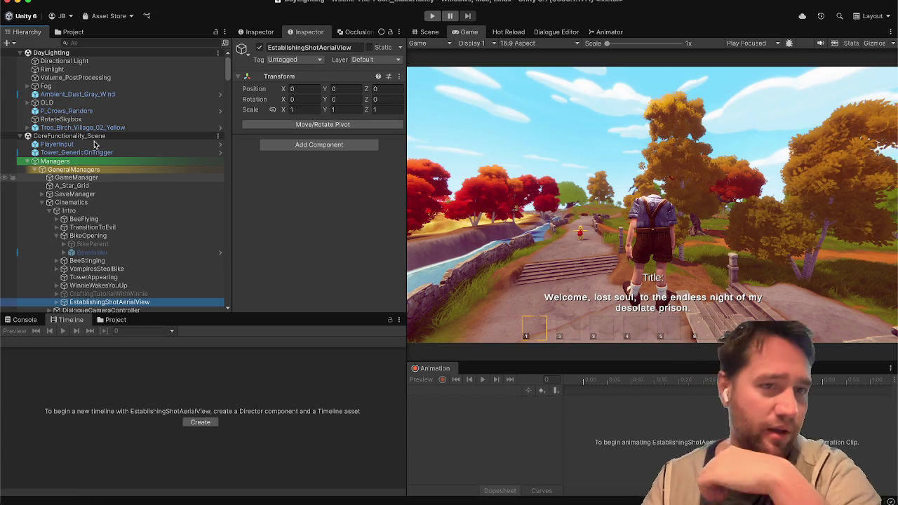
{"action": "scroll", "coordinate": [98, 140], "scroll_direction": "down", "scroll_amount": 5}
{"action": "scroll", "coordinate": [95, 138], "scroll_direction": "up", "scroll_amount": 5}
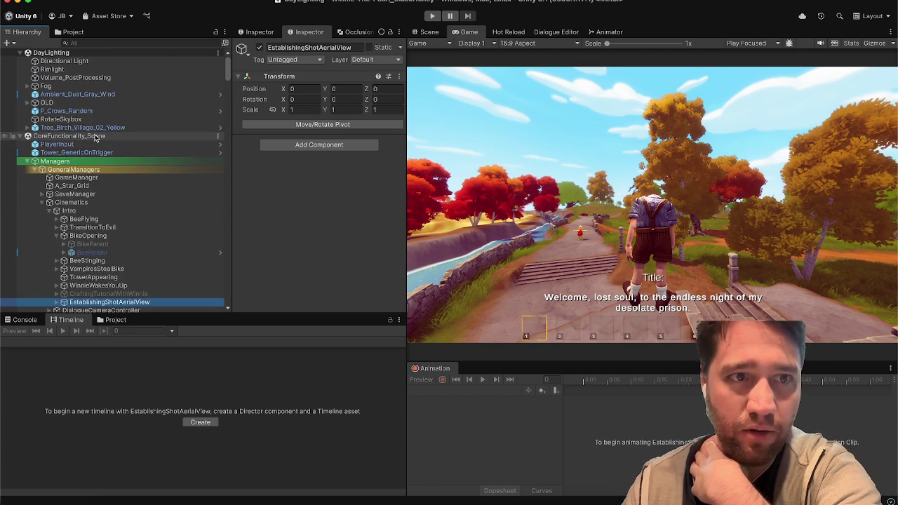
{"action": "left_click", "coordinate": [41, 202]}
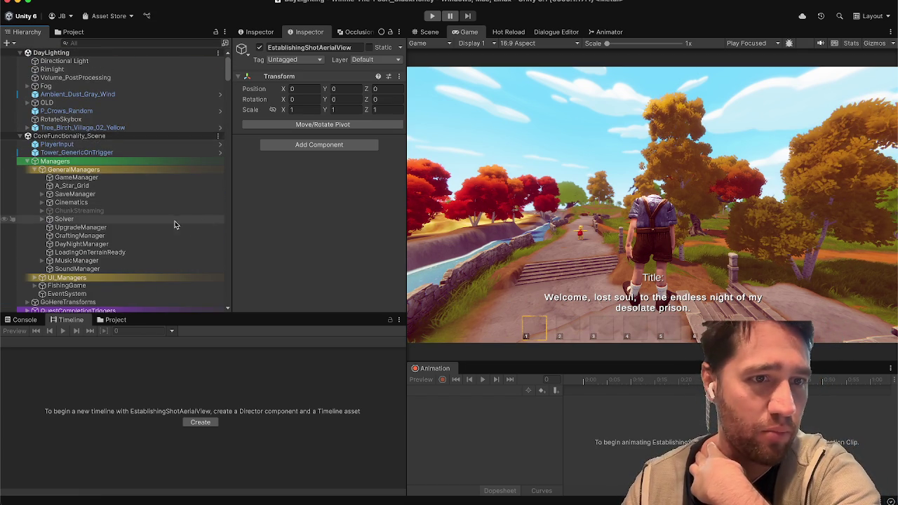
{"action": "scroll", "coordinate": [170, 224], "scroll_direction": "down", "scroll_amount": 10}
{"action": "scroll", "coordinate": [170, 223], "scroll_direction": "up", "scroll_amount": 5}
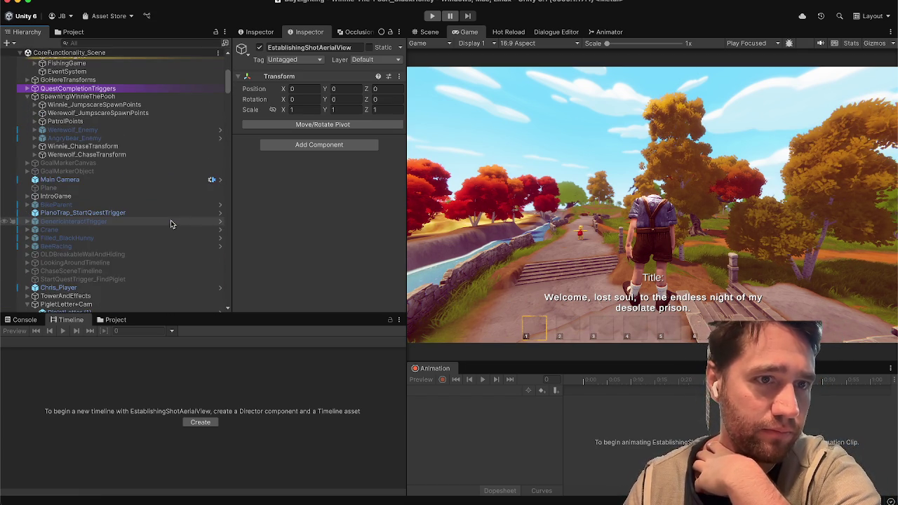
Search the Hierarchy for 'ambient', select Ambient_Dust_Gray_Wind, then clear the search.
{"action": "left_click", "coordinate": [110, 45]}
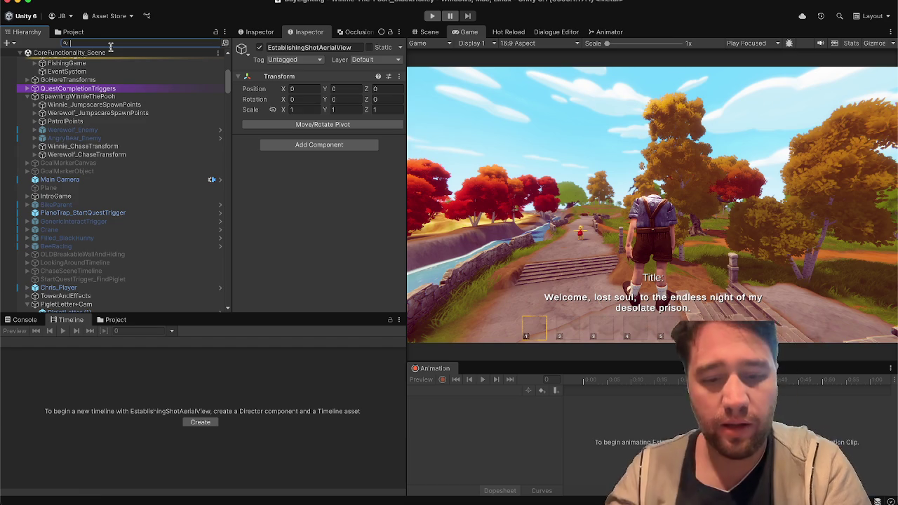
{"action": "type", "text": "ambient"}
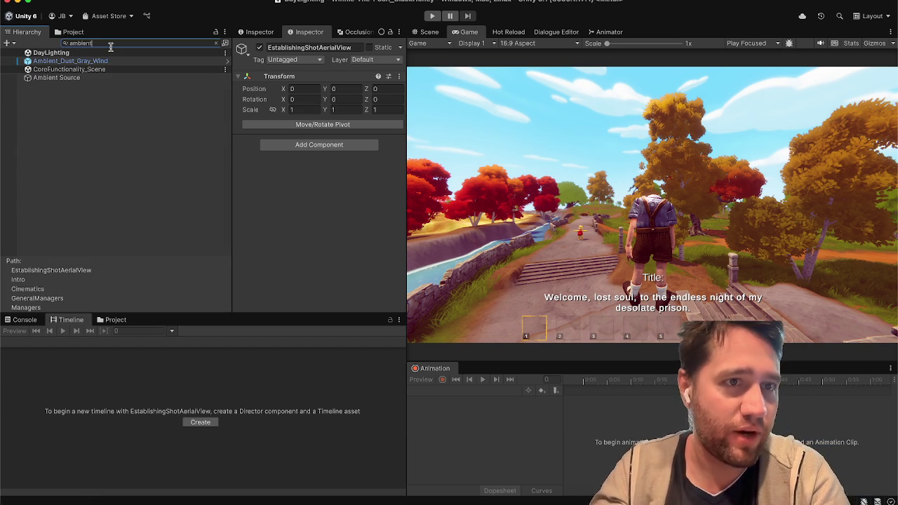
{"action": "left_click", "coordinate": [70, 61]}
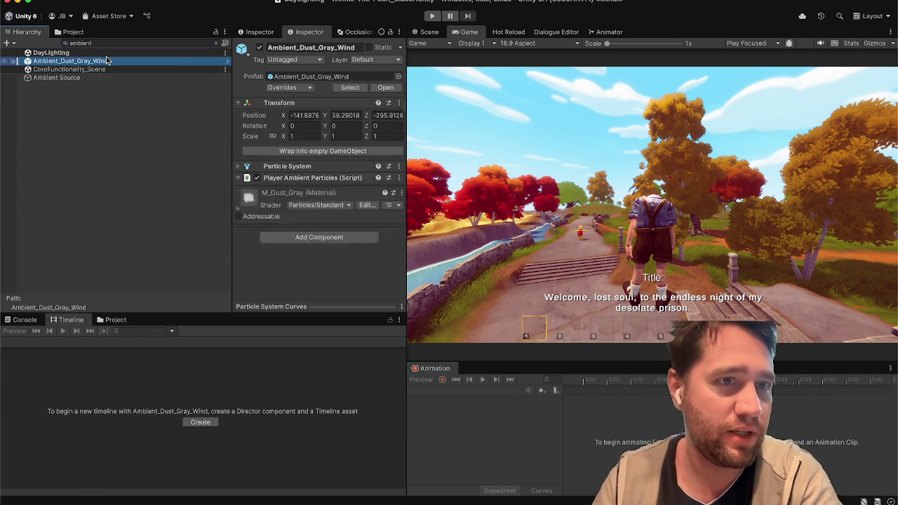
{"action": "left_click", "coordinate": [216, 43]}
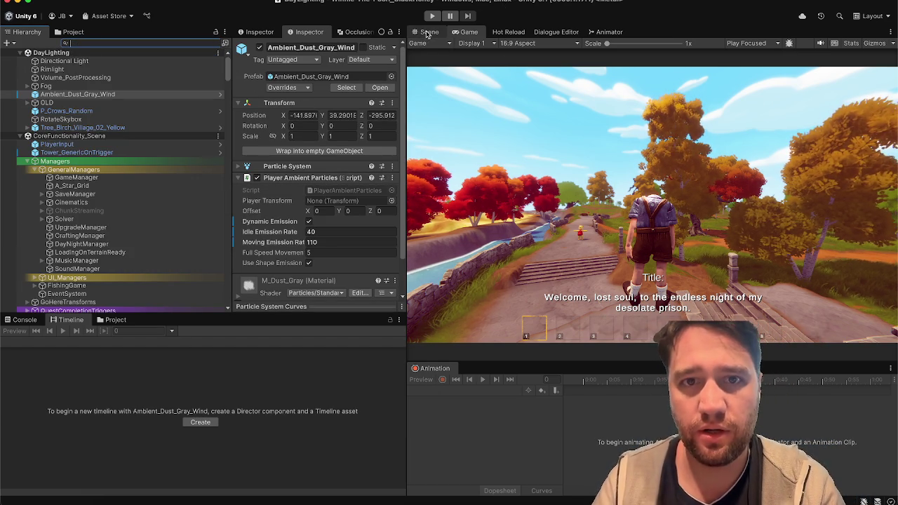
Dock the Scene tab beside the Animation panel and show the Project's Assets folder.
{"action": "left_click", "coordinate": [425, 33]}
{"action": "left_click_drag", "start_coordinate": [426, 33], "coordinate": [442, 369]}
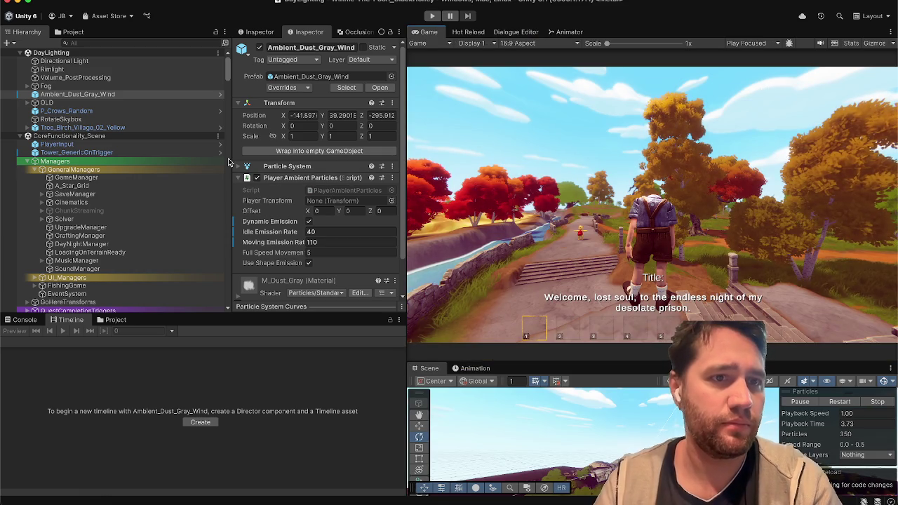
{"action": "scroll", "coordinate": [272, 163], "scroll_direction": "down", "scroll_amount": 3}
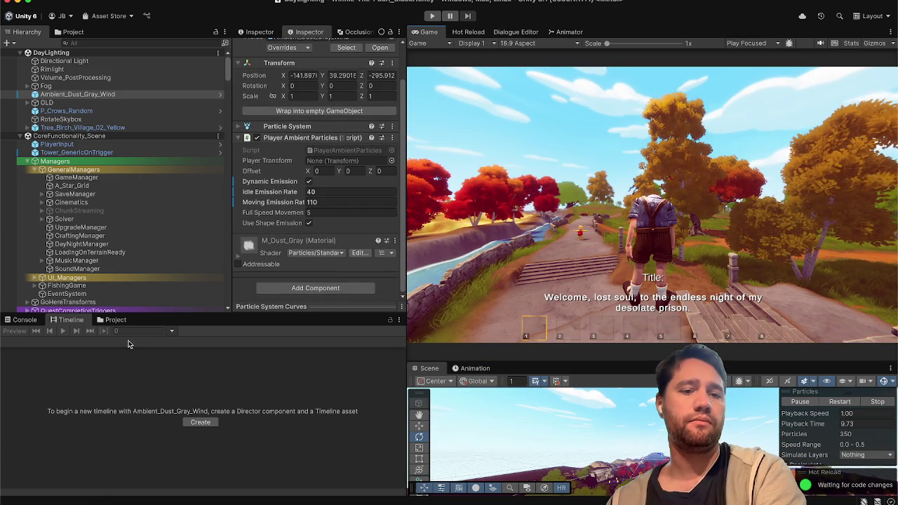
{"action": "left_click", "coordinate": [117, 320]}
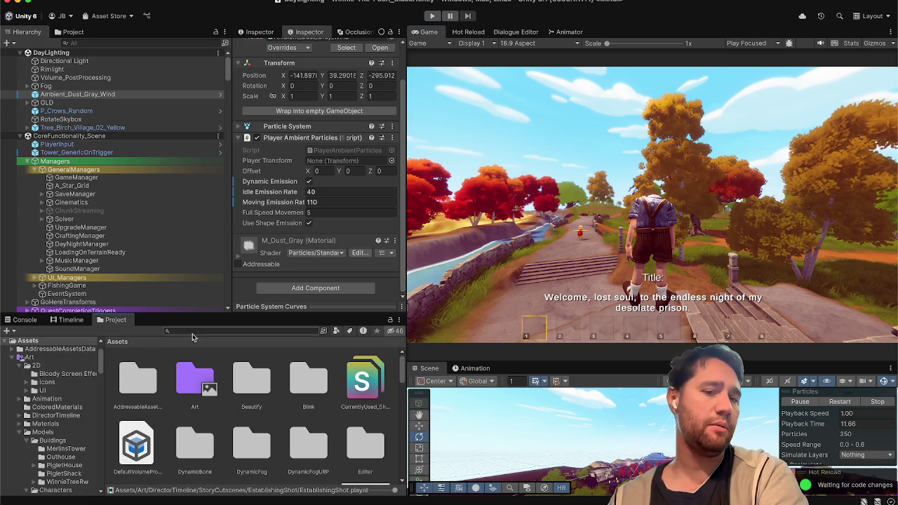
Find the NightLighting scene in the Project and open it additively.
{"action": "left_click", "coordinate": [192, 332]}
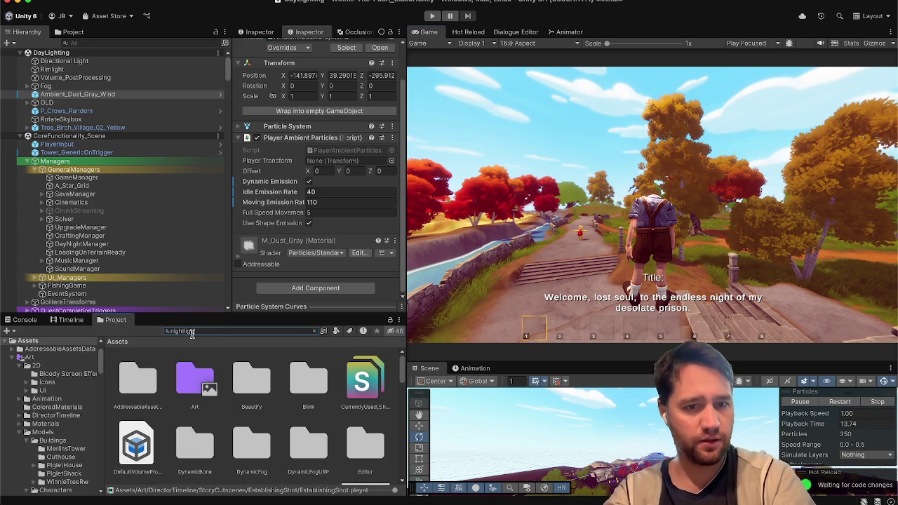
{"action": "left_click", "coordinate": [193, 383]}
{"action": "right_click", "coordinate": [193, 383]}
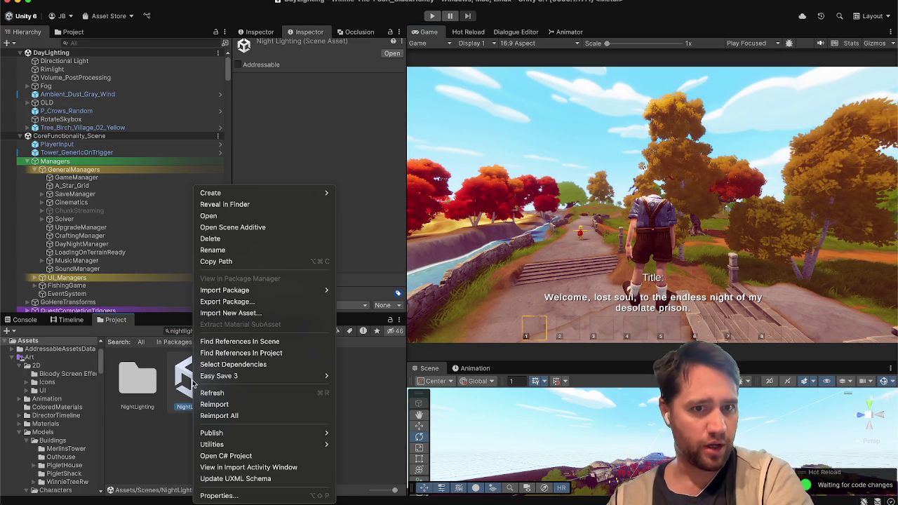
{"action": "left_click", "coordinate": [218, 227]}
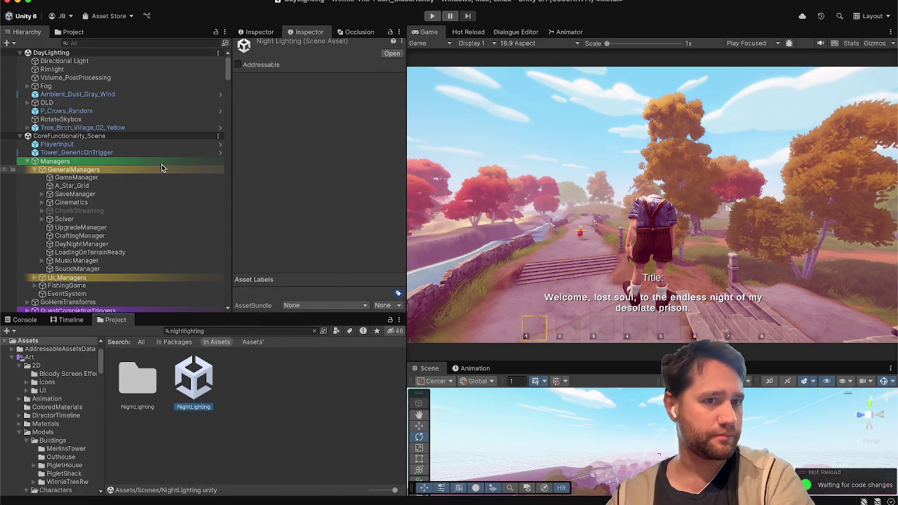
Unload the DayLighting scene and collapse MegaTerrainScene's objects in the Hierarchy.
{"action": "left_click", "coordinate": [218, 52]}
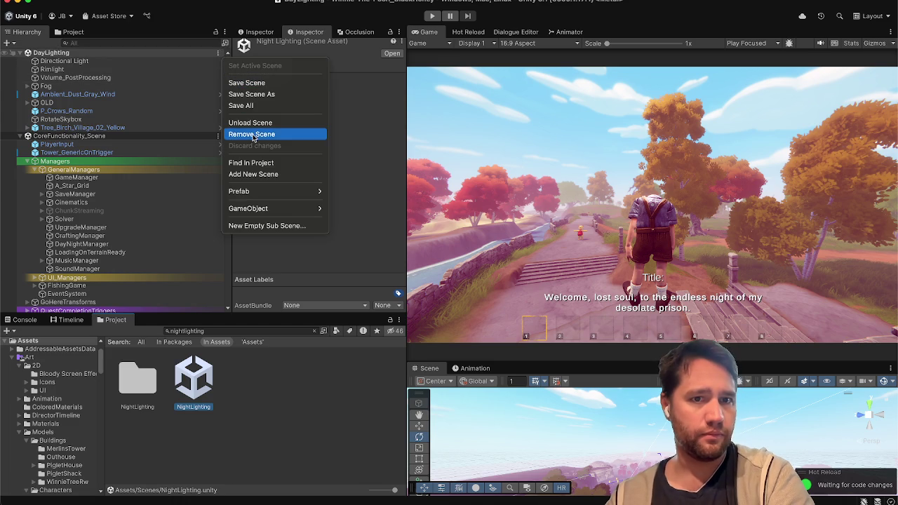
{"action": "left_click", "coordinate": [254, 123]}
{"action": "scroll", "coordinate": [140, 149], "scroll_direction": "down", "scroll_amount": 5}
{"action": "scroll", "coordinate": [139, 150], "scroll_direction": "up", "scroll_amount": 15}
{"action": "scroll", "coordinate": [79, 182], "scroll_direction": "down", "scroll_amount": 3}
{"action": "left_click", "coordinate": [20, 255]}
{"action": "scroll", "coordinate": [142, 156], "scroll_direction": "down", "scroll_amount": 10}
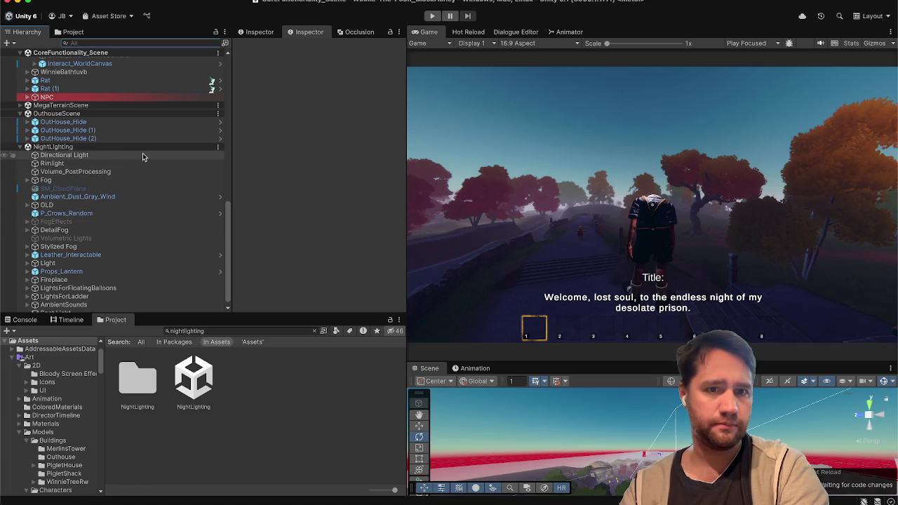
Set NightLighting as the active scene.
{"action": "left_click", "coordinate": [217, 147]}
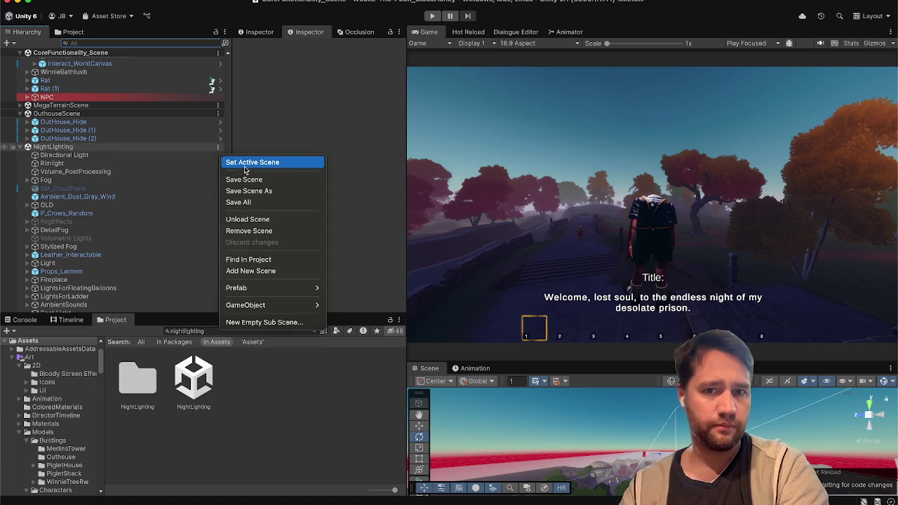
{"action": "left_click", "coordinate": [244, 162]}
{"action": "scroll", "coordinate": [166, 207], "scroll_direction": "down", "scroll_amount": 1}
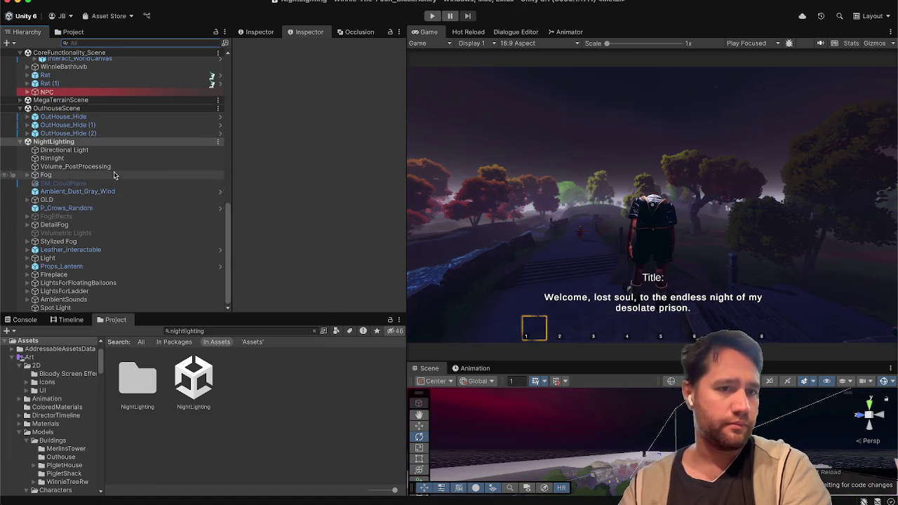
Expand AmbientSounds in the Hierarchy and select the forestwinds audio zone.
{"action": "left_click", "coordinate": [111, 191]}
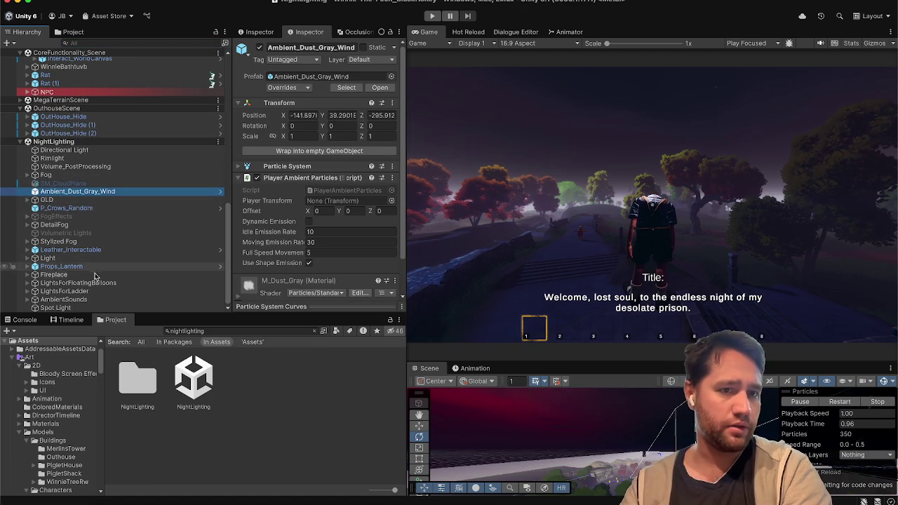
{"action": "left_click", "coordinate": [96, 275]}
{"action": "left_click", "coordinate": [96, 291]}
{"action": "left_click", "coordinate": [97, 299]}
{"action": "key", "text": "Right"}
{"action": "key", "text": "Down"}
Enlarge the Scene view and orbit around the green forestwinds audio zone.
{"action": "scroll", "coordinate": [98, 295], "scroll_direction": "down", "scroll_amount": 1}
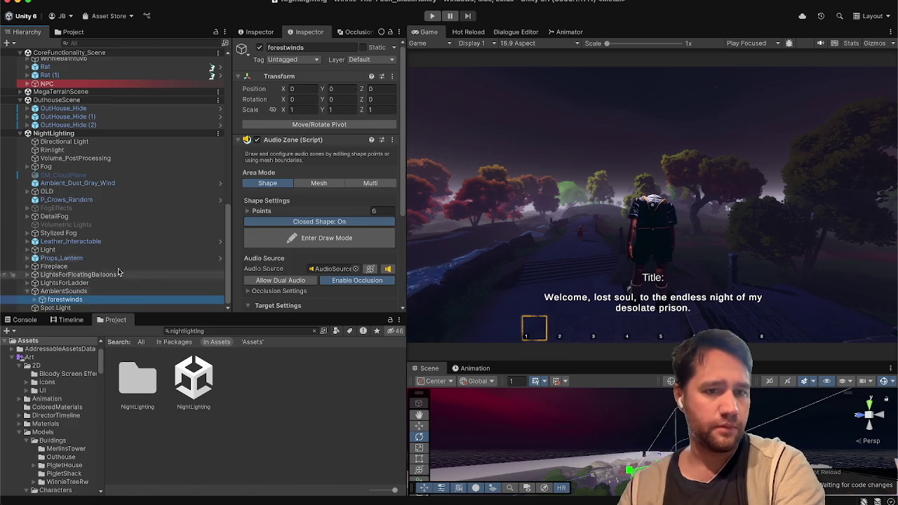
{"action": "left_click", "coordinate": [524, 364]}
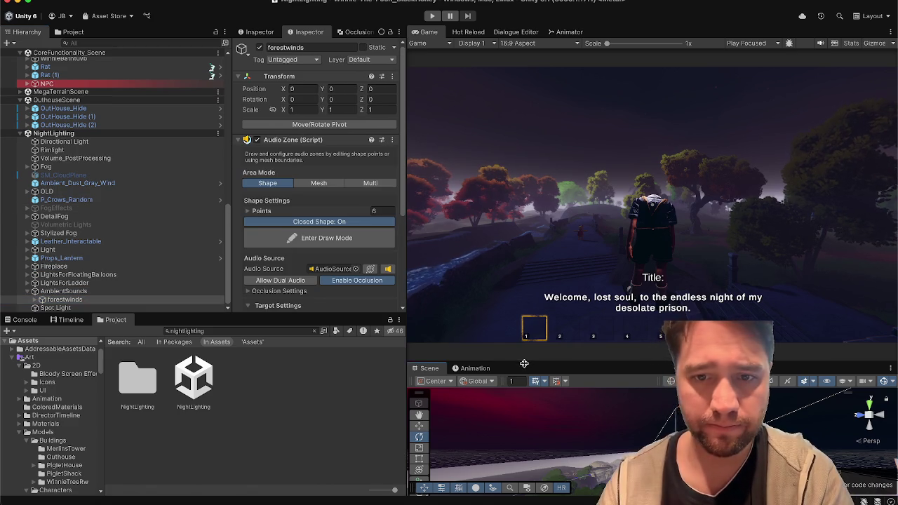
{"action": "left_click_drag", "start_coordinate": [524, 364], "coordinate": [524, 183]}
{"action": "mouse_move", "coordinate": [645, 396]}
{"action": "left_mouse_down"}
{"action": "mouse_move", "coordinate": [611, 439]}
{"action": "mouse_move", "coordinate": [302, 501]}
{"action": "mouse_move", "coordinate": [329, 502]}
{"action": "mouse_move", "coordinate": [237, 499]}
{"action": "left_mouse_up"}
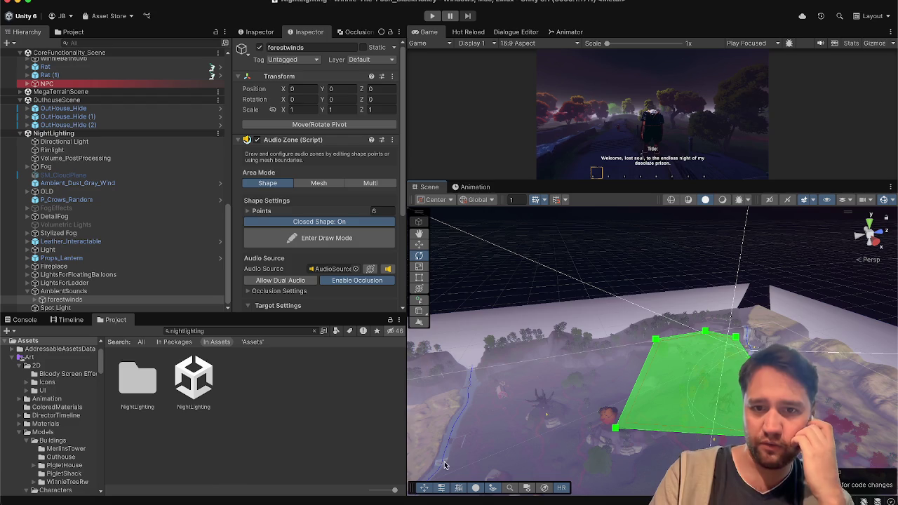
Orbit to a new angle on the audio zone and switch its Area Mode to Mesh, then back to Shape.
{"action": "mouse_move", "coordinate": [565, 423]}
{"action": "left_mouse_down"}
{"action": "mouse_move", "coordinate": [575, 457]}
{"action": "mouse_move", "coordinate": [430, 453]}
{"action": "left_mouse_up"}
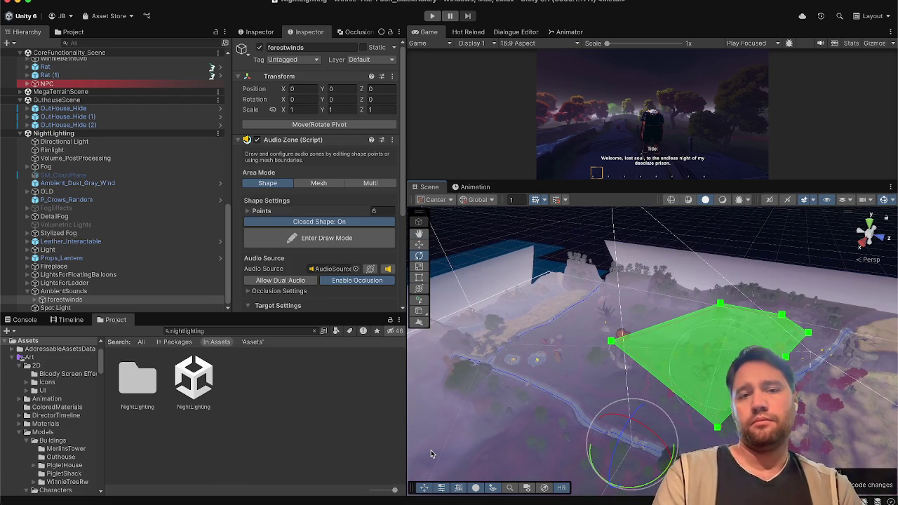
{"action": "scroll", "coordinate": [261, 264], "scroll_direction": "down", "scroll_amount": 3}
{"action": "scroll", "coordinate": [261, 263], "scroll_direction": "down", "scroll_amount": 2}
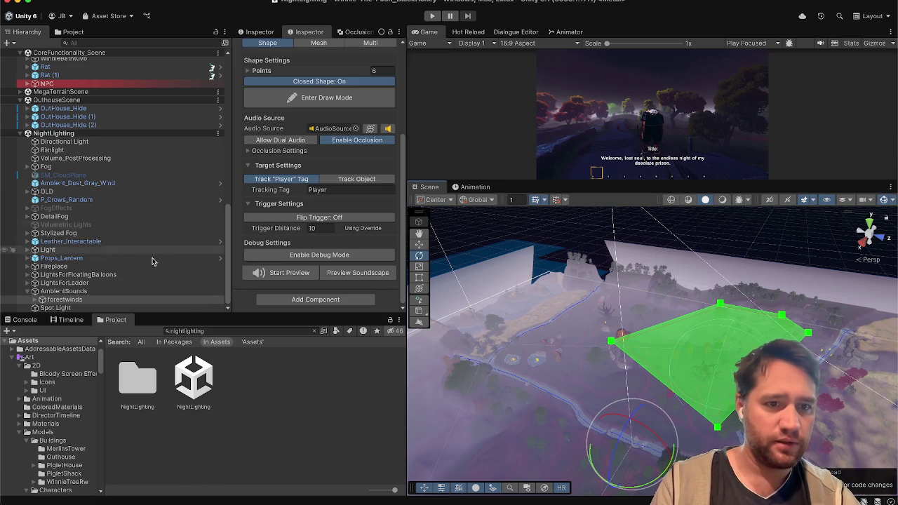
{"action": "scroll", "coordinate": [267, 182], "scroll_direction": "up", "scroll_amount": 3}
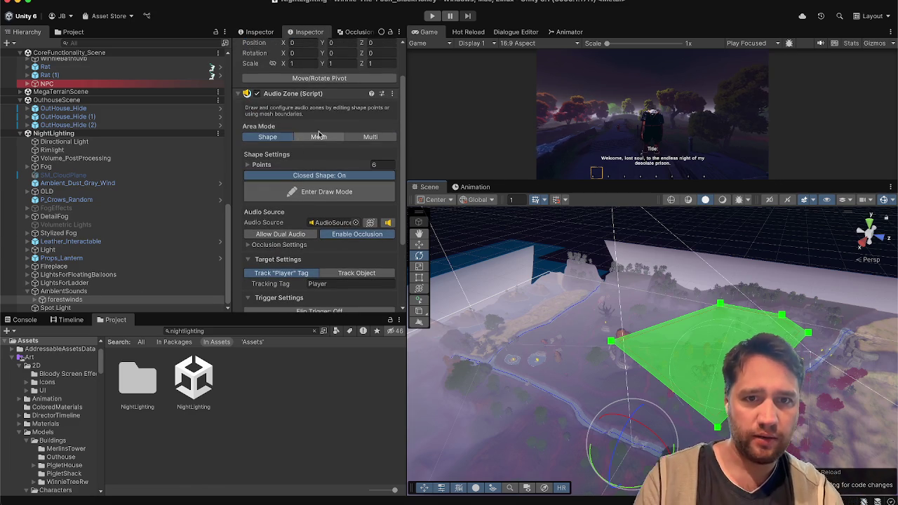
{"action": "left_click", "coordinate": [325, 138]}
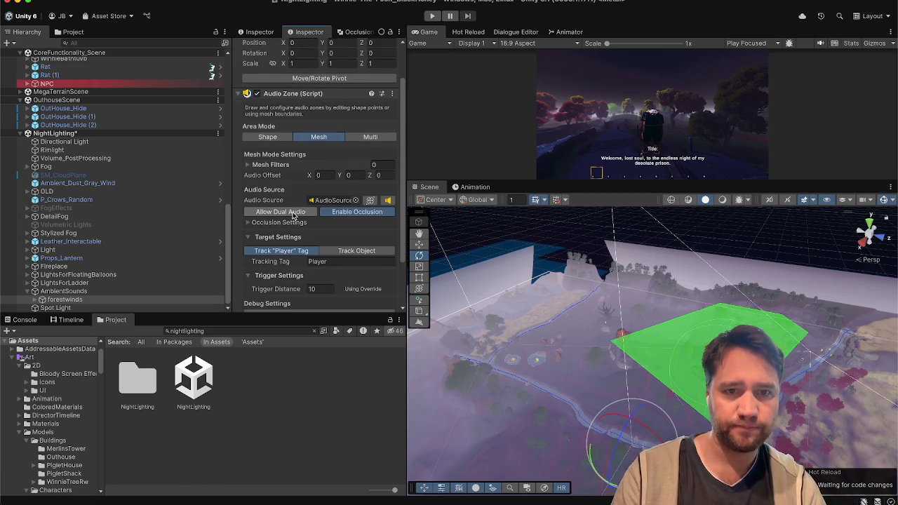
{"action": "scroll", "coordinate": [294, 216], "scroll_direction": "down", "scroll_amount": 2}
{"action": "left_click", "coordinate": [269, 76]}
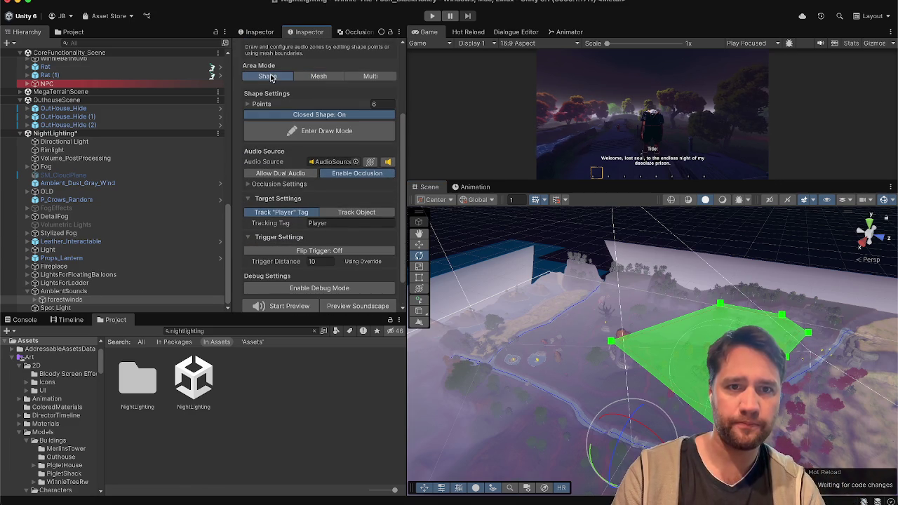
Expand and collapse the zone's Occlusion Settings, then bring up the Trello board in Safari.
{"action": "scroll", "coordinate": [265, 235], "scroll_direction": "down", "scroll_amount": 1}
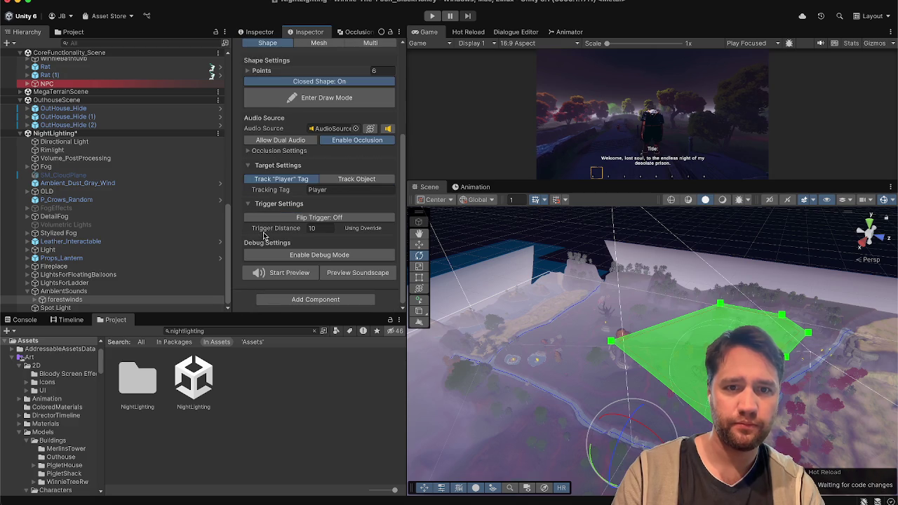
{"action": "left_click", "coordinate": [275, 151]}
{"action": "left_click", "coordinate": [276, 151]}
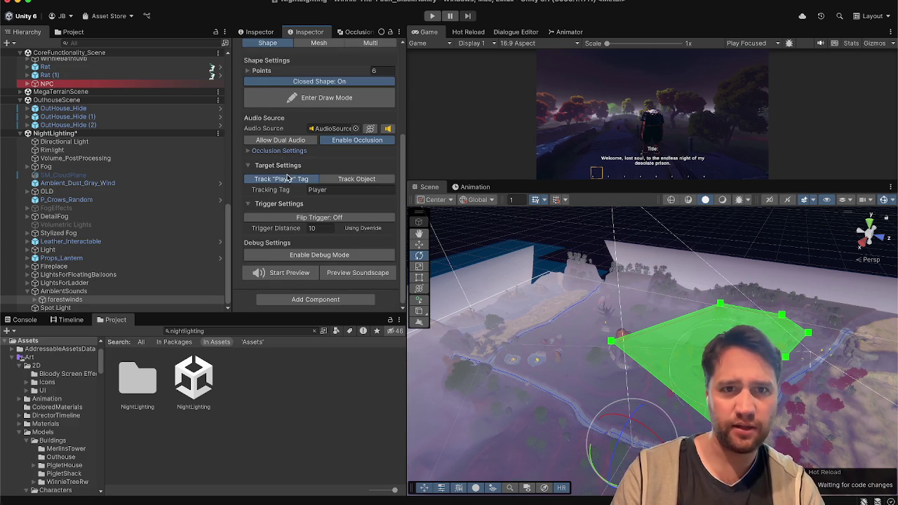
{"action": "scroll", "coordinate": [287, 179], "scroll_direction": "up", "scroll_amount": 4}
{"action": "left_click", "coordinate": [145, 499]}
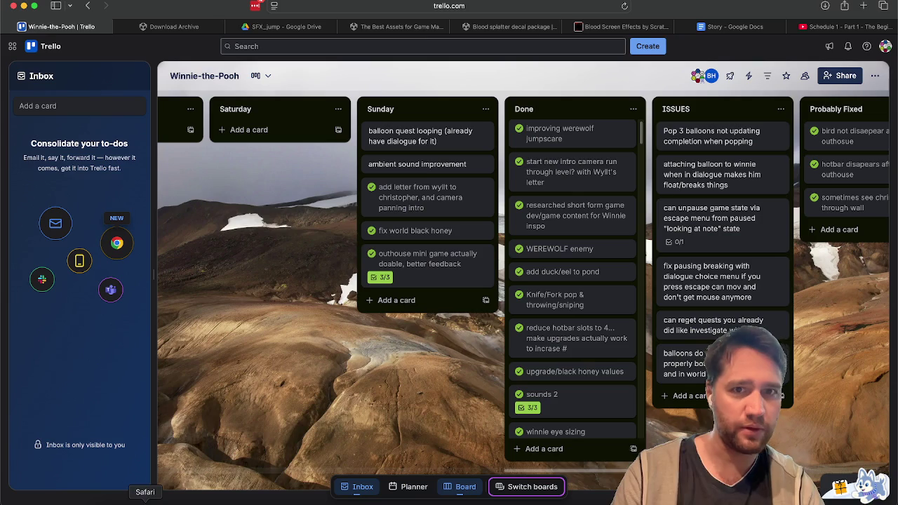
Search the Unity Asset Store for 'audio zone'.
{"action": "left_click", "coordinate": [397, 27]}
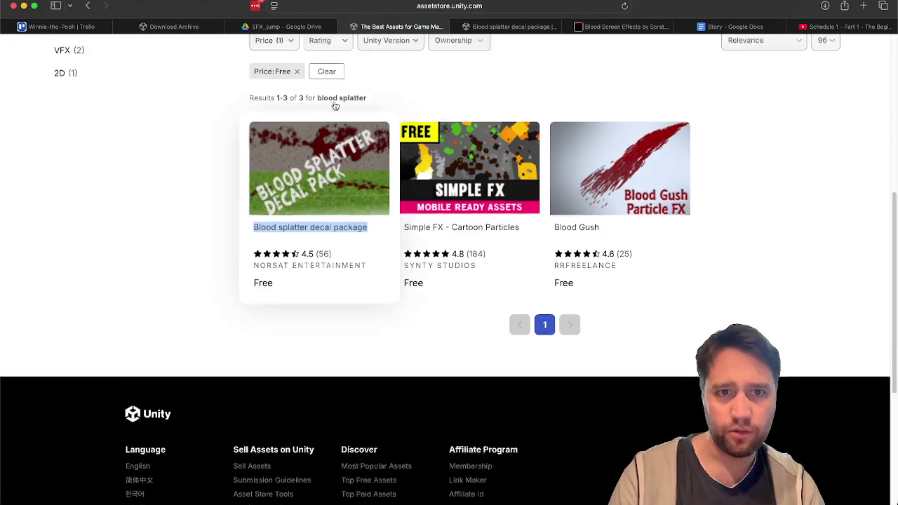
{"action": "scroll", "coordinate": [235, 175], "scroll_direction": "up", "scroll_amount": 5}
{"action": "left_click", "coordinate": [223, 75]}
{"action": "type", "text": "audio zone"}
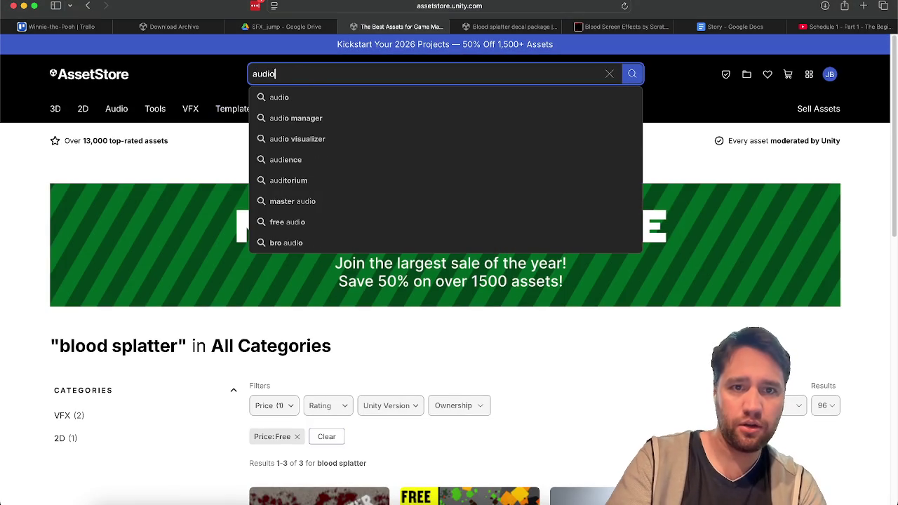
{"action": "key", "text": "Return"}
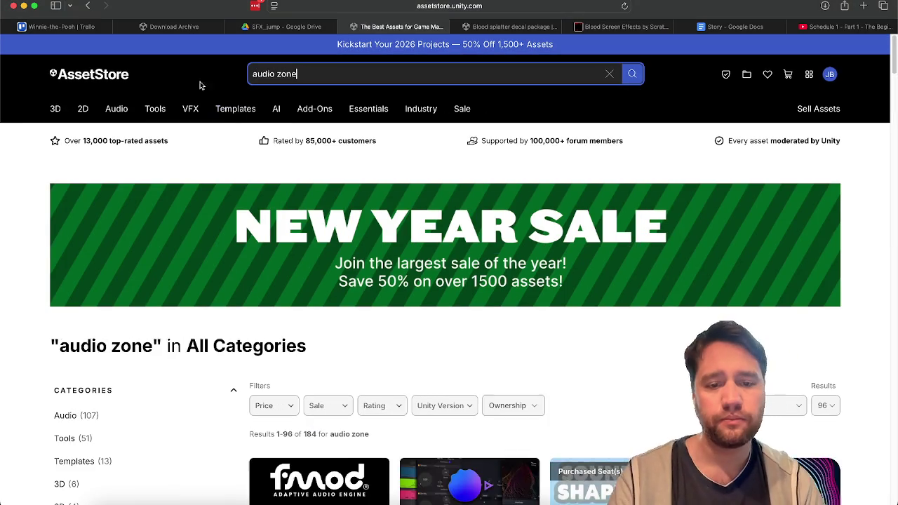
{"action": "scroll", "coordinate": [242, 197], "scroll_direction": "down", "scroll_amount": 5}
{"action": "scroll", "coordinate": [166, 338], "scroll_direction": "down", "scroll_amount": 2}
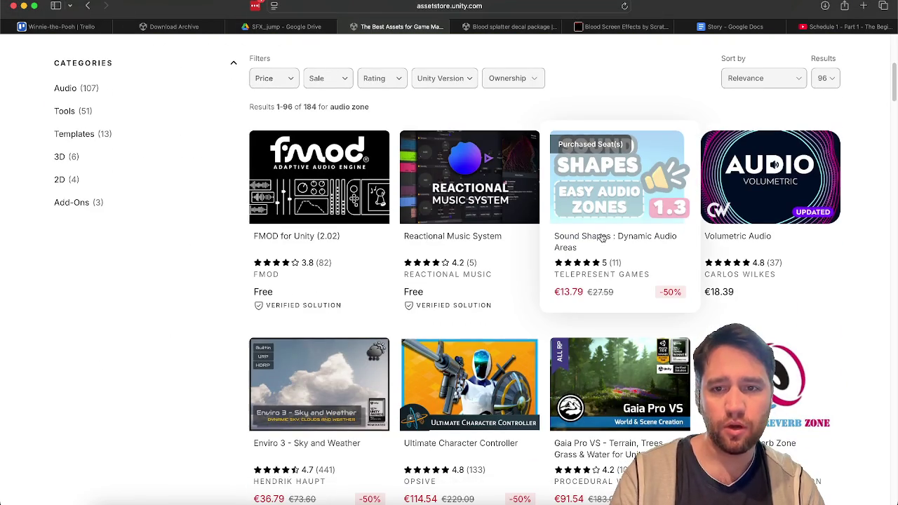
Open the Sound Shapes asset page in a new tab and browse its product gallery.
{"action": "left_click", "coordinate": [601, 237]}
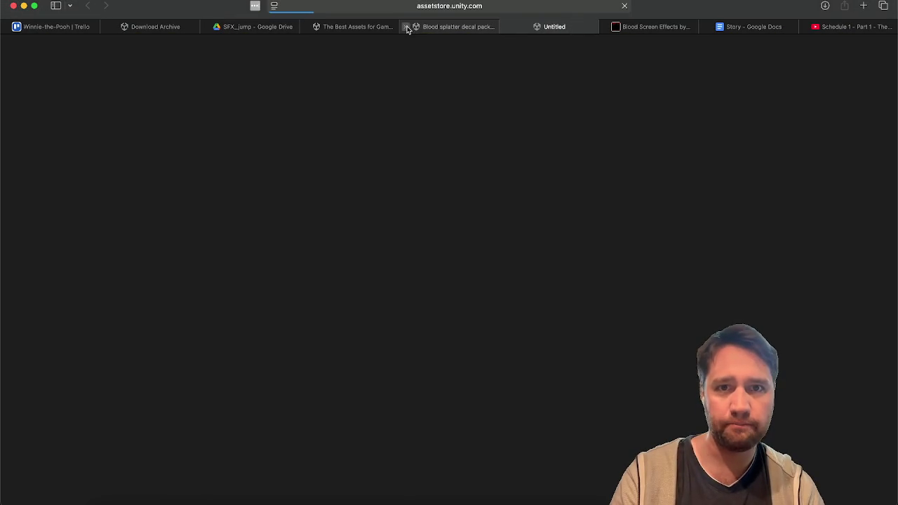
{"action": "scroll", "coordinate": [166, 220], "scroll_direction": "down", "scroll_amount": 4}
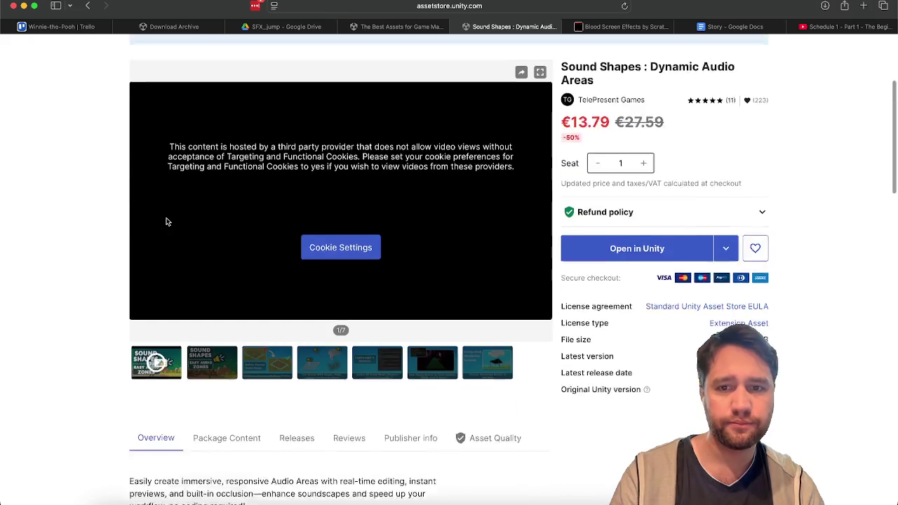
{"action": "left_click", "coordinate": [306, 321]}
{"action": "scroll", "coordinate": [305, 321], "scroll_direction": "down", "scroll_amount": 15}
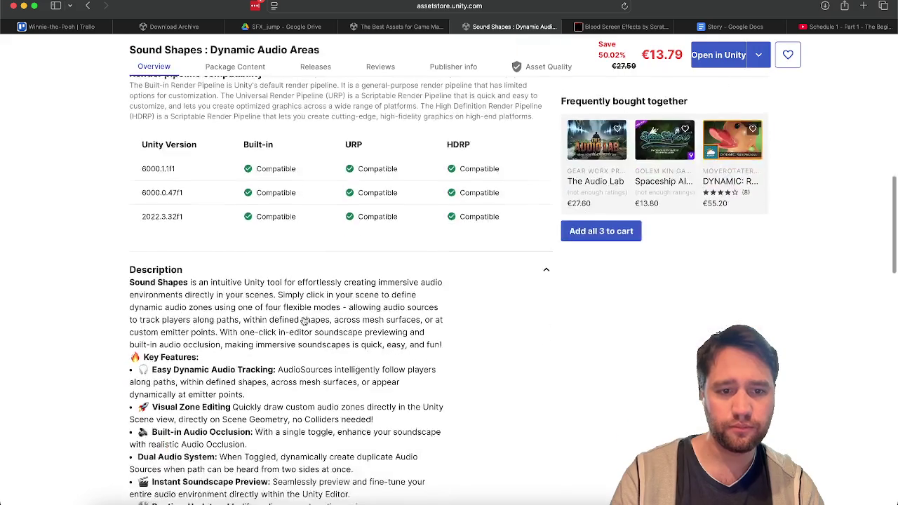
{"action": "scroll", "coordinate": [304, 321], "scroll_direction": "up", "scroll_amount": 3}
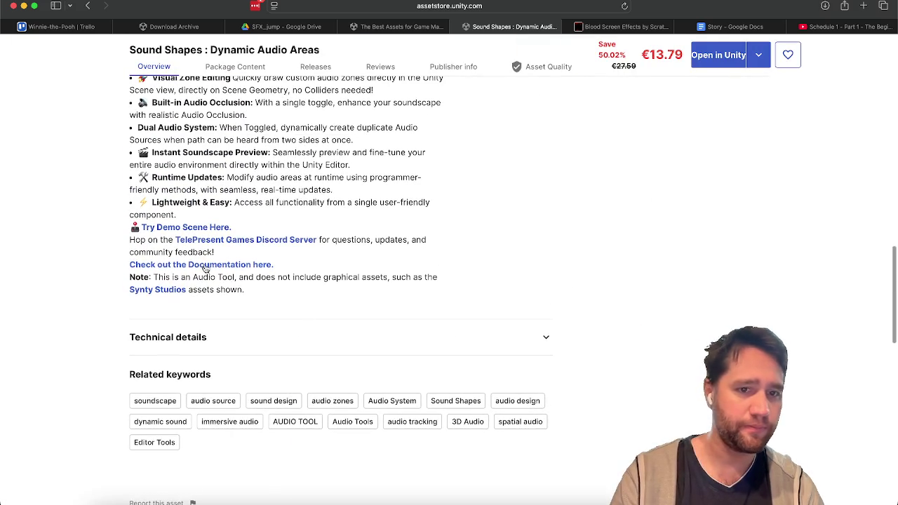
Read the Sound Shapes documentation's Audio Zone Component section, then switch back to Unity.
{"action": "left_click", "coordinate": [201, 265]}
{"action": "scroll", "coordinate": [588, 202], "scroll_direction": "down", "scroll_amount": 5}
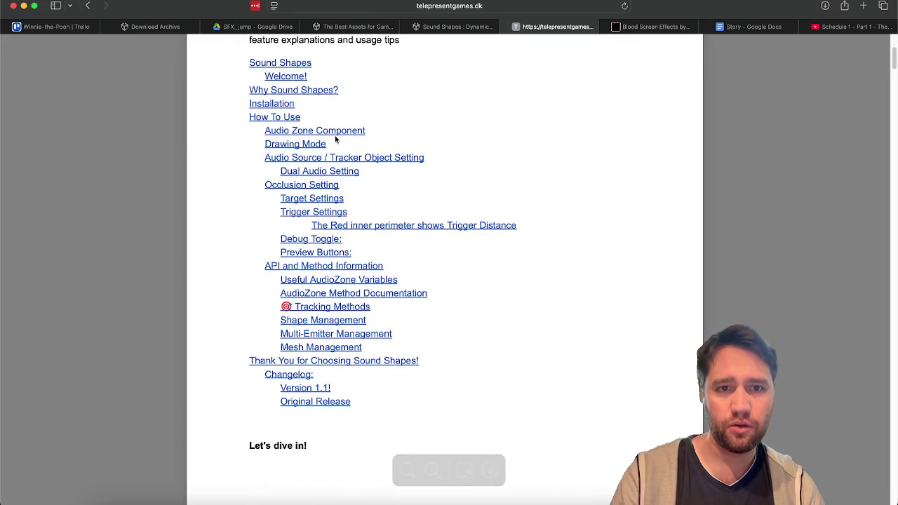
{"action": "left_click", "coordinate": [338, 135]}
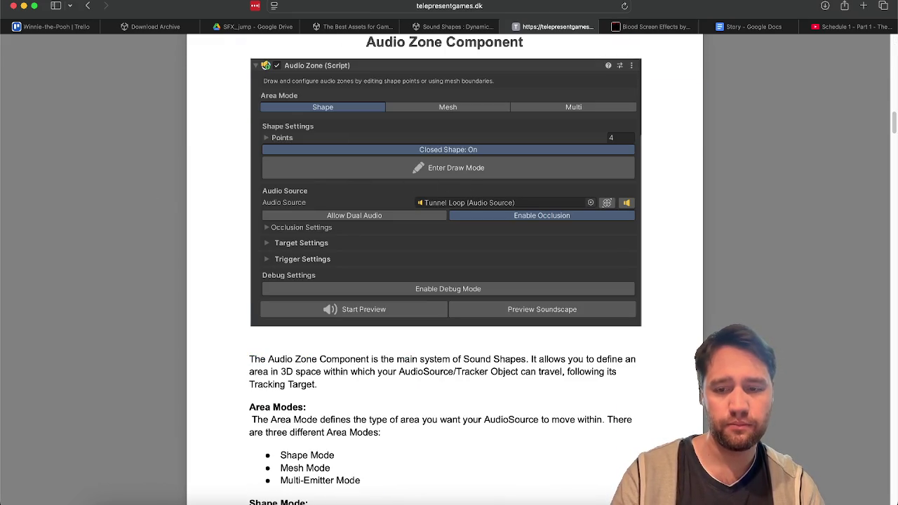
{"action": "key", "text": "super+Tab"}
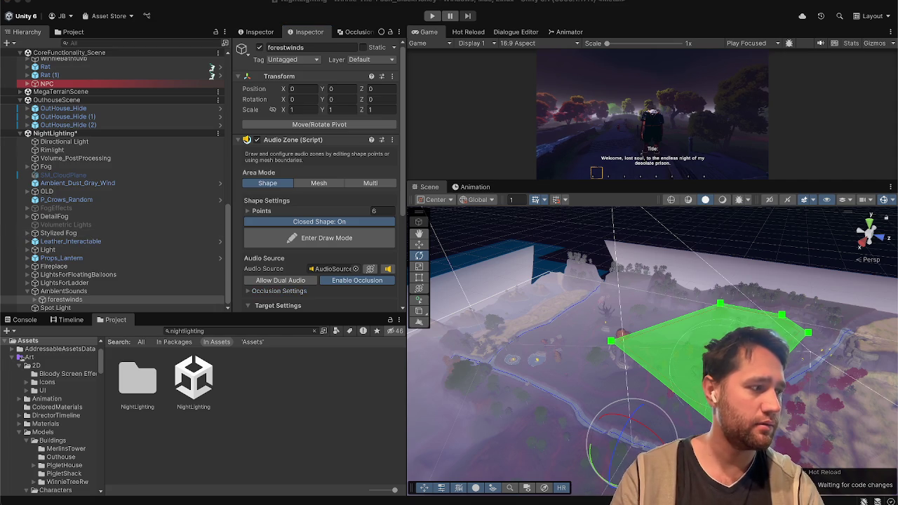
Inspect forestwinds' AudioSource child and ping its wind clip in the Nature - Essentials folder, then reselect forestwinds.
{"action": "scroll", "coordinate": [343, 170], "scroll_direction": "down", "scroll_amount": 5}
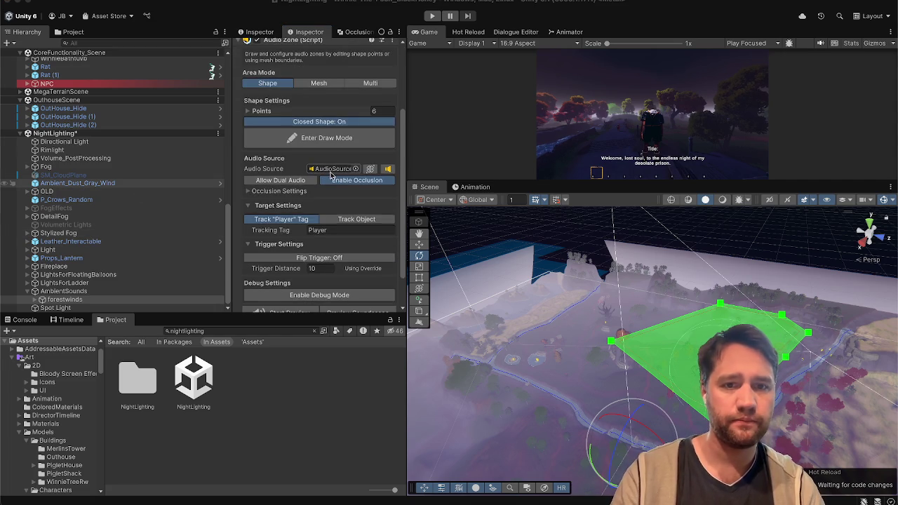
{"action": "left_click", "coordinate": [330, 169]}
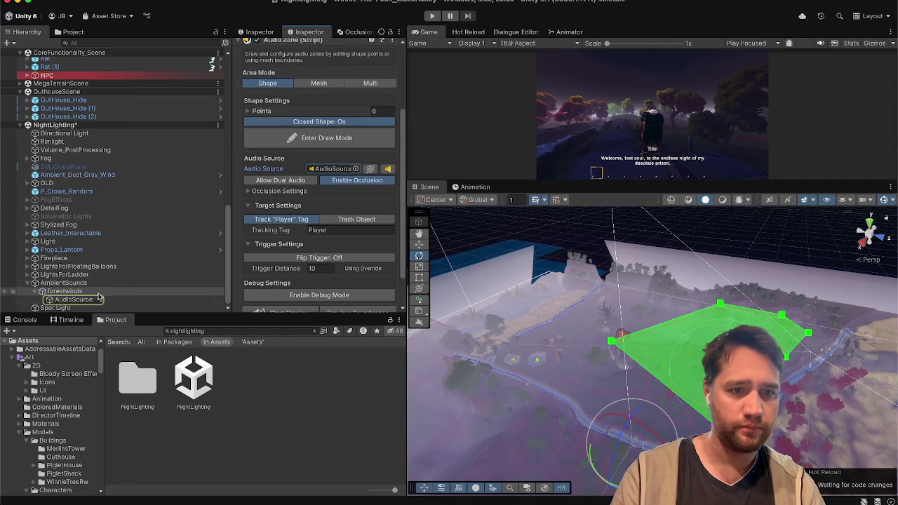
{"action": "left_click", "coordinate": [93, 301]}
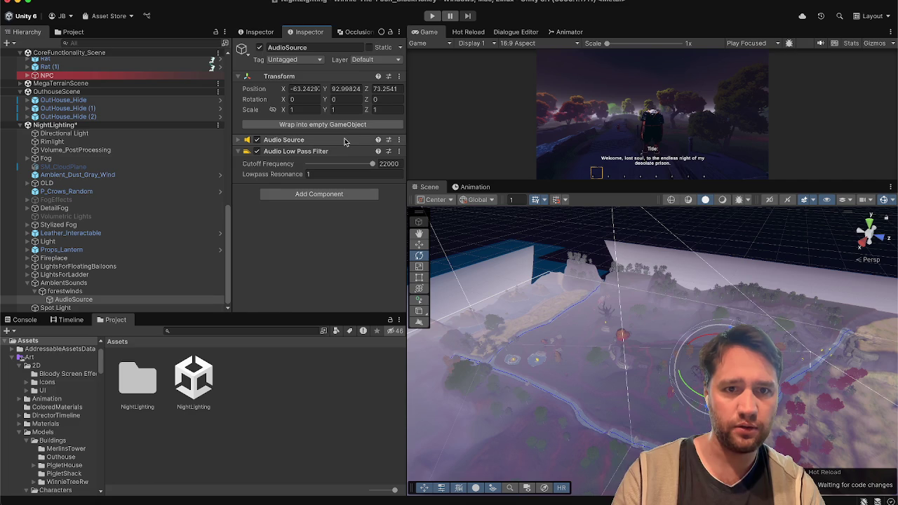
{"action": "left_click", "coordinate": [347, 139]}
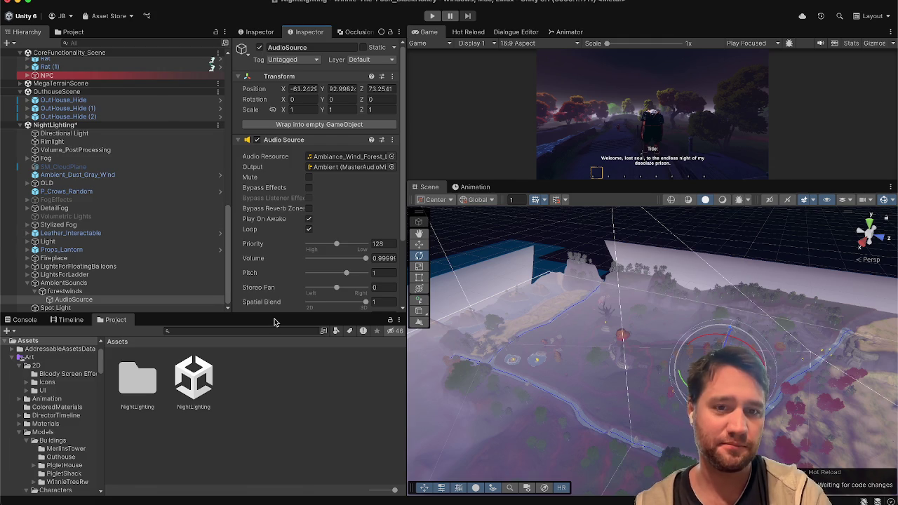
{"action": "scroll", "coordinate": [281, 260], "scroll_direction": "down", "scroll_amount": 5}
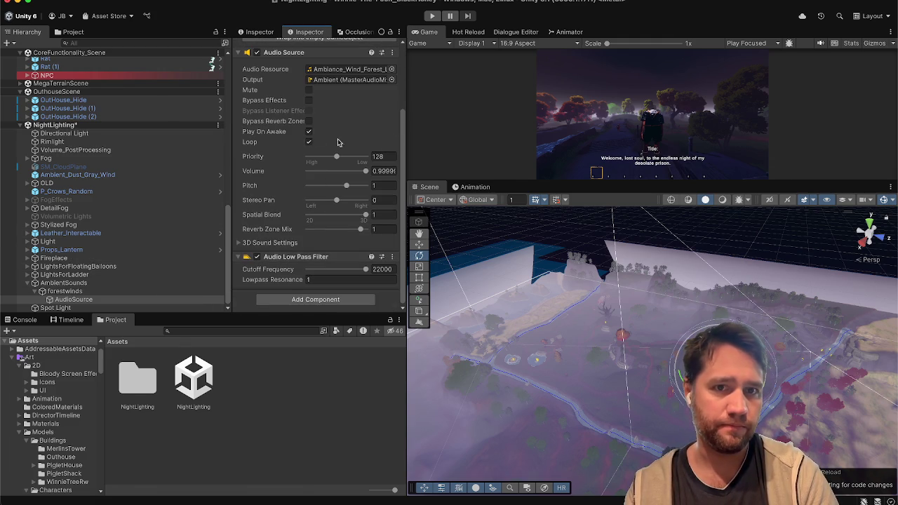
{"action": "scroll", "coordinate": [306, 140], "scroll_direction": "up", "scroll_amount": 2}
{"action": "scroll", "coordinate": [306, 140], "scroll_direction": "up", "scroll_amount": 2}
{"action": "left_click", "coordinate": [339, 128]}
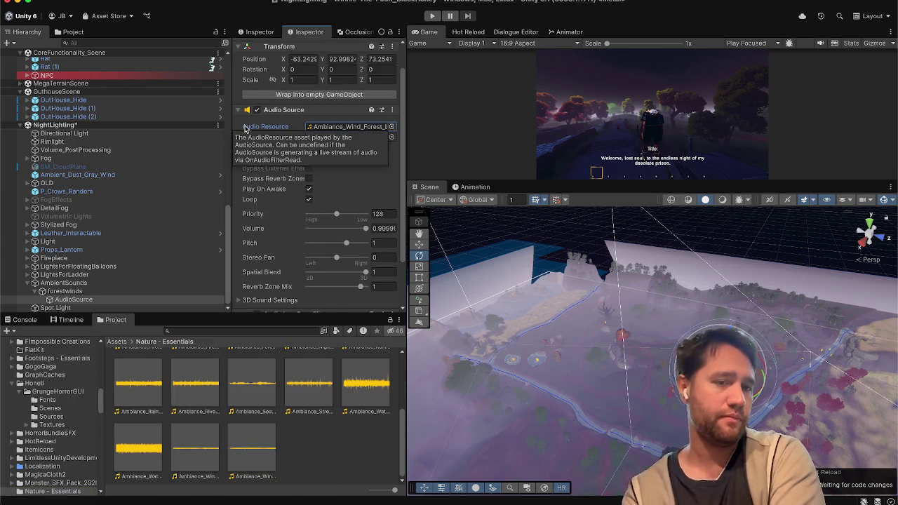
{"action": "left_click", "coordinate": [83, 290]}
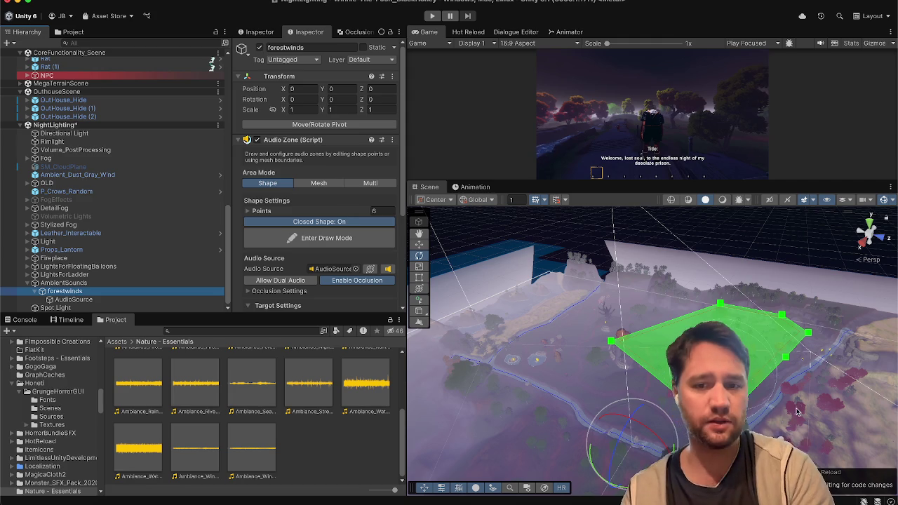
Fly the Scene view camera over to the rat character in the stone tunnel.
{"action": "mouse_move", "coordinate": [624, 377]}
{"action": "left_mouse_down"}
{"action": "mouse_move", "coordinate": [565, 325]}
{"action": "mouse_move", "coordinate": [842, 414]}
{"action": "mouse_move", "coordinate": [855, 313]}
{"action": "mouse_move", "coordinate": [893, 286]}
{"action": "left_mouse_up"}
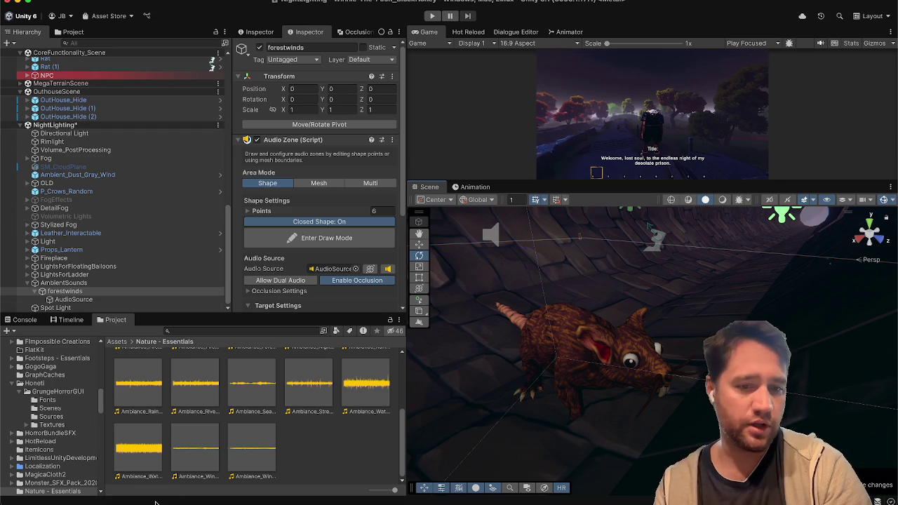
Add a 'rat AI setup' card to the Sunday list on the Trello board.
{"action": "key", "text": "super+Tab"}
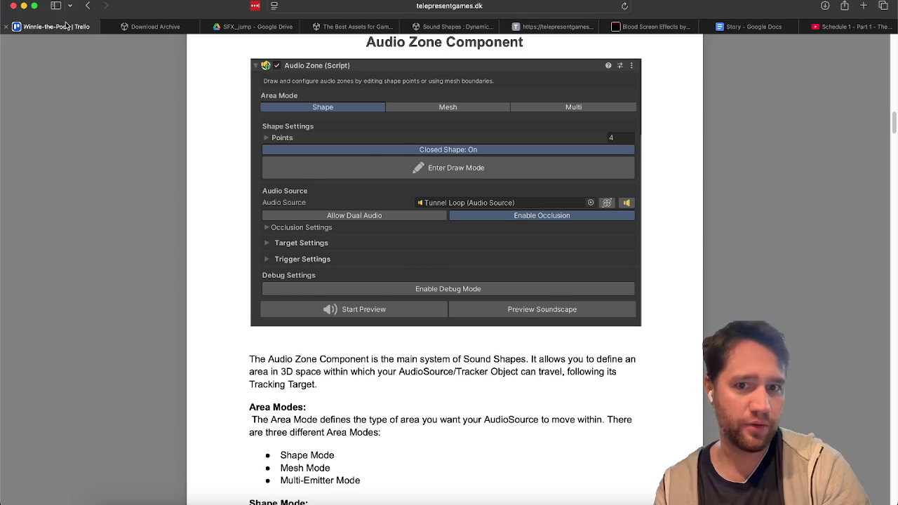
{"action": "left_click", "coordinate": [65, 25]}
{"action": "left_click", "coordinate": [375, 301]}
{"action": "type", "text": "rat AI setup"}
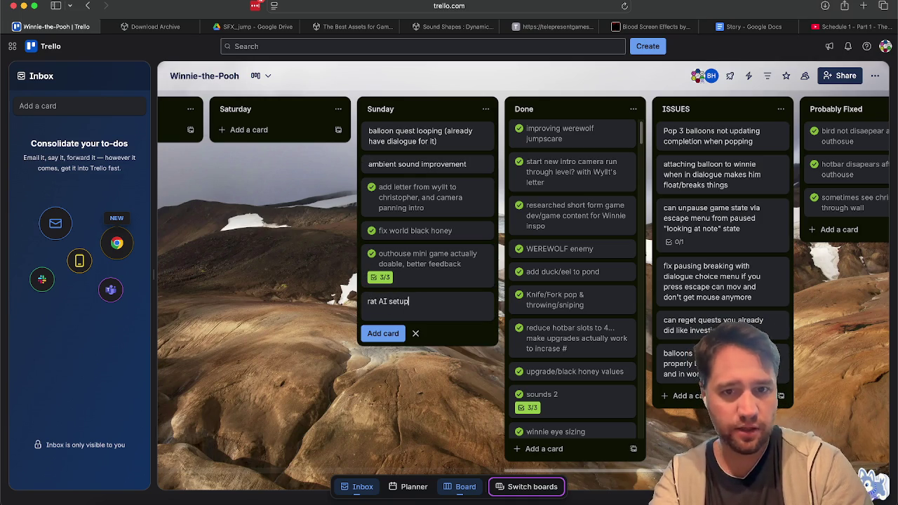
{"action": "key", "text": "Return"}
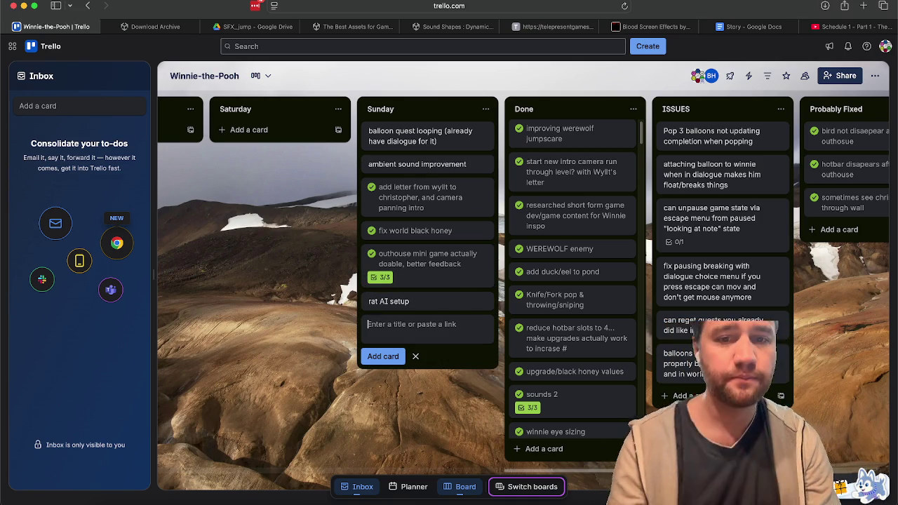
Retitle the card 'rat AI setup & pickupable' and close its details.
{"action": "left_click", "coordinate": [421, 301]}
{"action": "left_click", "coordinate": [320, 115]}
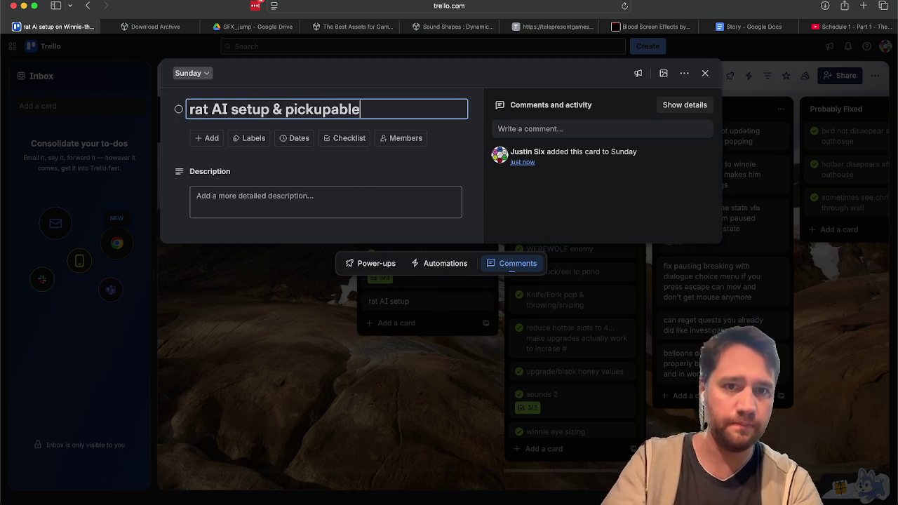
{"action": "key", "text": "Return"}
{"action": "double_click", "coordinate": [283, 357]}
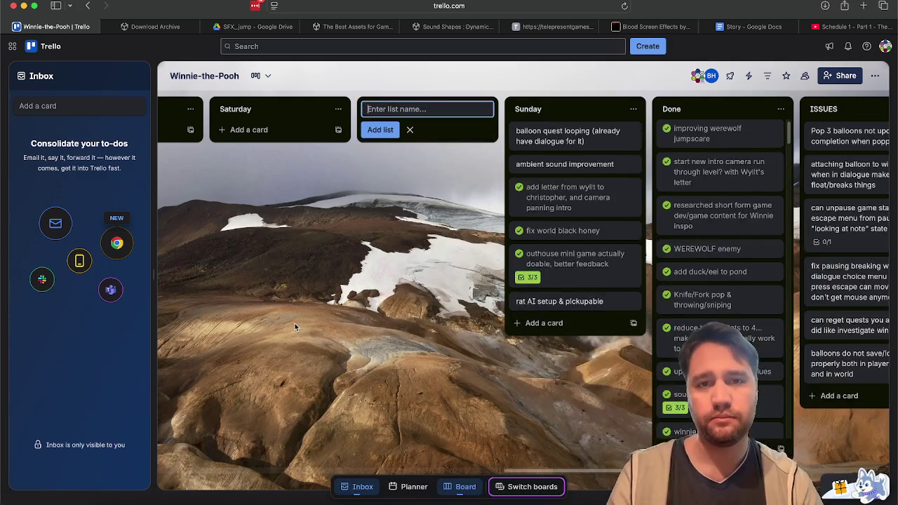
{"action": "left_click", "coordinate": [295, 325]}
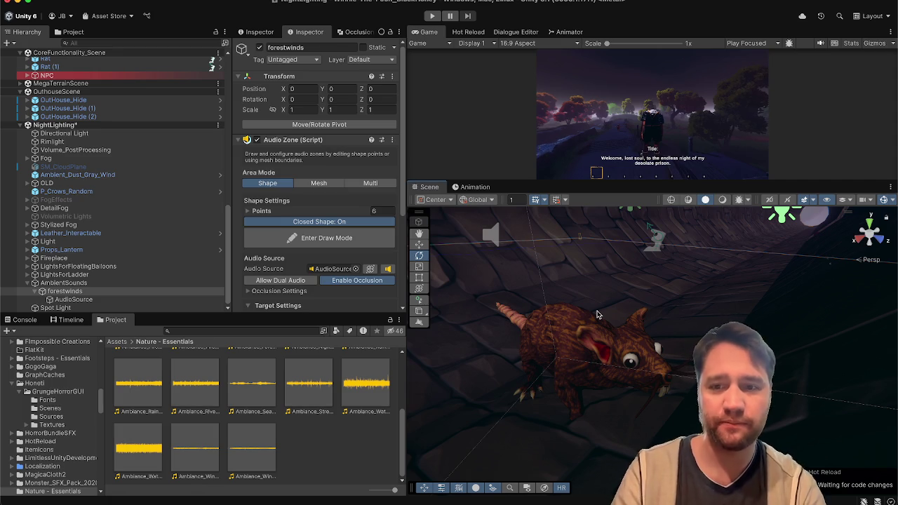
Orbit the Scene view to look over the forestwinds audio zone and its AudioSource.
{"action": "mouse_move", "coordinate": [597, 314]}
{"action": "left_mouse_down"}
{"action": "mouse_move", "coordinate": [613, 295]}
{"action": "mouse_move", "coordinate": [530, 264]}
{"action": "mouse_move", "coordinate": [541, 251]}
{"action": "mouse_move", "coordinate": [517, 307]}
{"action": "mouse_move", "coordinate": [528, 303]}
{"action": "left_mouse_up"}
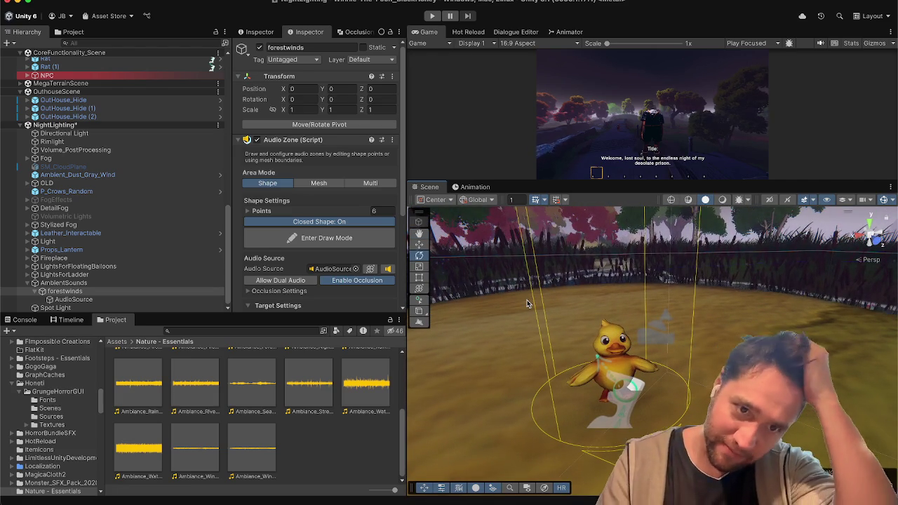
{"action": "mouse_move", "coordinate": [527, 303]}
{"action": "left_mouse_down"}
{"action": "mouse_move", "coordinate": [753, 303]}
{"action": "mouse_move", "coordinate": [768, 247]}
{"action": "left_mouse_up"}
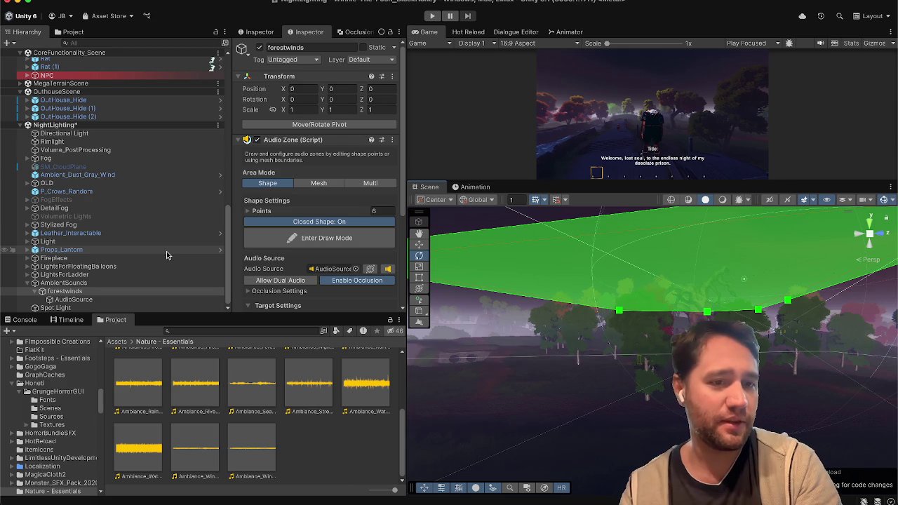
{"action": "left_click", "coordinate": [120, 299]}
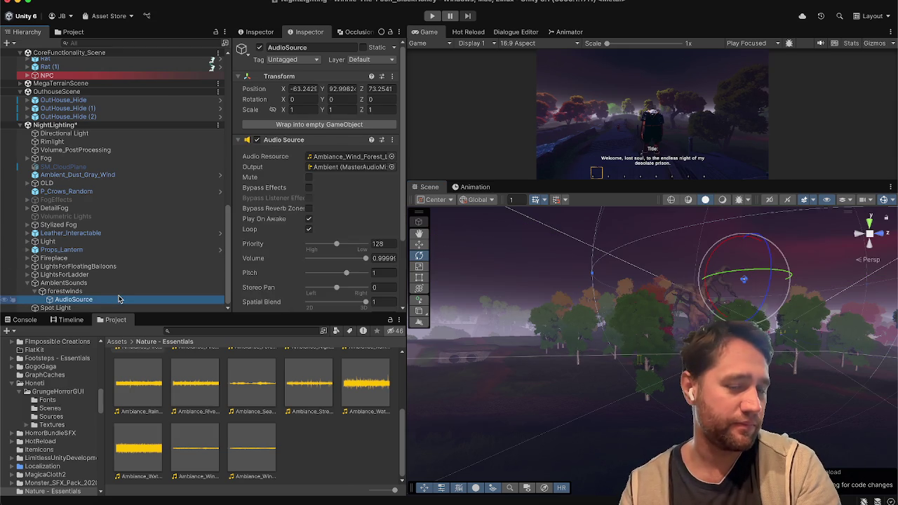
{"action": "left_click", "coordinate": [123, 290]}
{"action": "mouse_move", "coordinate": [580, 356]}
{"action": "left_mouse_down"}
{"action": "mouse_move", "coordinate": [679, 289]}
{"action": "mouse_move", "coordinate": [576, 335]}
{"action": "mouse_move", "coordinate": [639, 329]}
{"action": "mouse_move", "coordinate": [638, 212]}
{"action": "mouse_move", "coordinate": [831, 421]}
{"action": "mouse_move", "coordinate": [895, 409]}
{"action": "left_mouse_up"}
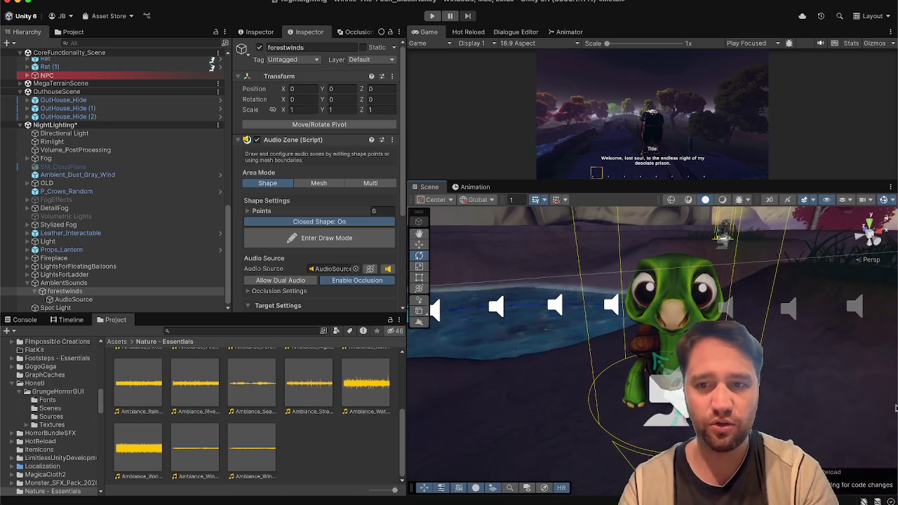
Turn off the Scene view gizmos and bring the view back over the river bank.
{"action": "left_click", "coordinate": [881, 202]}
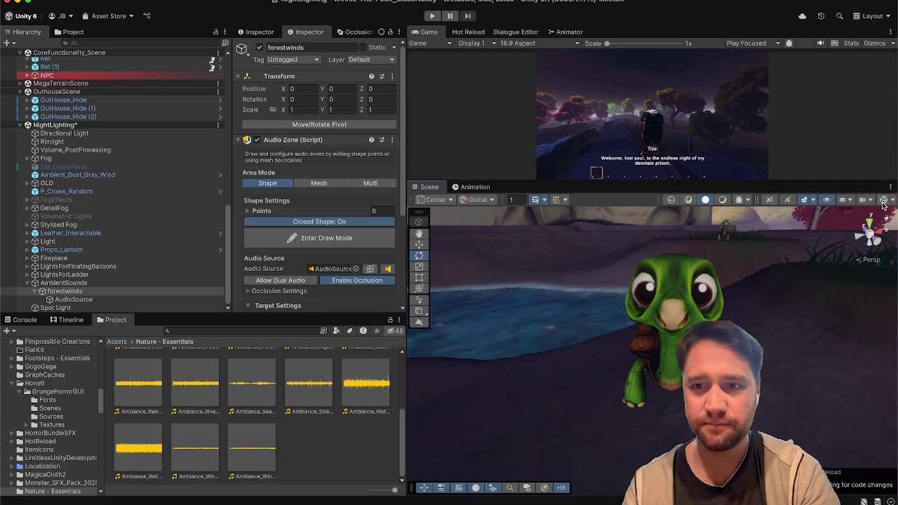
{"action": "left_click_drag", "start_coordinate": [797, 293], "coordinate": [738, 293]}
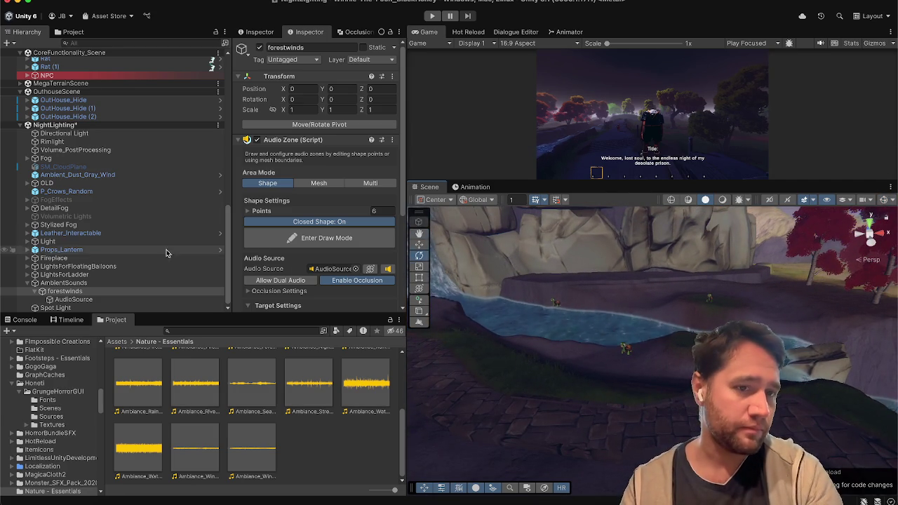
{"action": "scroll", "coordinate": [129, 296], "scroll_direction": "up", "scroll_amount": 10}
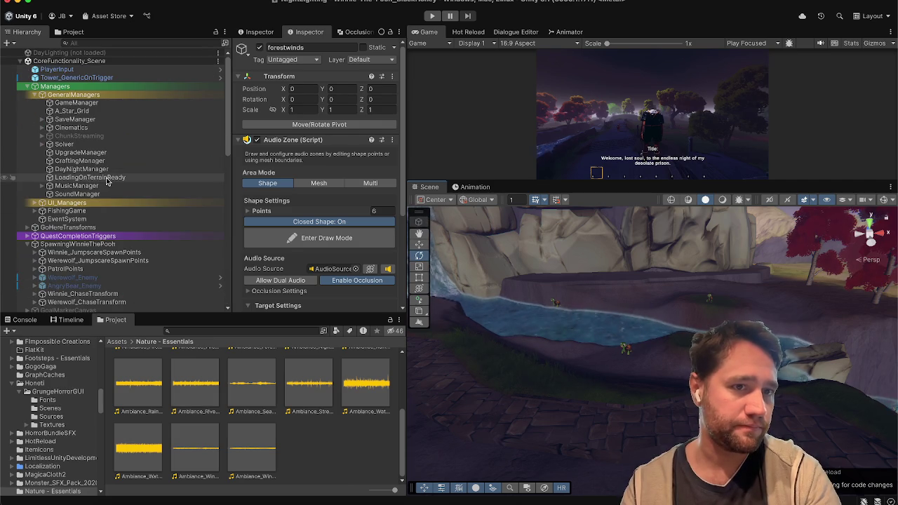
Look over LoadingOnTerrainReady, forestwinds and AmbientSounds, then select SoundManager's Audio Service.
{"action": "left_click", "coordinate": [105, 177]}
{"action": "scroll", "coordinate": [107, 180], "scroll_direction": "down", "scroll_amount": 15}
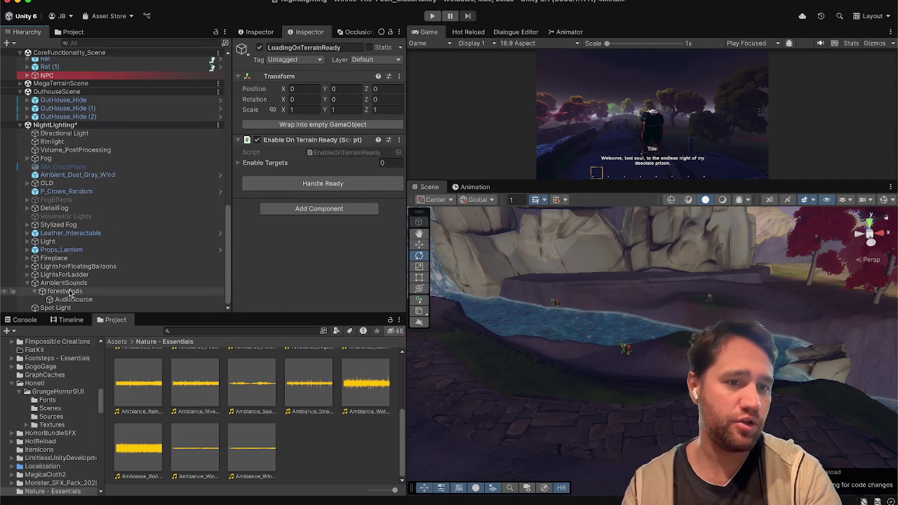
{"action": "left_click", "coordinate": [67, 291]}
{"action": "left_click", "coordinate": [70, 283]}
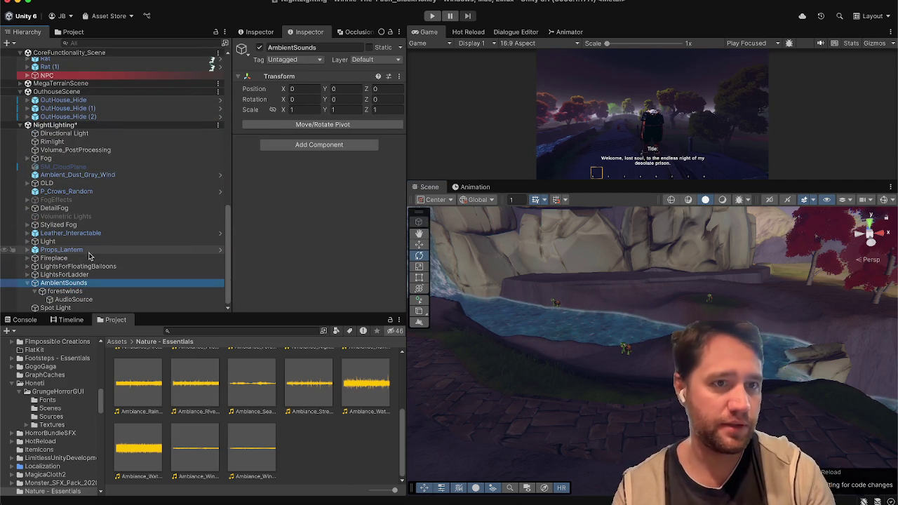
{"action": "scroll", "coordinate": [73, 223], "scroll_direction": "up", "scroll_amount": 15}
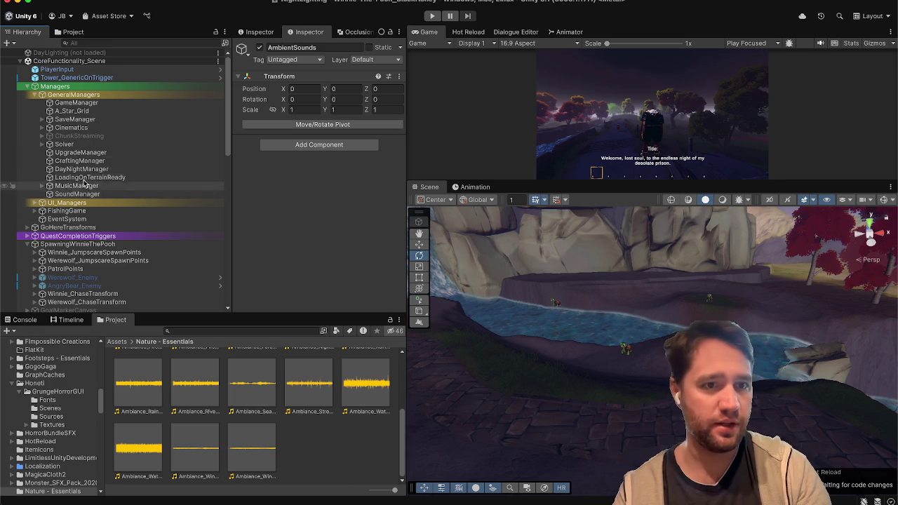
{"action": "left_click", "coordinate": [77, 194]}
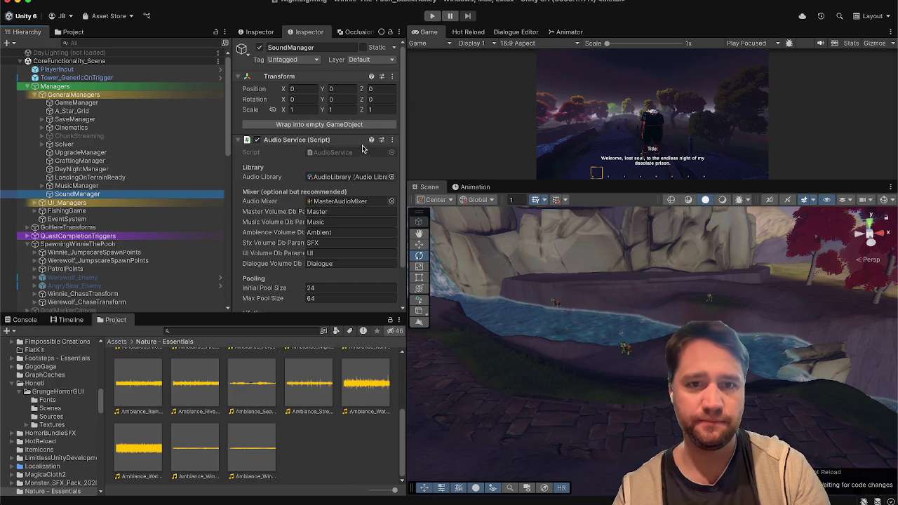
{"action": "scroll", "coordinate": [267, 204], "scroll_direction": "down", "scroll_amount": 3}
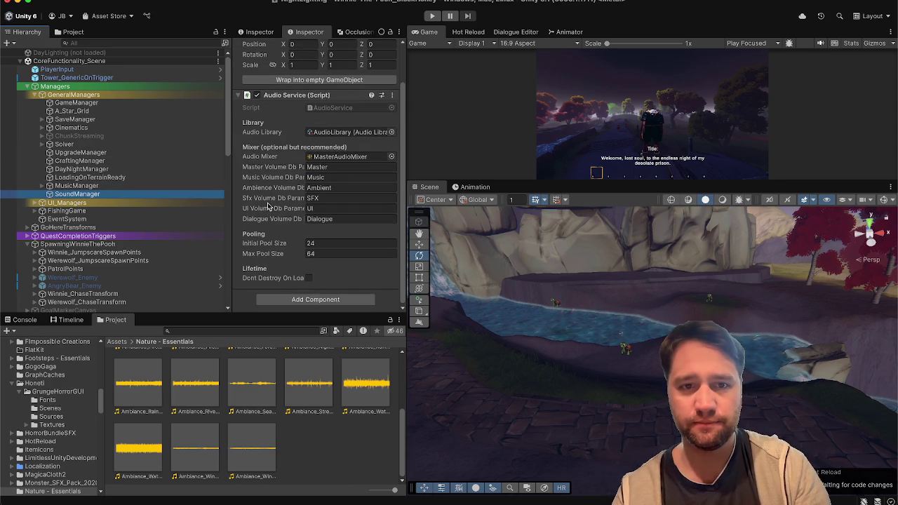
Open the Audio Service script in Rider via Edit Script, review its fields, then reselect the forestwinds AudioSource.
{"action": "left_click", "coordinate": [391, 95]}
{"action": "left_click", "coordinate": [420, 264]}
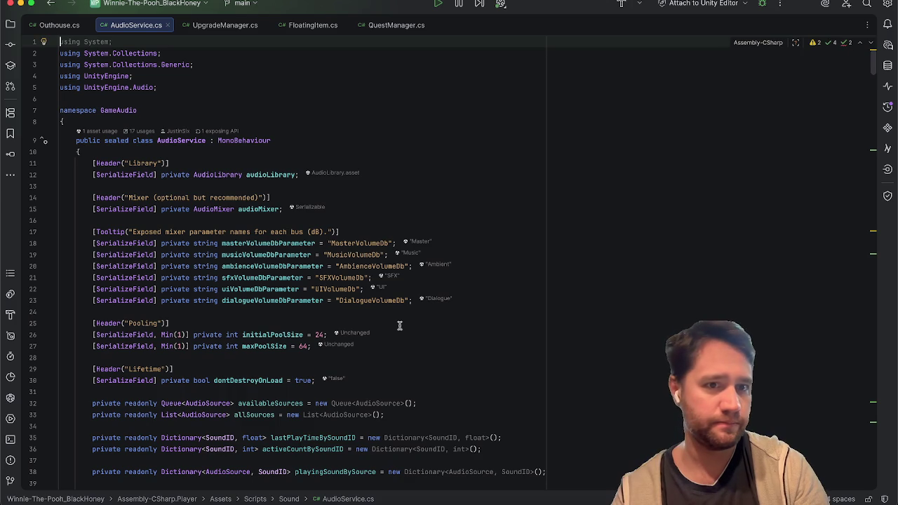
{"action": "scroll", "coordinate": [397, 294], "scroll_direction": "down", "scroll_amount": 10}
{"action": "scroll", "coordinate": [397, 294], "scroll_direction": "up", "scroll_amount": 5}
{"action": "scroll", "coordinate": [397, 294], "scroll_direction": "up", "scroll_amount": 2}
{"action": "mouse_move", "coordinate": [578, 243]}
{"action": "left_mouse_down"}
{"action": "mouse_move", "coordinate": [351, 190]}
{"action": "mouse_move", "coordinate": [388, 155]}
{"action": "left_mouse_up"}
{"action": "left_click", "coordinate": [388, 156]}
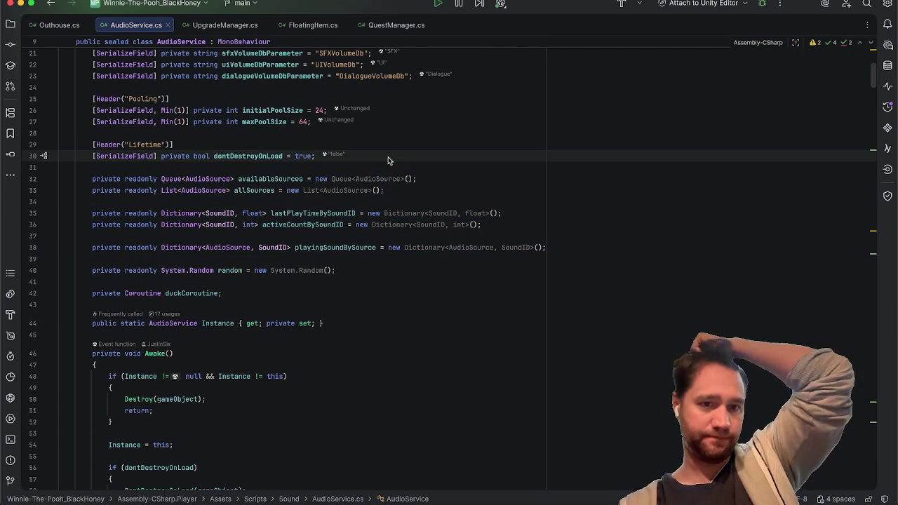
{"action": "left_click", "coordinate": [21, 3]}
{"action": "scroll", "coordinate": [127, 205], "scroll_direction": "down", "scroll_amount": 5}
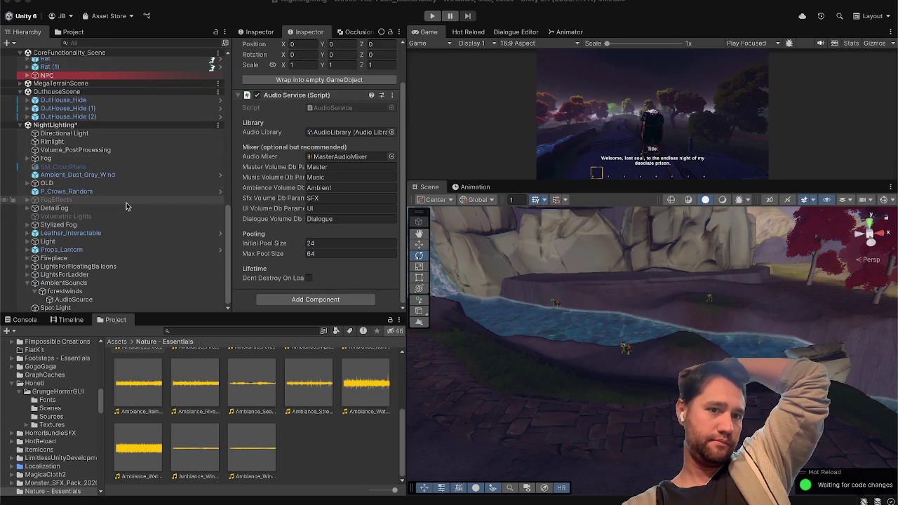
{"action": "left_click", "coordinate": [140, 299]}
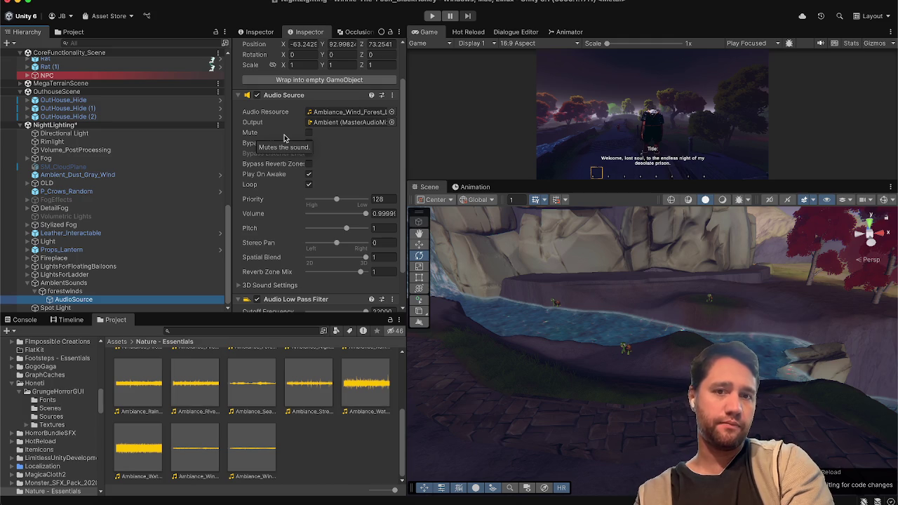
Move the AmbientSounds group higher in the Hierarchy, then bring up the Trello board in Safari.
{"action": "scroll", "coordinate": [329, 157], "scroll_direction": "down", "scroll_amount": 1}
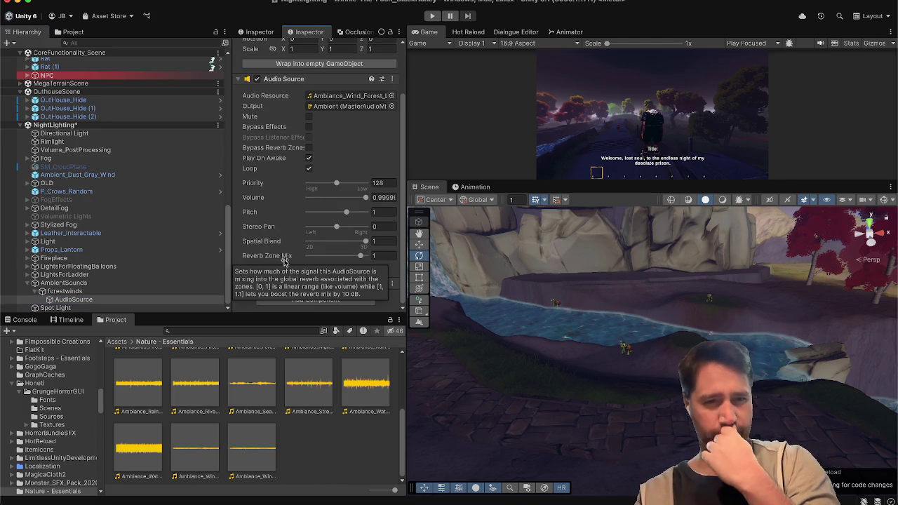
{"action": "left_click", "coordinate": [80, 282]}
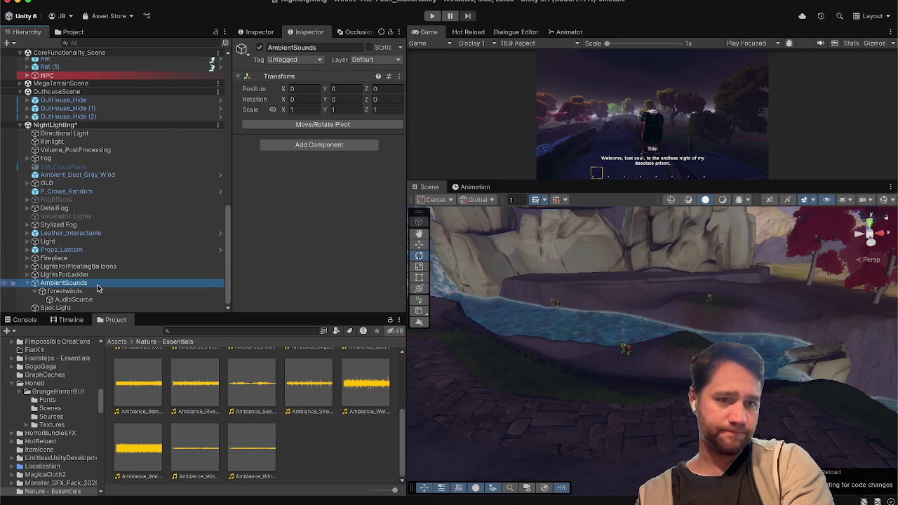
{"action": "mouse_move", "coordinate": [98, 286]}
{"action": "left_mouse_down"}
{"action": "mouse_move", "coordinate": [181, 54]}
{"action": "mouse_move", "coordinate": [126, 329]}
{"action": "mouse_move", "coordinate": [213, 284]}
{"action": "mouse_move", "coordinate": [287, 270]}
{"action": "mouse_move", "coordinate": [365, 385]}
{"action": "mouse_move", "coordinate": [337, 421]}
{"action": "left_mouse_up"}
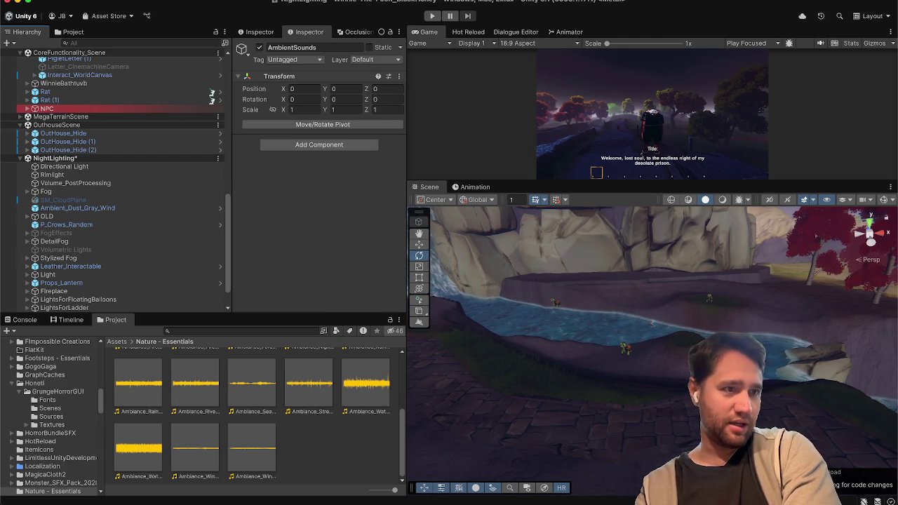
{"action": "scroll", "coordinate": [141, 224], "scroll_direction": "down", "scroll_amount": 3}
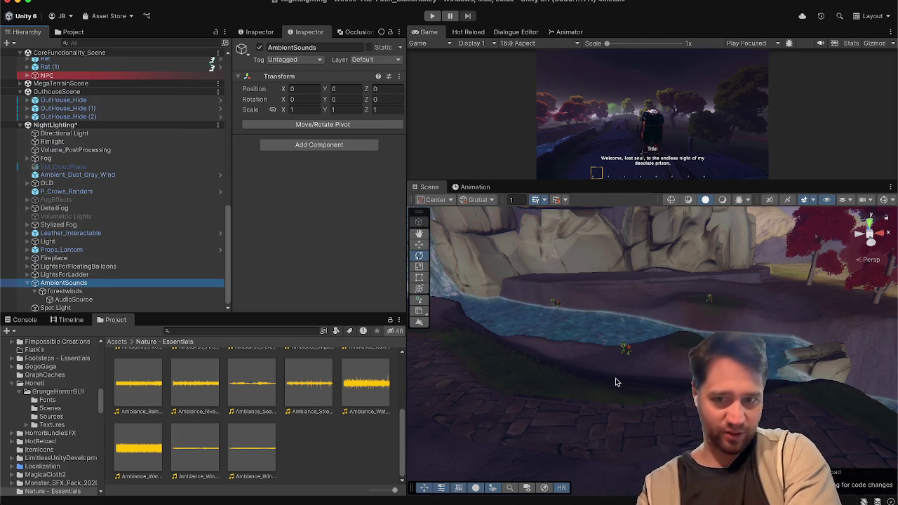
{"action": "left_click", "coordinate": [145, 501]}
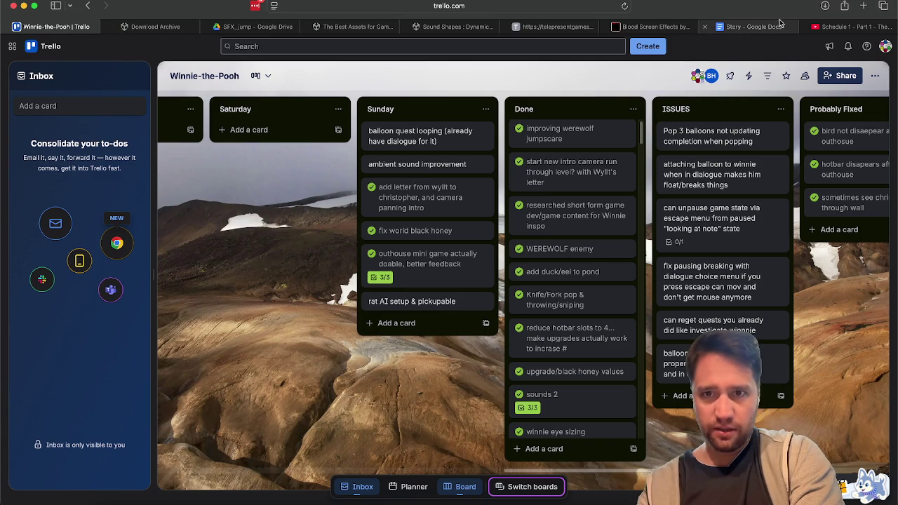
On the Sound Shapes documentation tab, search the page and jump to API and Method Information.
{"action": "left_click", "coordinate": [533, 28]}
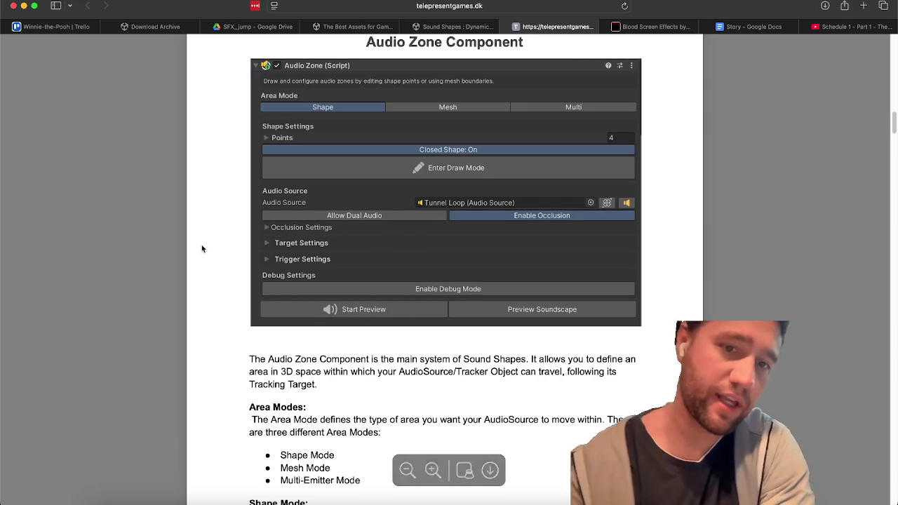
{"action": "scroll", "coordinate": [202, 249], "scroll_direction": "down", "scroll_amount": 5}
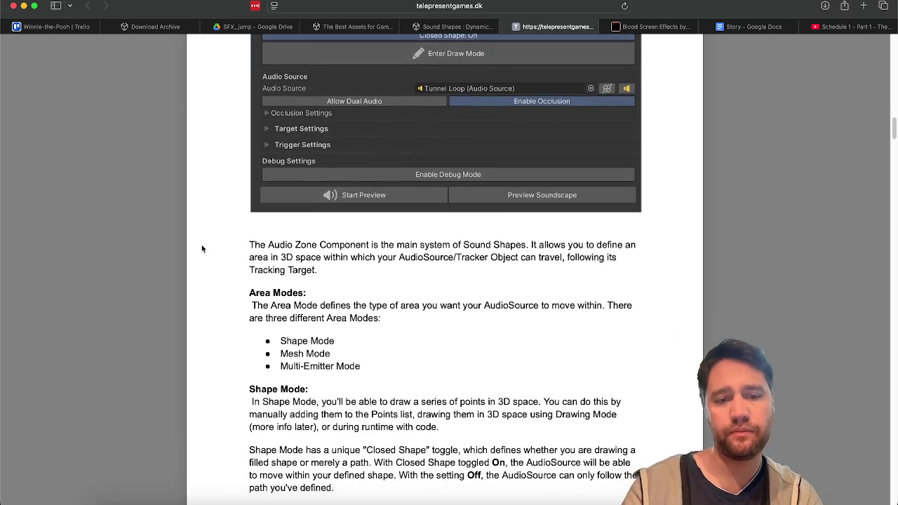
{"action": "key", "text": "super+f"}
{"action": "type", "text": "audio"}
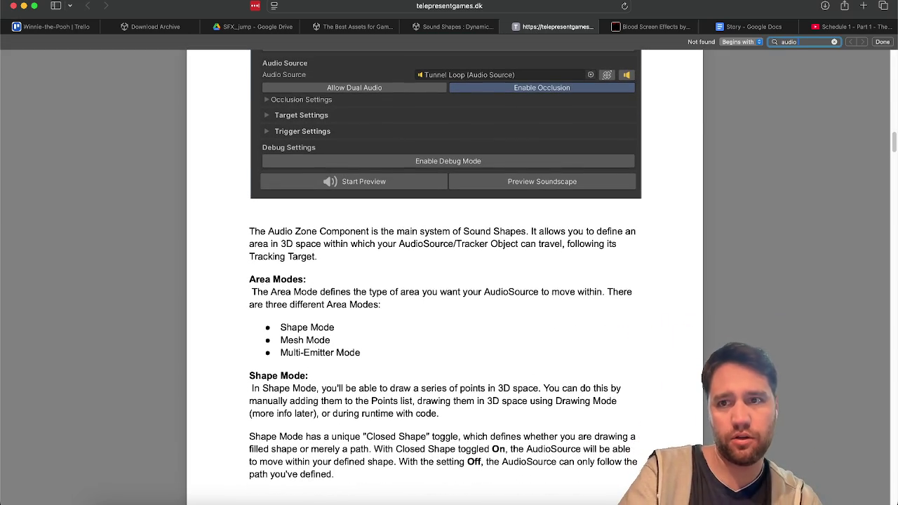
{"action": "type", "text": "re"}
{"action": "type", "text": "e"}
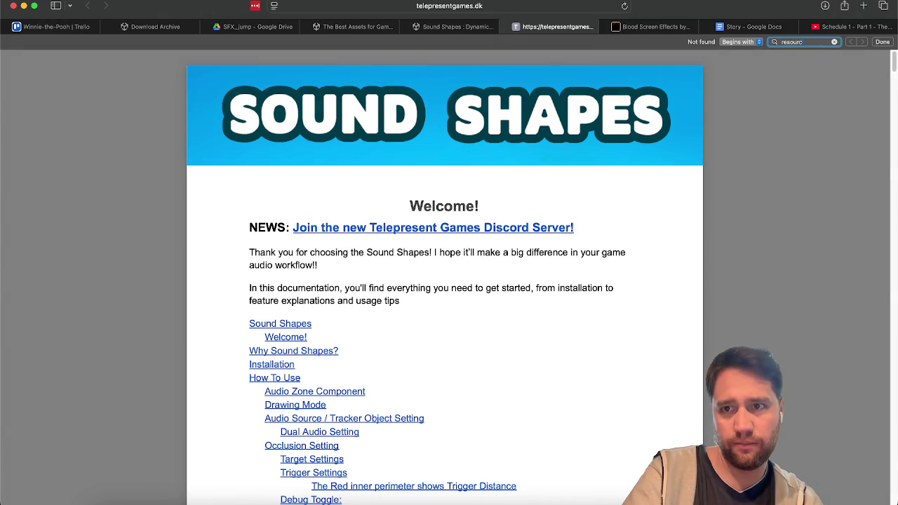
{"action": "scroll", "coordinate": [205, 342], "scroll_direction": "down", "scroll_amount": 8}
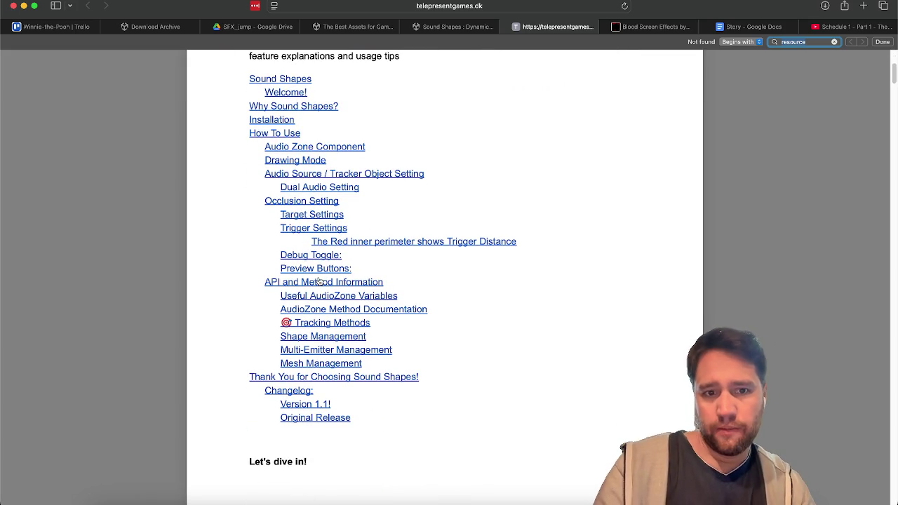
{"action": "left_click", "coordinate": [316, 281]}
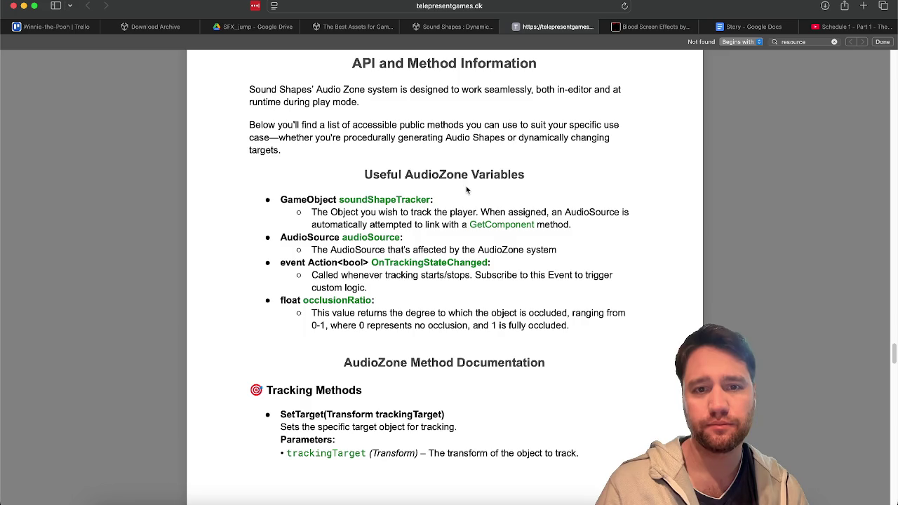
Read down through the Sound Shapes API method docs, then Cmd+Tab back to Unity.
{"action": "scroll", "coordinate": [466, 186], "scroll_direction": "down", "scroll_amount": 2}
{"action": "scroll", "coordinate": [547, 141], "scroll_direction": "down", "scroll_amount": 1}
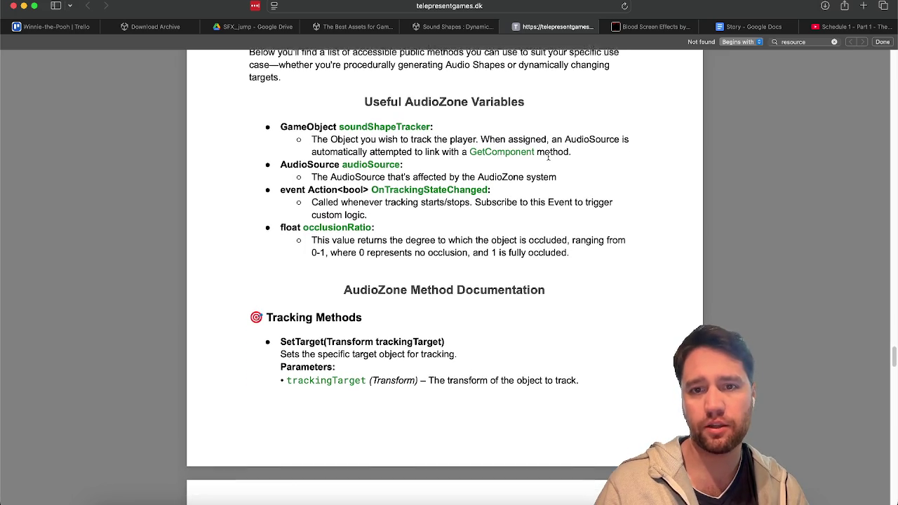
{"action": "scroll", "coordinate": [224, 167], "scroll_direction": "down", "scroll_amount": 3}
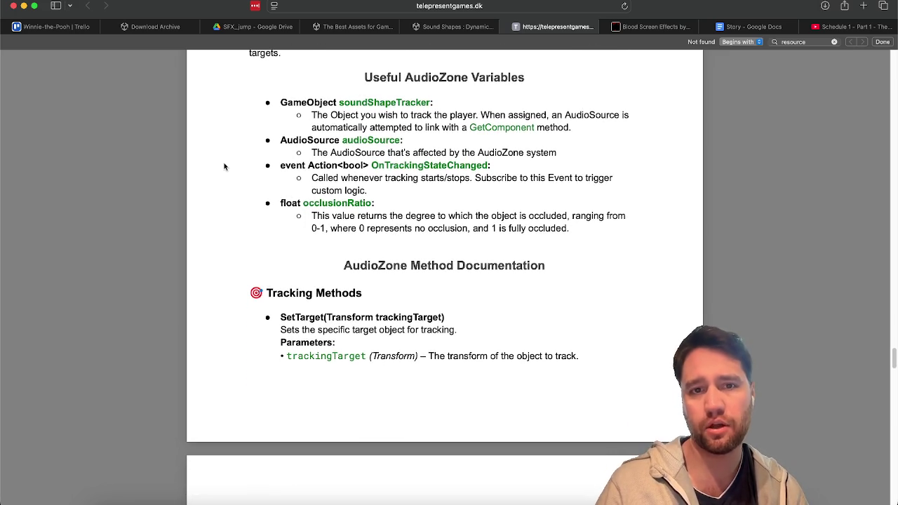
{"action": "scroll", "coordinate": [296, 165], "scroll_direction": "down", "scroll_amount": 1}
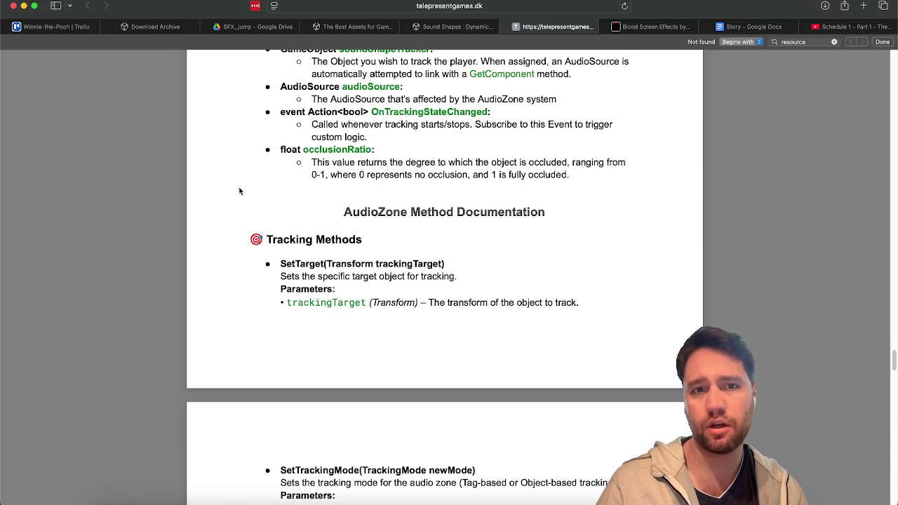
{"action": "scroll", "coordinate": [239, 190], "scroll_direction": "down", "scroll_amount": 1}
{"action": "scroll", "coordinate": [238, 190], "scroll_direction": "down", "scroll_amount": 1}
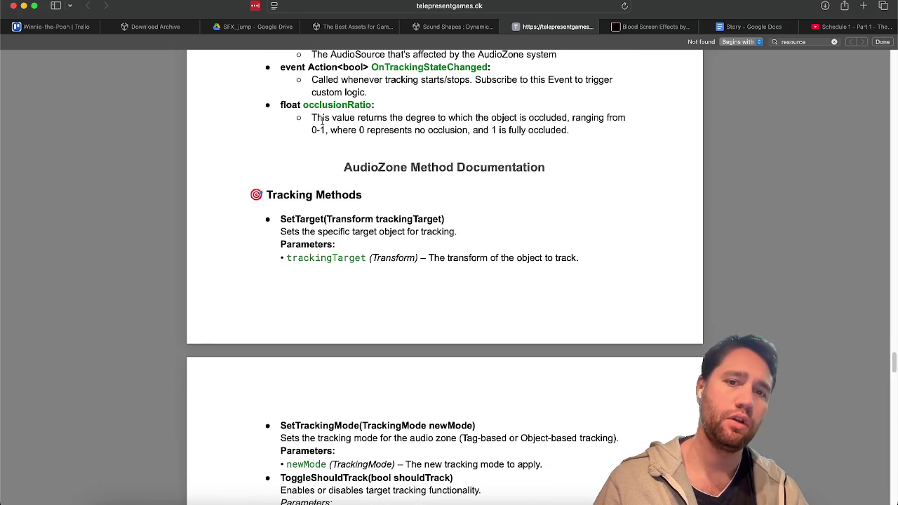
{"action": "scroll", "coordinate": [376, 183], "scroll_direction": "down", "scroll_amount": 2}
{"action": "scroll", "coordinate": [375, 185], "scroll_direction": "down", "scroll_amount": 5}
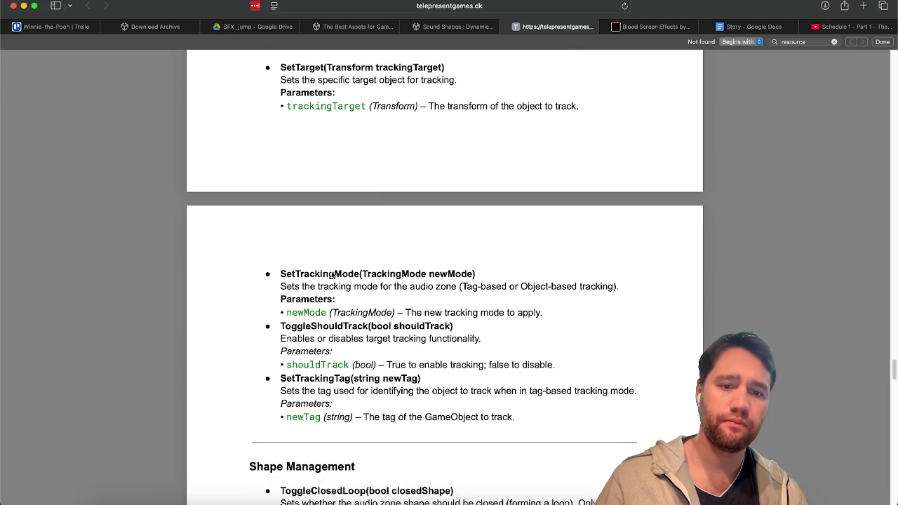
{"action": "scroll", "coordinate": [326, 295], "scroll_direction": "down", "scroll_amount": 2}
{"action": "scroll", "coordinate": [346, 355], "scroll_direction": "up", "scroll_amount": 2}
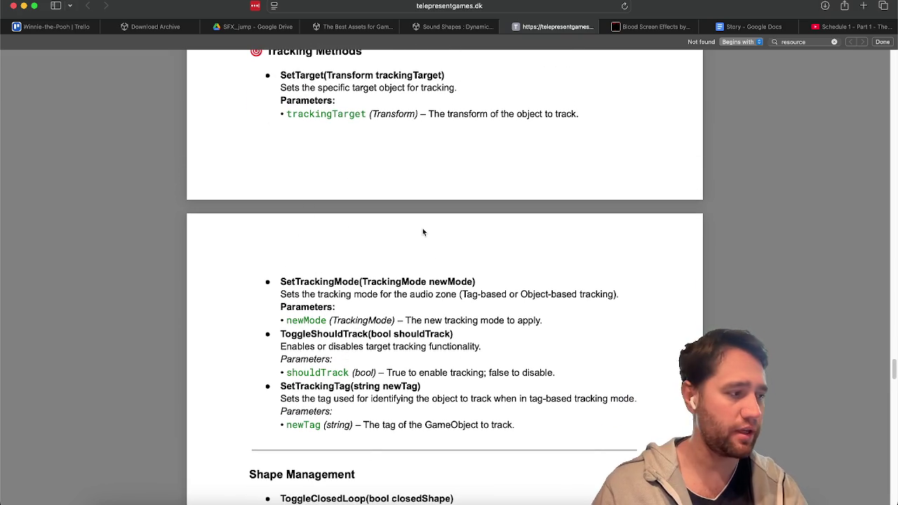
{"action": "scroll", "coordinate": [422, 232], "scroll_direction": "down", "scroll_amount": 1}
{"action": "scroll", "coordinate": [422, 231], "scroll_direction": "down", "scroll_amount": 5}
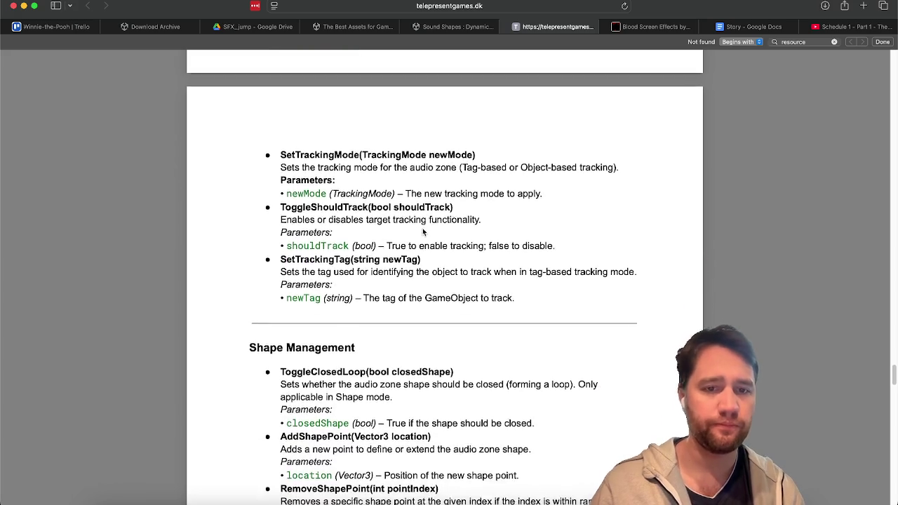
{"action": "scroll", "coordinate": [422, 231], "scroll_direction": "down", "scroll_amount": 3}
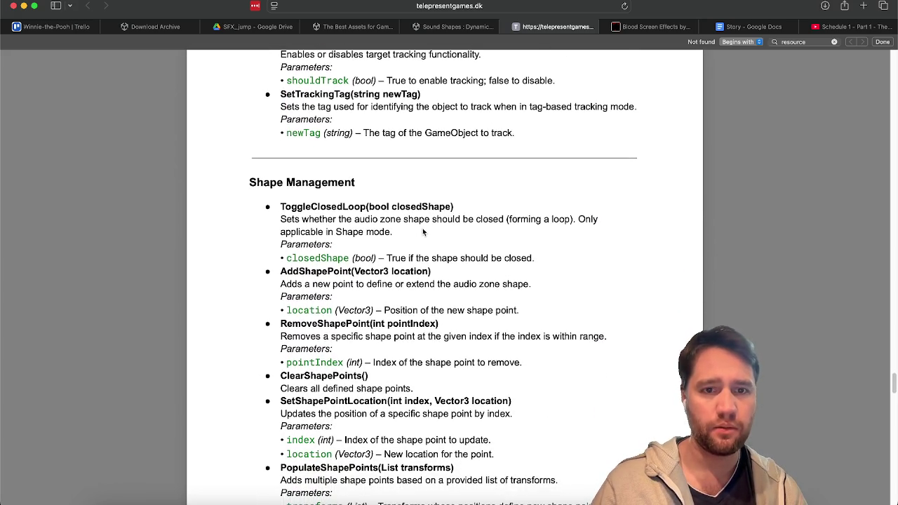
{"action": "scroll", "coordinate": [423, 231], "scroll_direction": "down", "scroll_amount": 1}
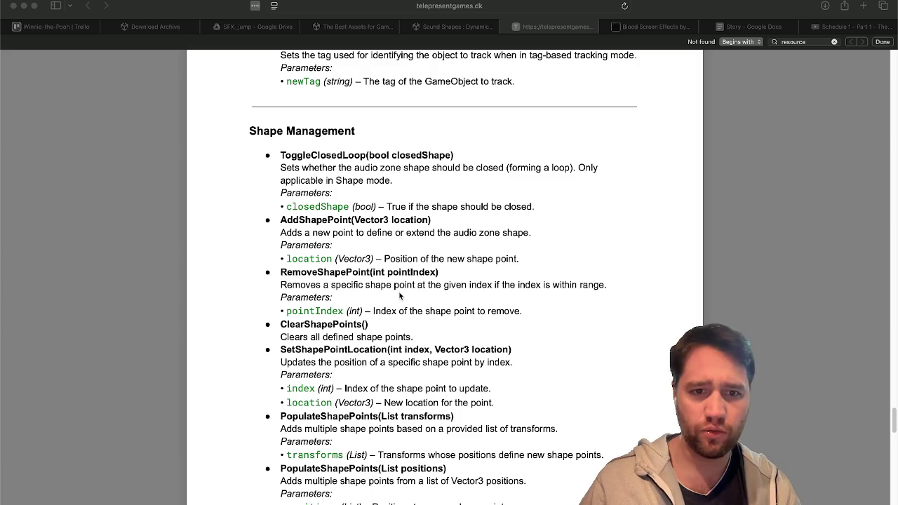
{"action": "scroll", "coordinate": [399, 296], "scroll_direction": "down", "scroll_amount": 1}
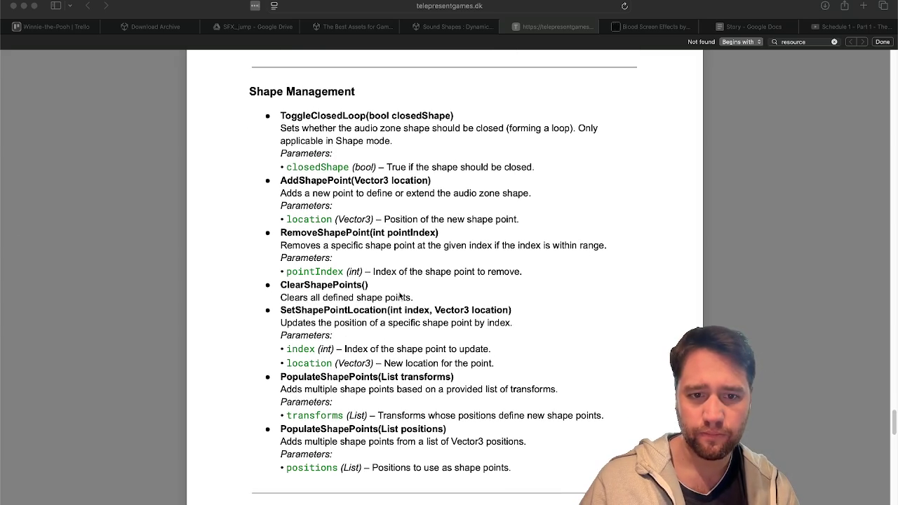
{"action": "scroll", "coordinate": [413, 254], "scroll_direction": "down", "scroll_amount": 5}
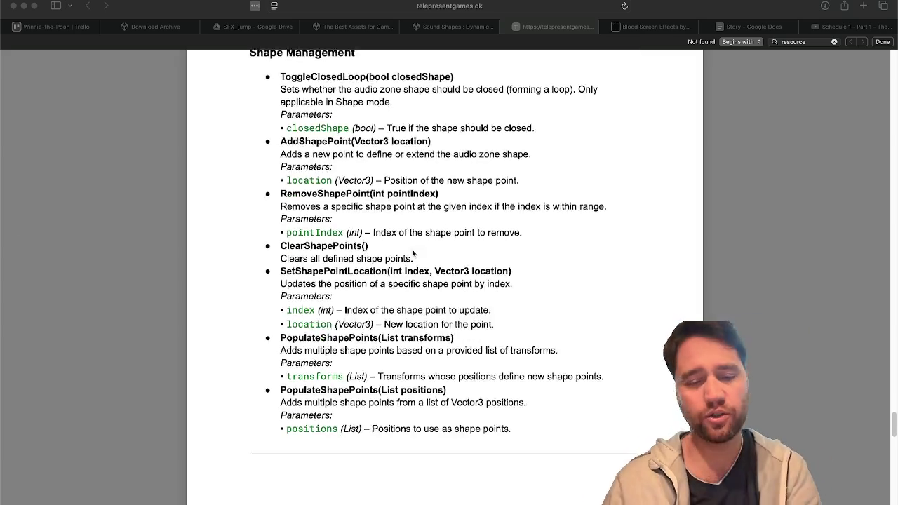
{"action": "scroll", "coordinate": [412, 254], "scroll_direction": "down", "scroll_amount": 8}
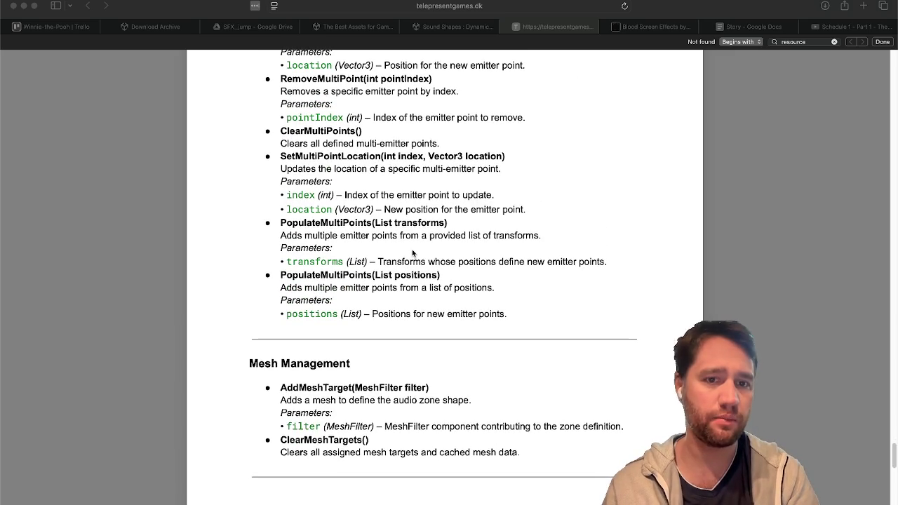
{"action": "scroll", "coordinate": [412, 254], "scroll_direction": "down", "scroll_amount": 10}
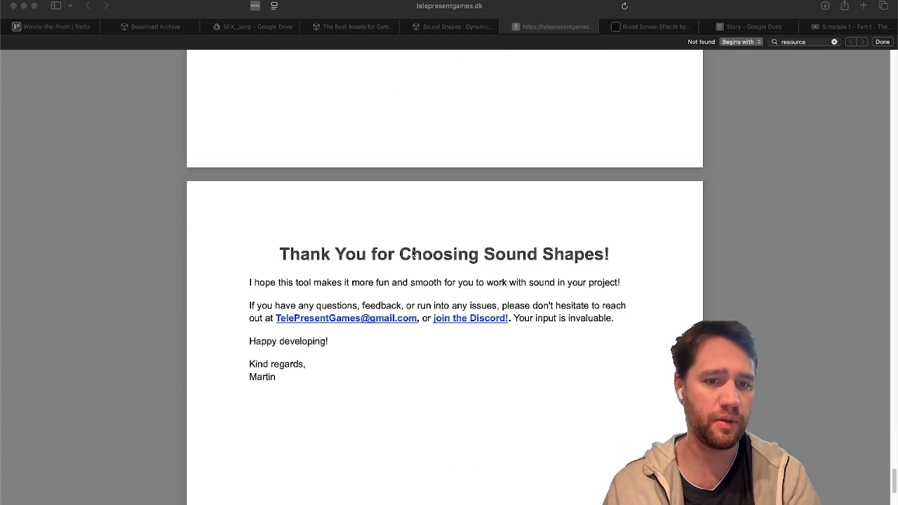
{"action": "scroll", "coordinate": [413, 253], "scroll_direction": "up", "scroll_amount": 15}
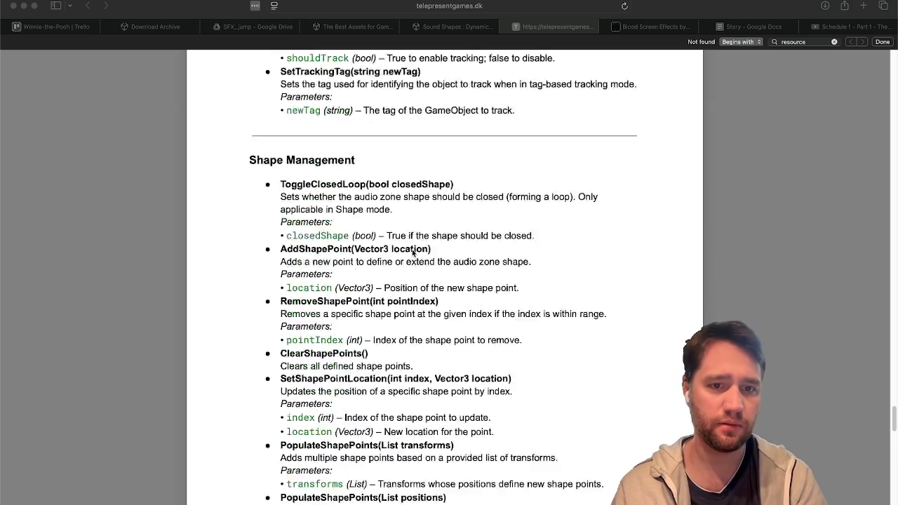
{"action": "scroll", "coordinate": [412, 249], "scroll_direction": "up", "scroll_amount": 20}
{"action": "scroll", "coordinate": [411, 249], "scroll_direction": "down", "scroll_amount": 10}
{"action": "scroll", "coordinate": [412, 253], "scroll_direction": "up", "scroll_amount": 15}
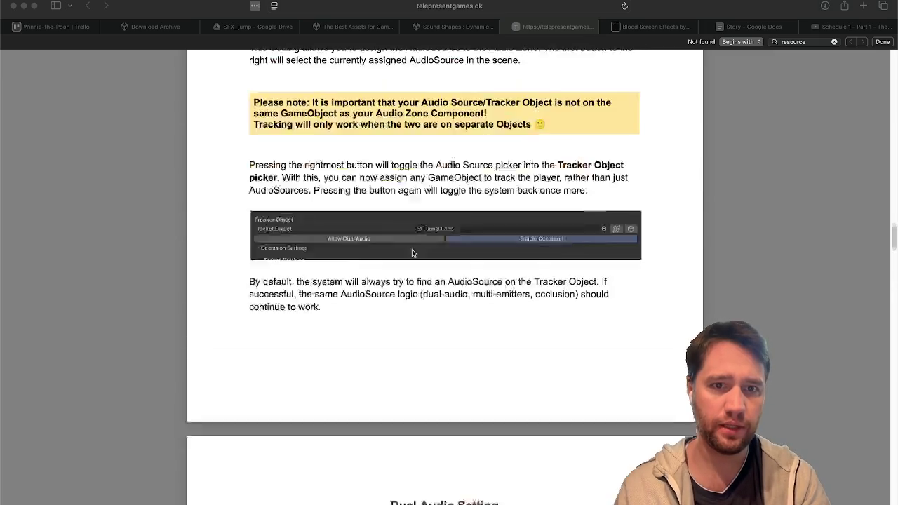
{"action": "scroll", "coordinate": [412, 253], "scroll_direction": "down", "scroll_amount": 5}
{"action": "scroll", "coordinate": [412, 253], "scroll_direction": "up", "scroll_amount": 20}
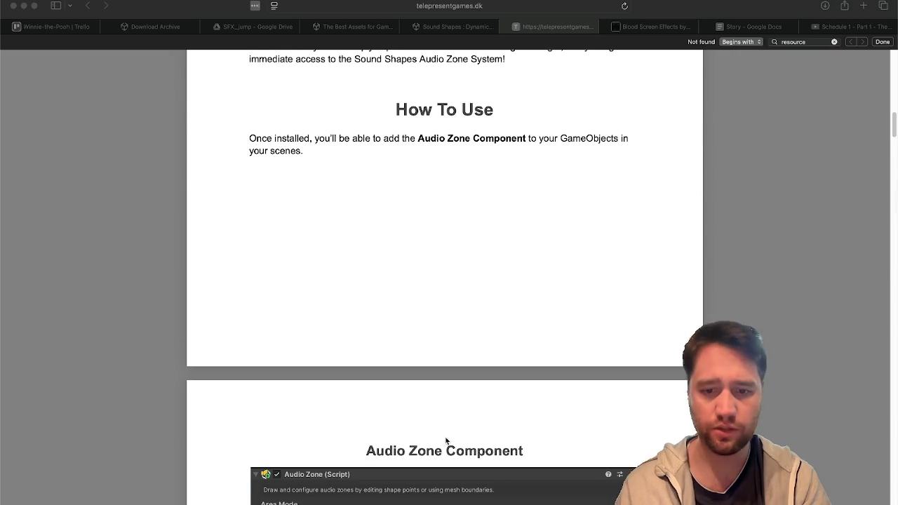
{"action": "key", "text": "super+Tab"}
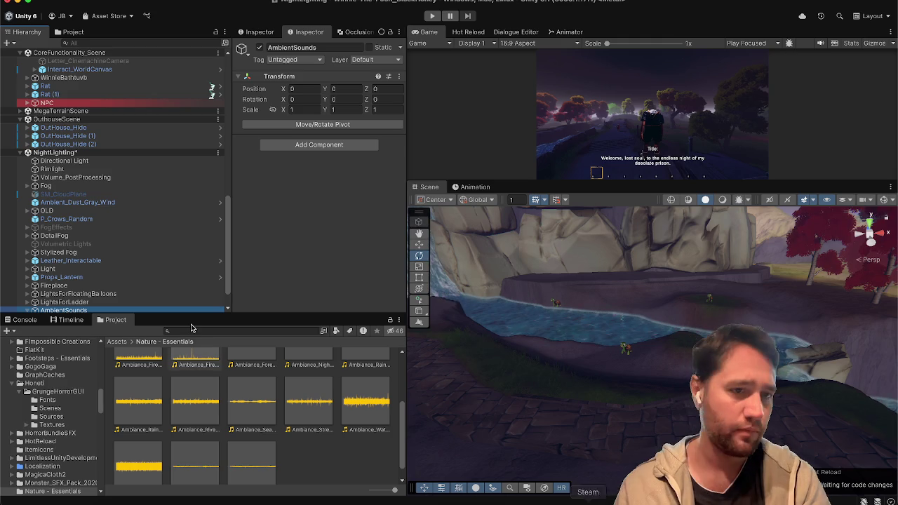
Parent AmbientSounds under SoundManager and declare [SerializeField] private AudioSource ambientSkySoundAudioSource in AudioService.cs.
{"action": "left_click", "coordinate": [120, 284]}
{"action": "mouse_move", "coordinate": [119, 287]}
{"action": "left_mouse_down"}
{"action": "mouse_move", "coordinate": [141, 63]}
{"action": "mouse_move", "coordinate": [166, 59]}
{"action": "left_mouse_up"}
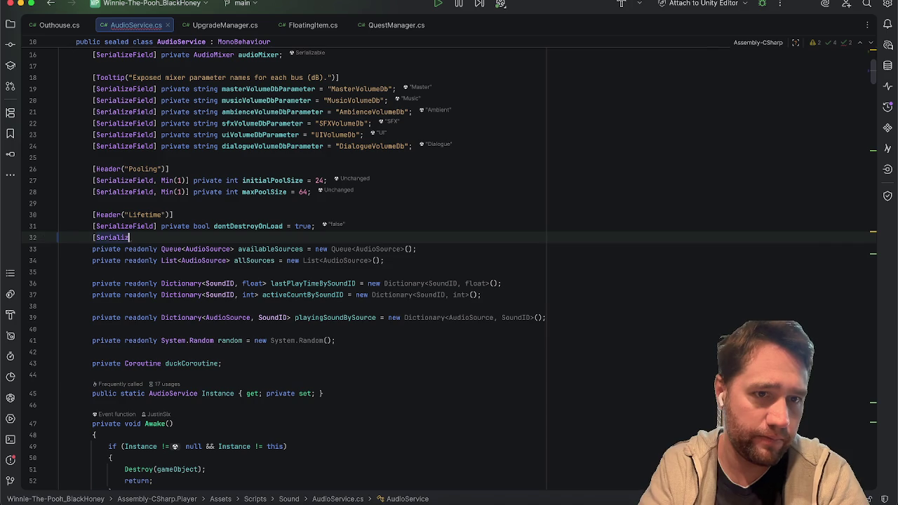
{"action": "type", "text": "eField"}
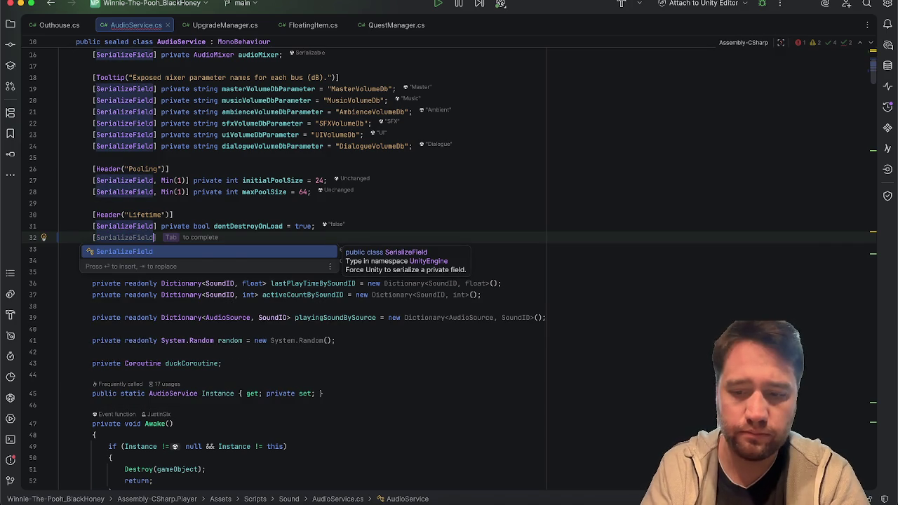
{"action": "type", "text": "]"}
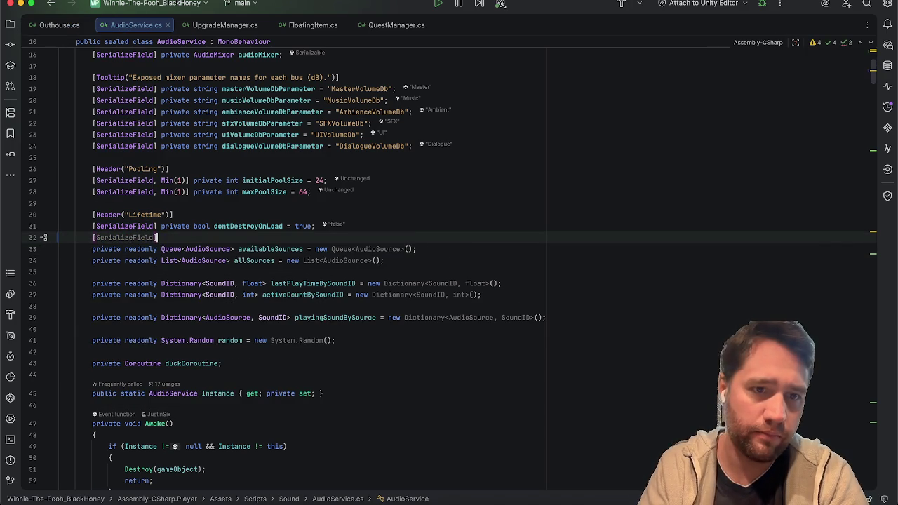
{"action": "type", "text": " private "}
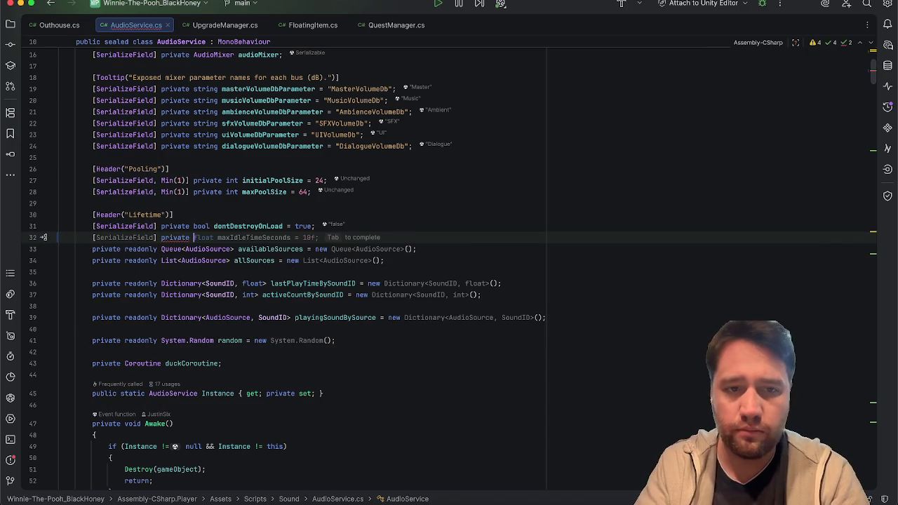
{"action": "type", "text": "Audiosou"}
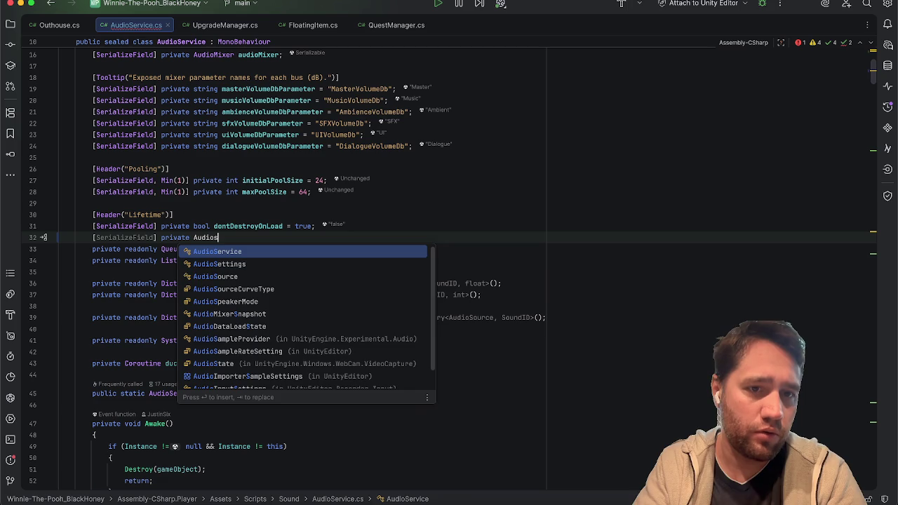
{"action": "key", "text": "Return"}
{"action": "type", "text": "ambient"}
{"action": "key", "text": "BackSpace"}
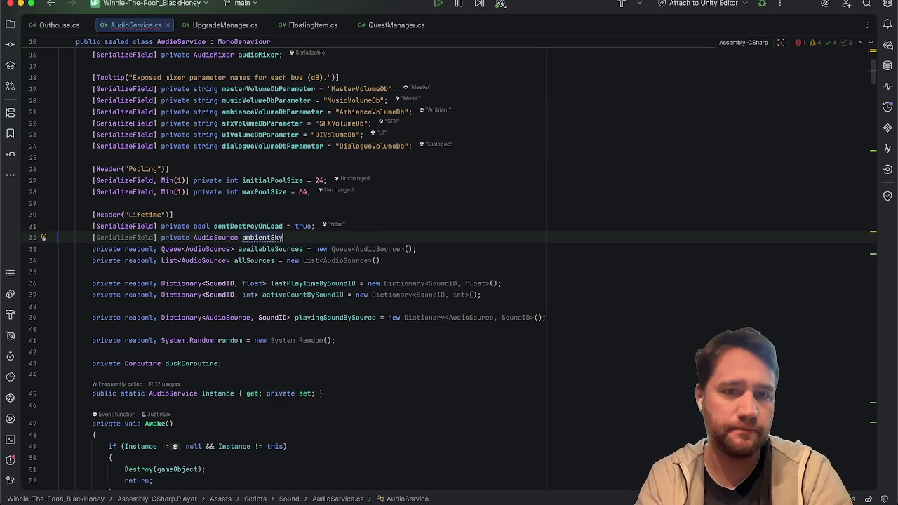
{"action": "key", "text": "Tab"}
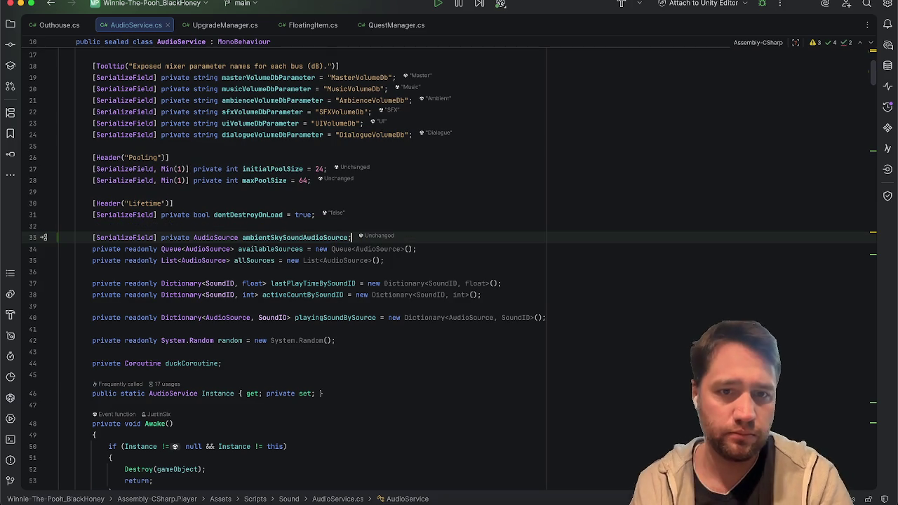
{"action": "key", "text": "super+Tab"}
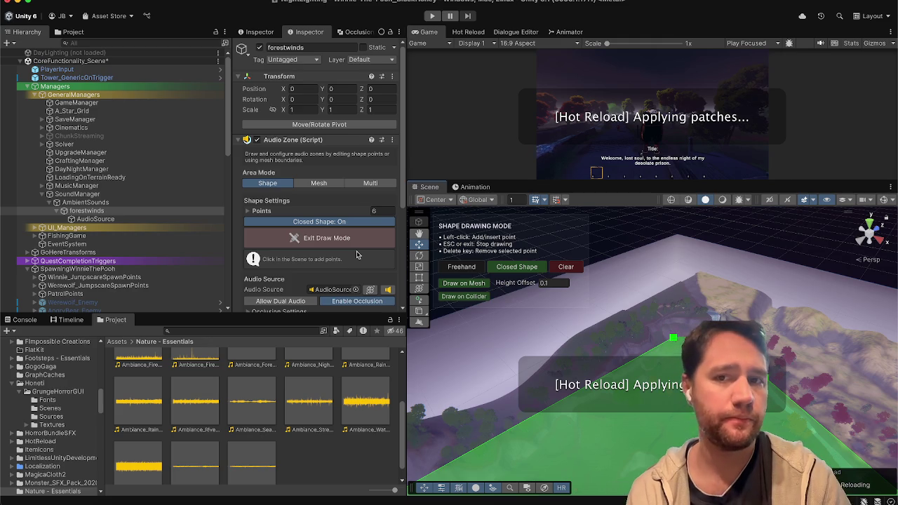
Check Hot Reload status and find SoundManager's new empty ambientSkySoundAudioSource slot in the Inspector.
{"action": "left_click", "coordinate": [468, 32]}
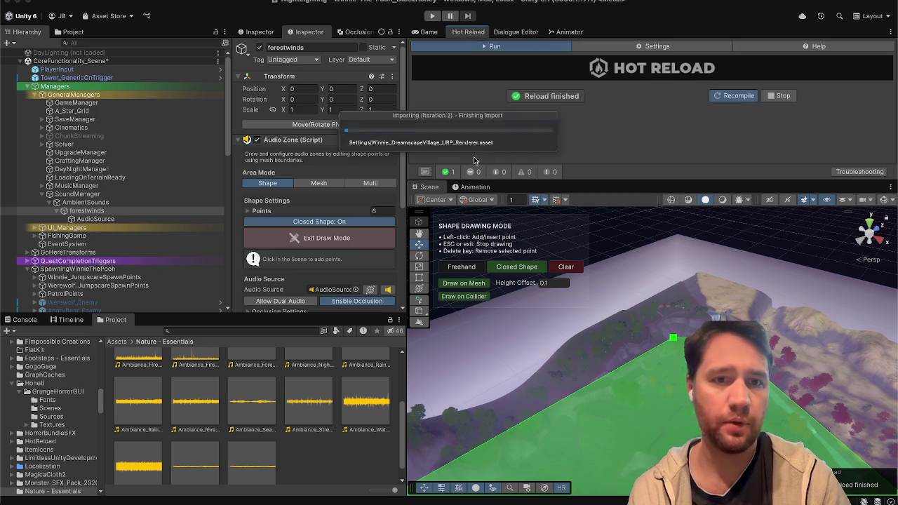
{"action": "left_click", "coordinate": [132, 193]}
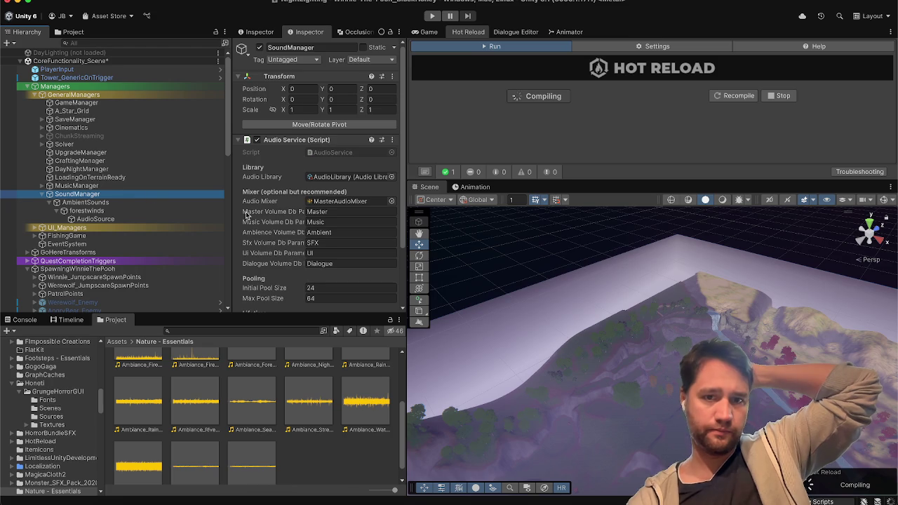
{"action": "scroll", "coordinate": [246, 215], "scroll_direction": "down", "scroll_amount": 2}
{"action": "scroll", "coordinate": [246, 215], "scroll_direction": "down", "scroll_amount": 2}
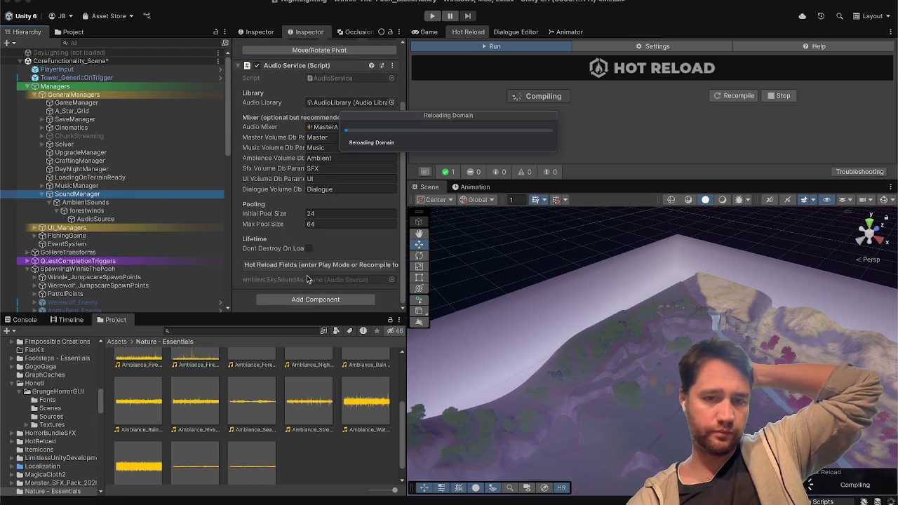